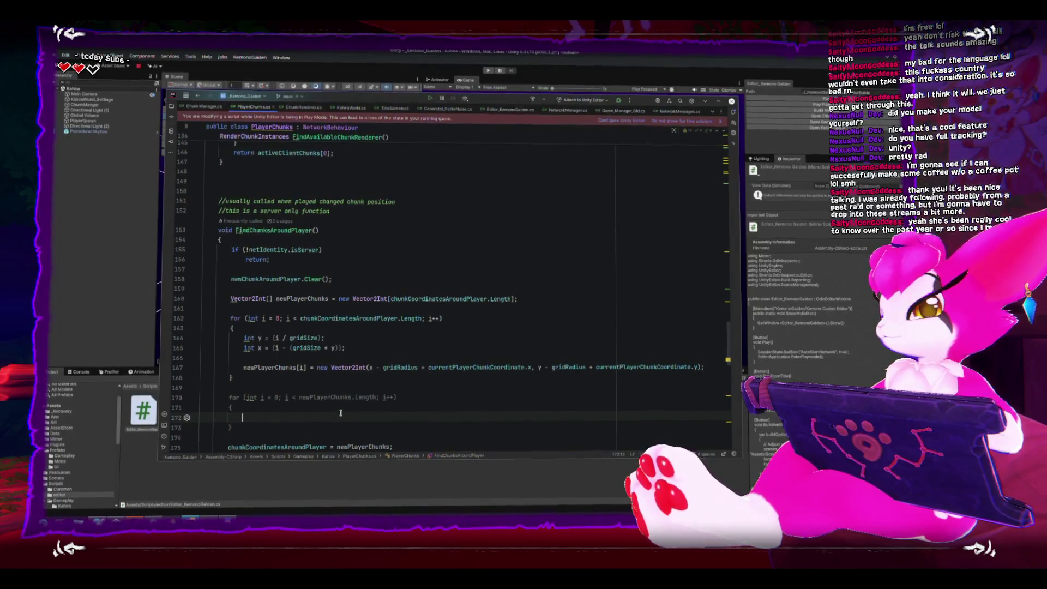
- Inside the second loop, add an inner for loop over chunkCoordinatesAroundPlayer using index j
scroll(377, 435, "down", 2)
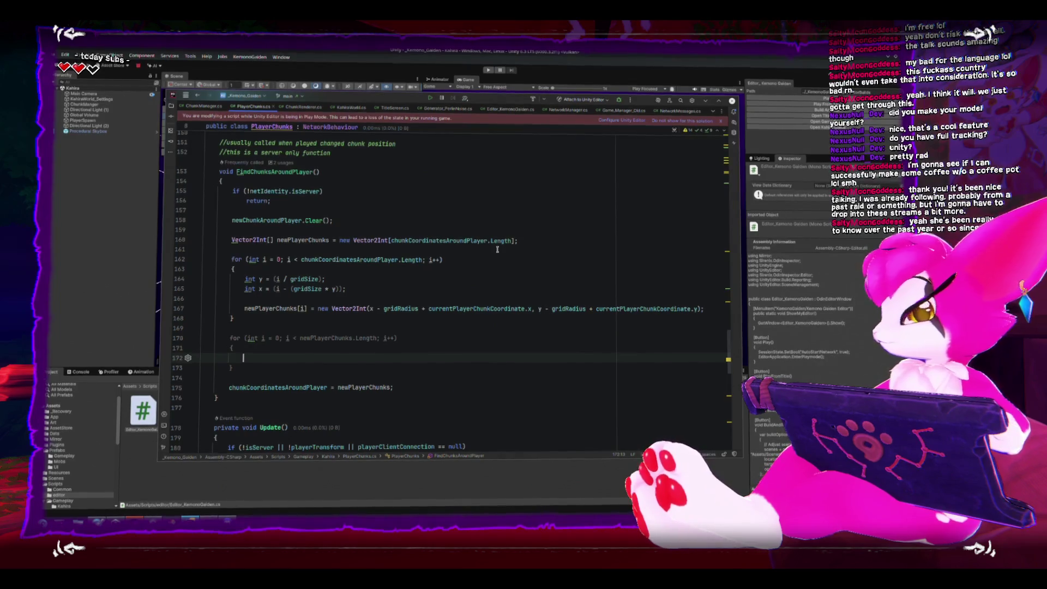
type("of")
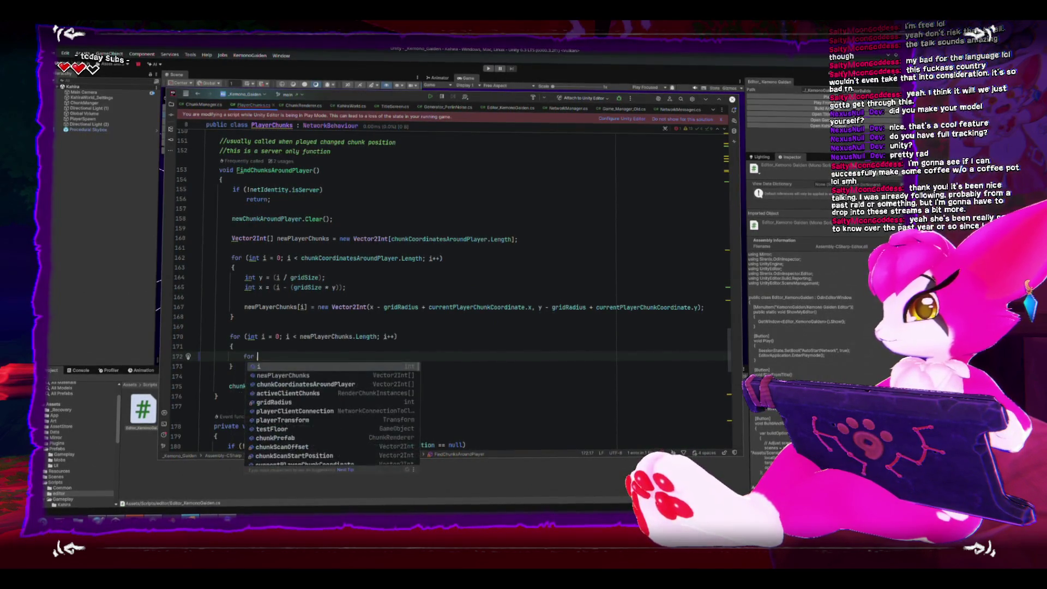
key("BackSpace")
type("(int j")
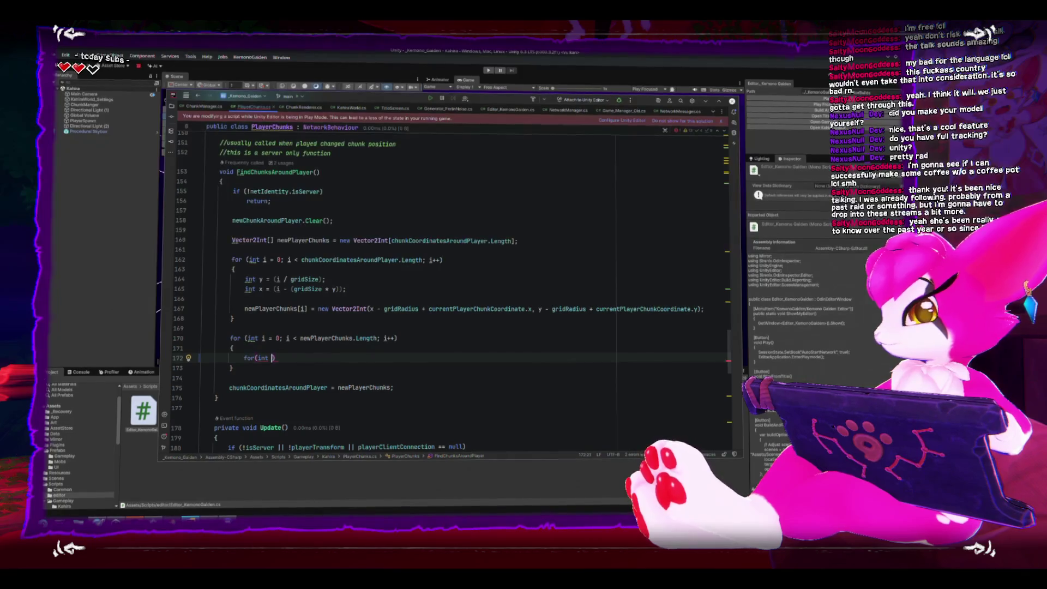
type(" = 0; ")
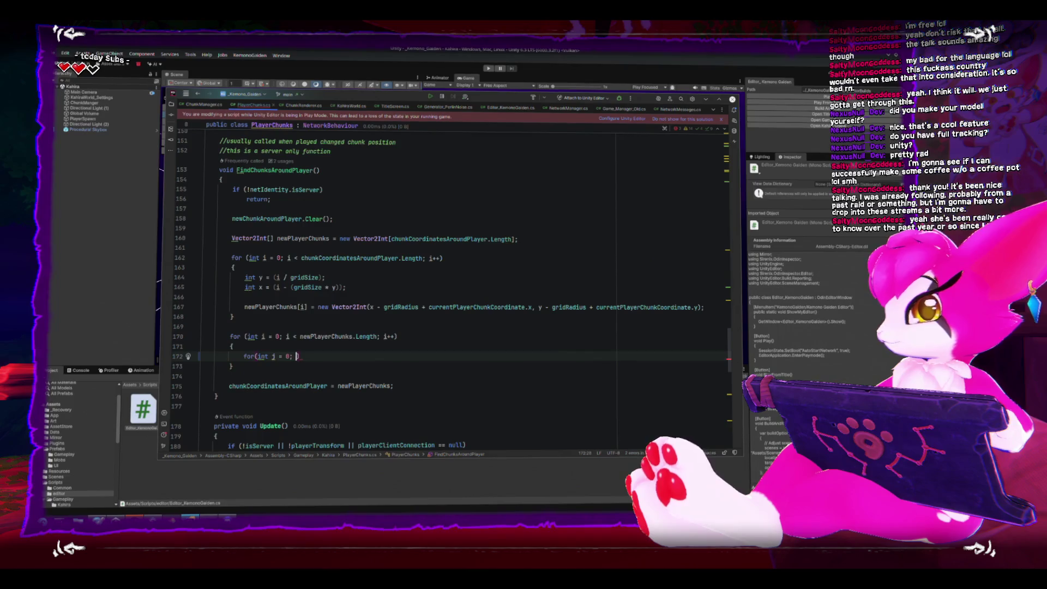
type("j < ")
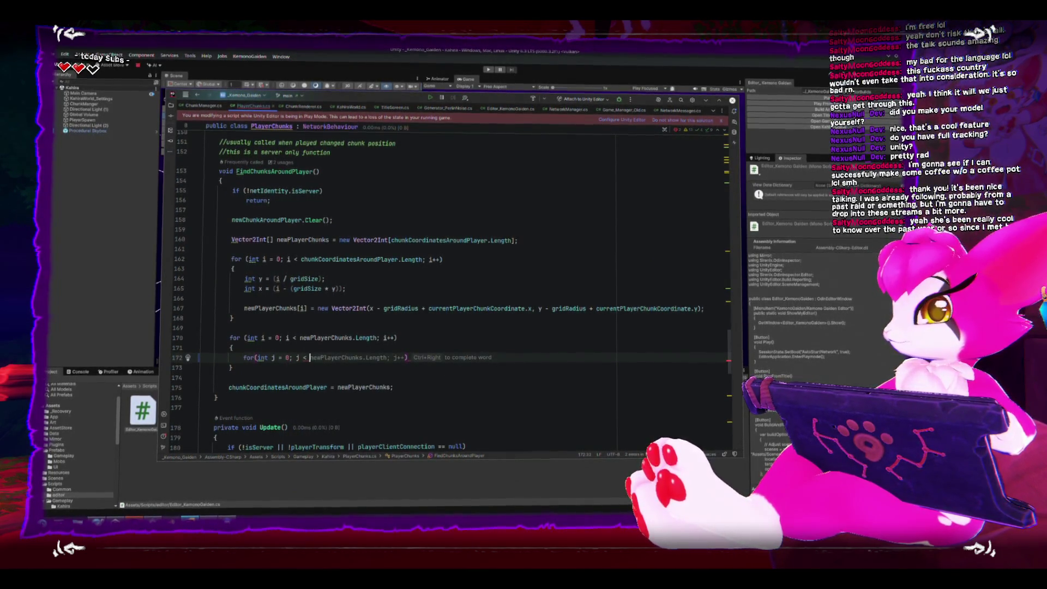
type("c")
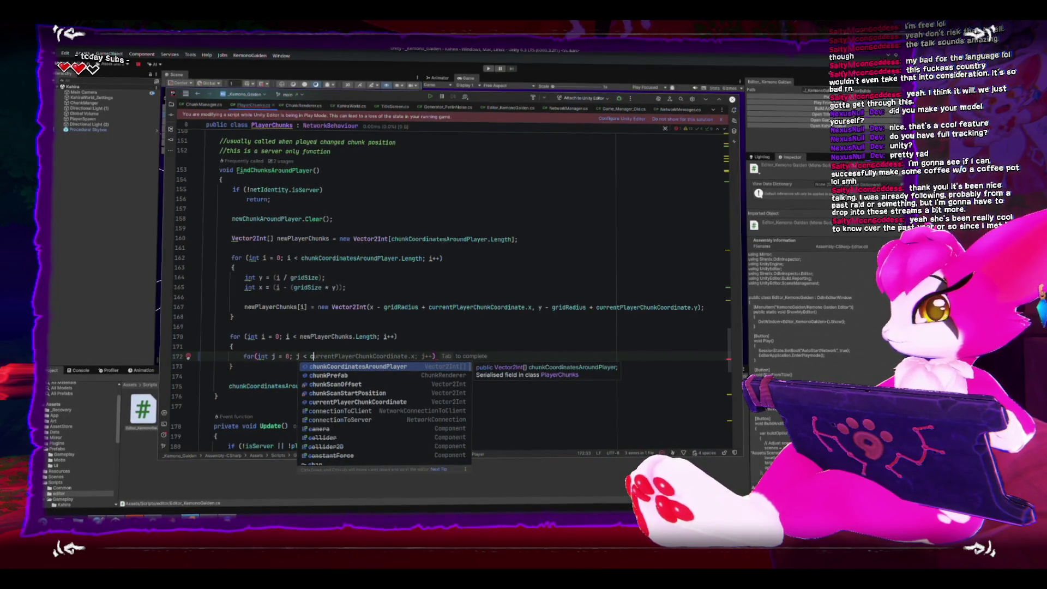
type("un")
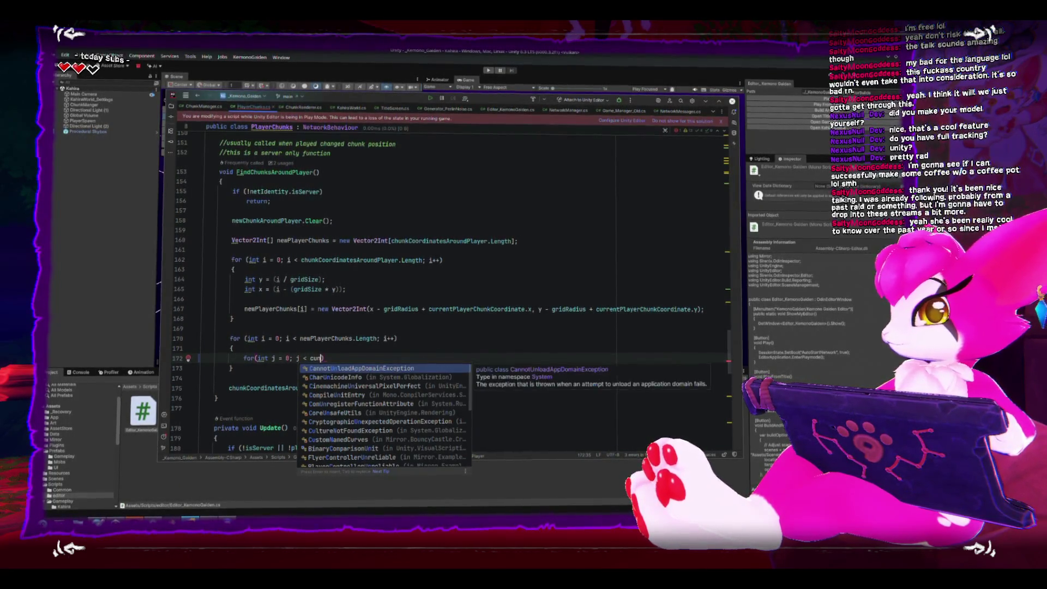
key("BackSpace")
key("BackSpace")
type("hunk")
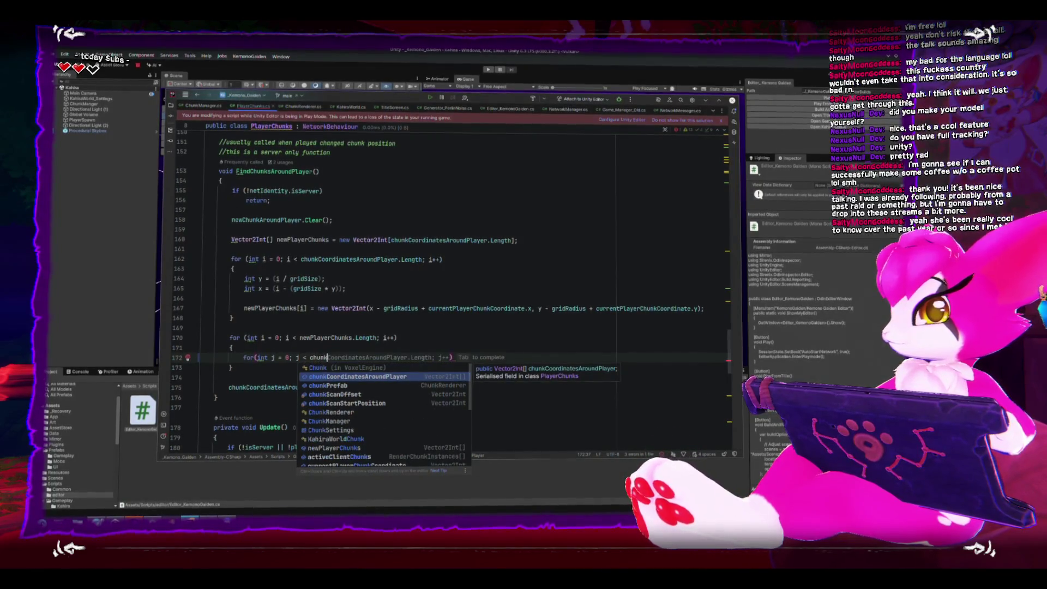
key("Tab")
type("{")
key("Return")
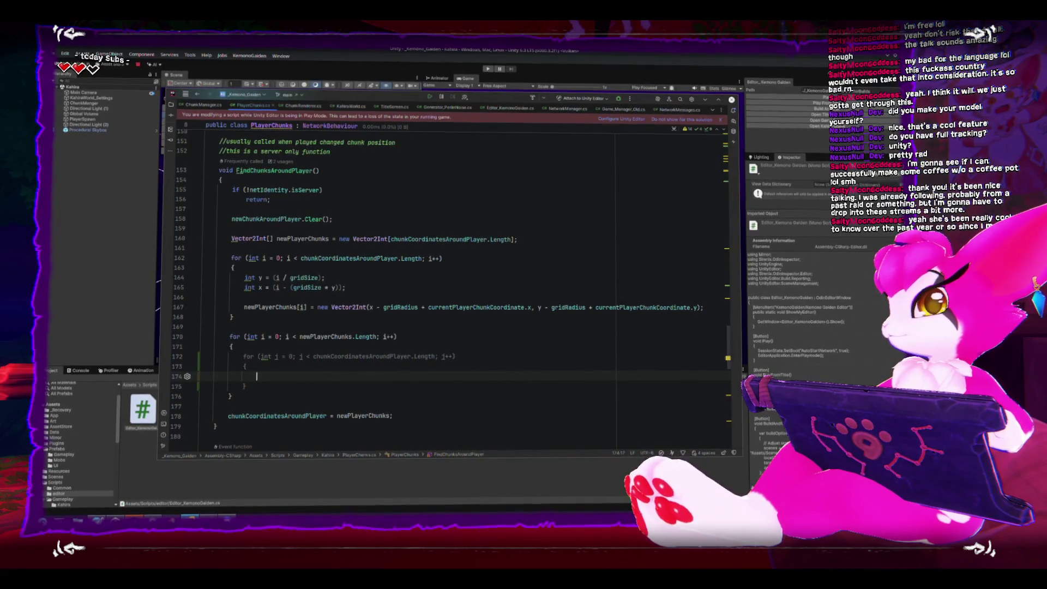
- Add an if that compares the coordinates and calls continue when they match
type("if(")
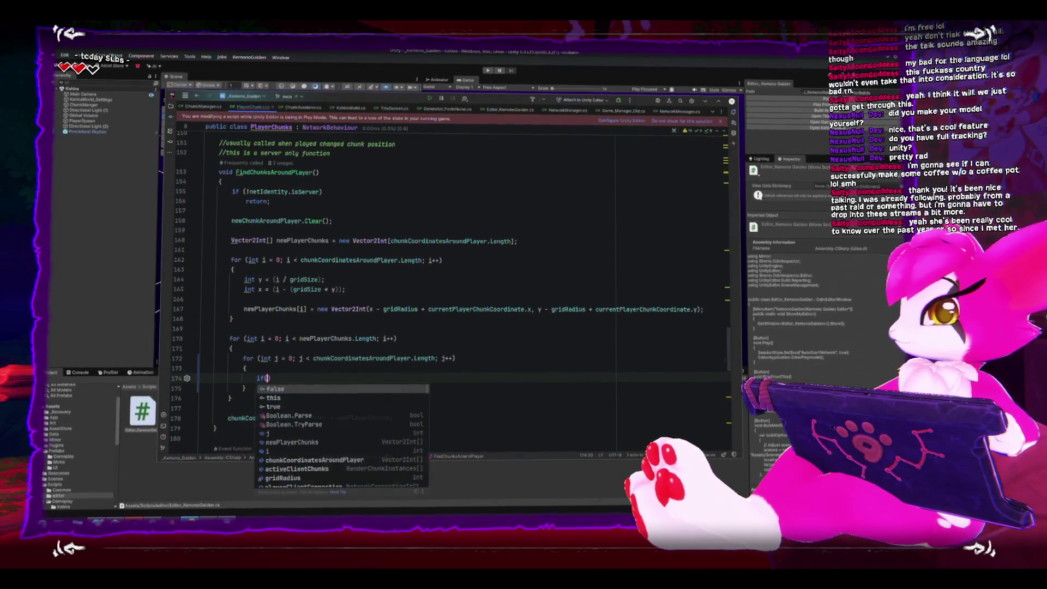
key("Tab")
key("Return")
type("continue;")
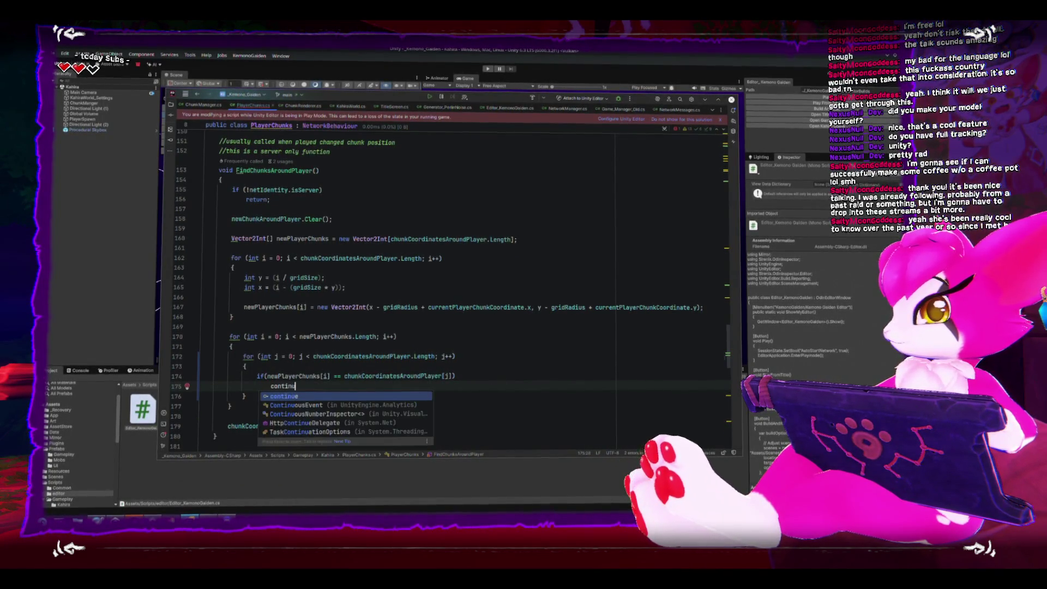
- Add the comment 'if we find the same coordinates twice, then its not new' above the if
key("Up")
key("Up")
key("Return")
type("//-")
type("nd the same coordi")
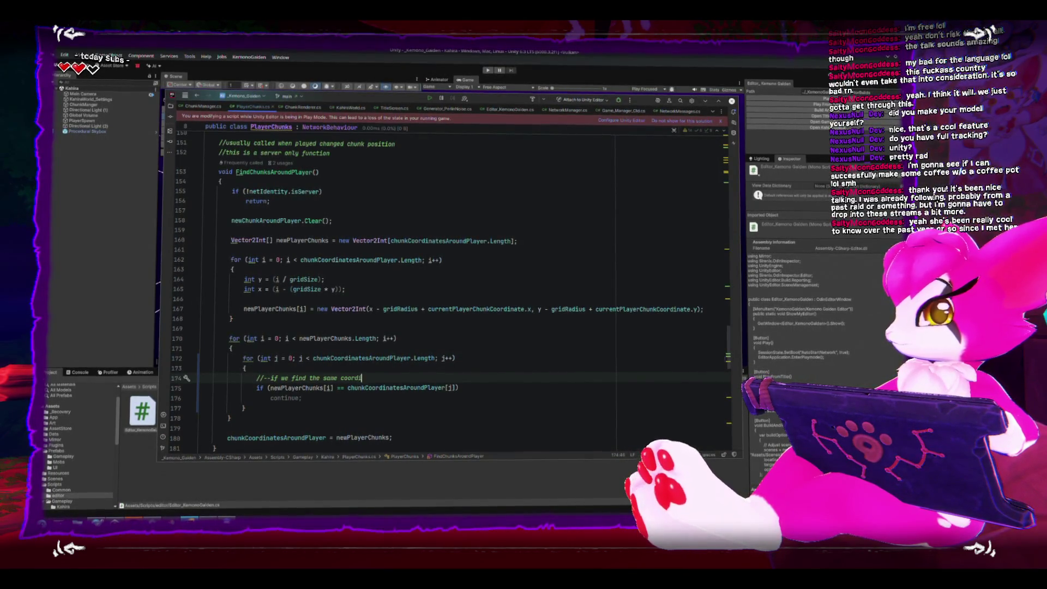
type("ce, the")
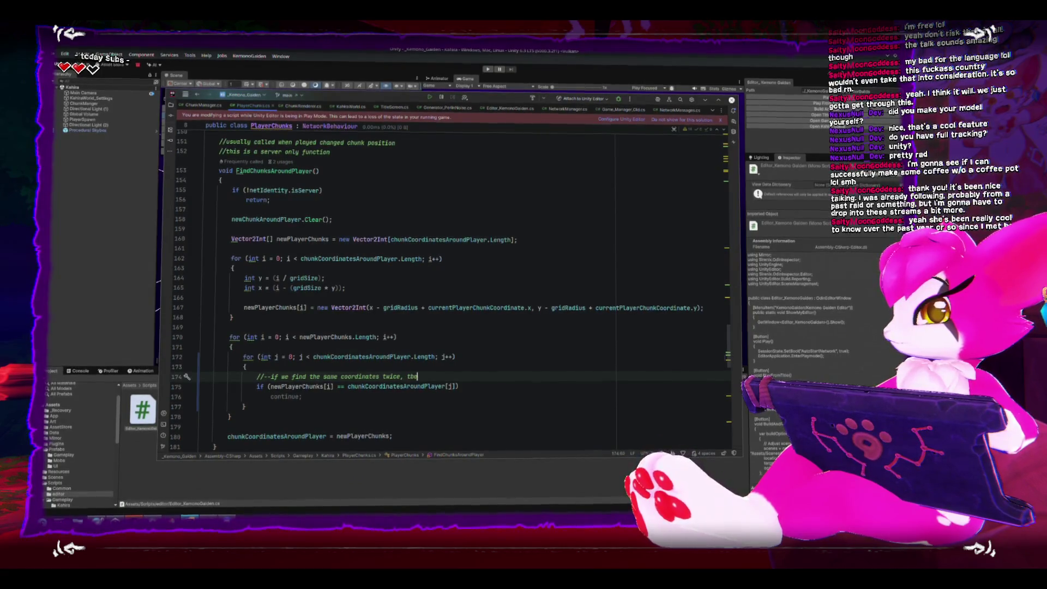
type("t new")
key("Down")
key("Down")
key("Down")
key("Return")
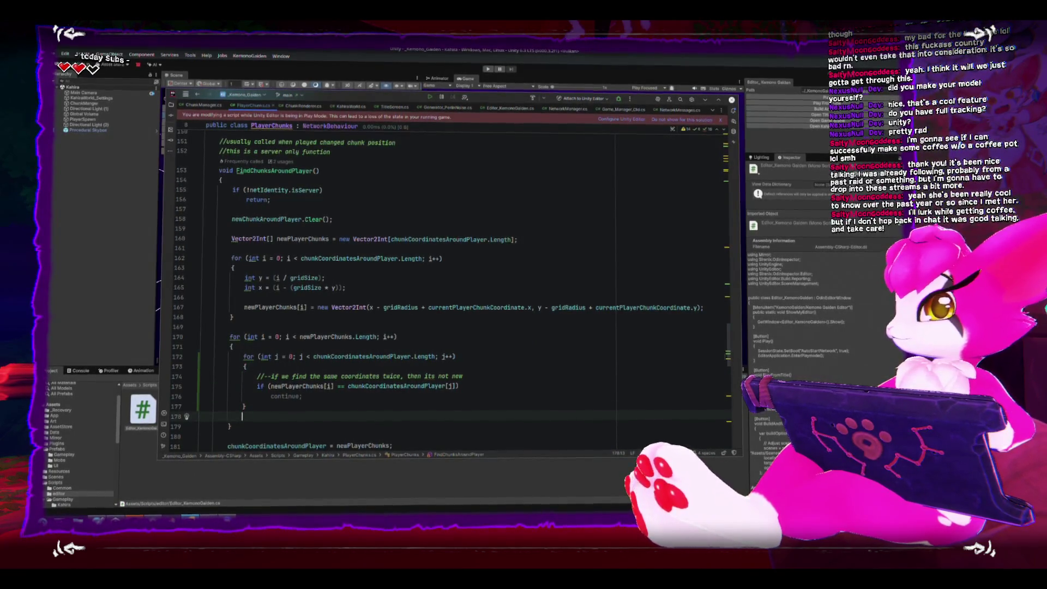
- Rename the field on line 15 from newChunkAroundPlayer to newChunksAroundPlayer by inserting an 's'
scroll(533, 292, "down", 3)
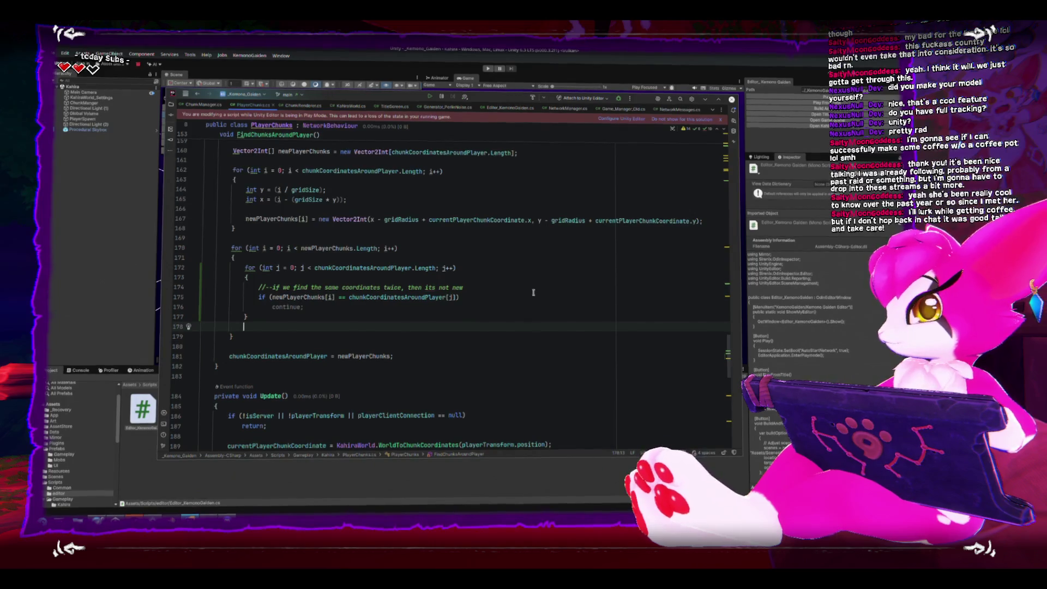
scroll(499, 318, "up", 2)
scroll(499, 318, "up", 20)
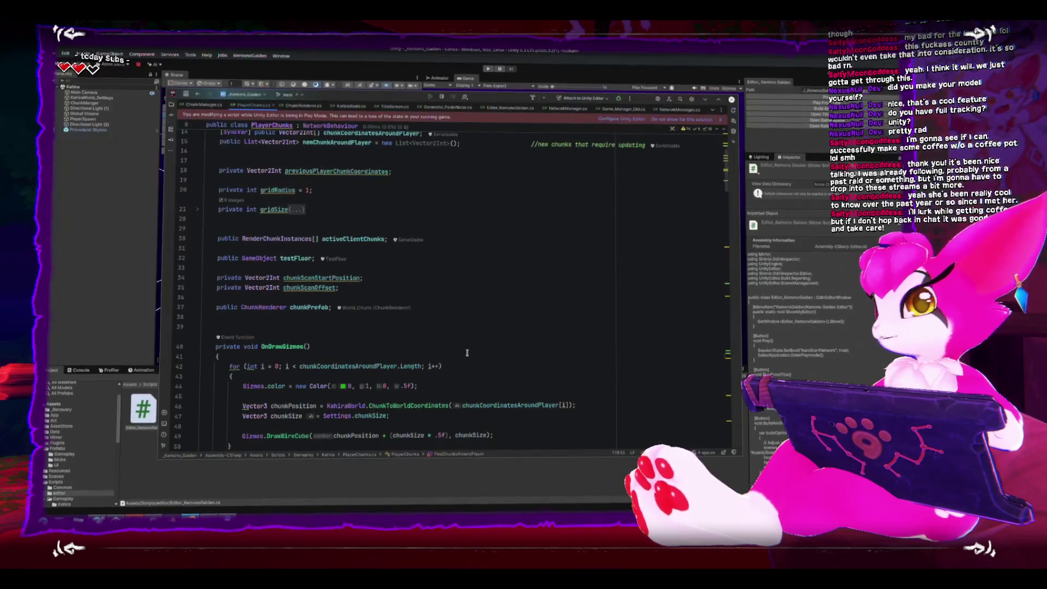
scroll(474, 351, "up", 5)
double_click(340, 272)
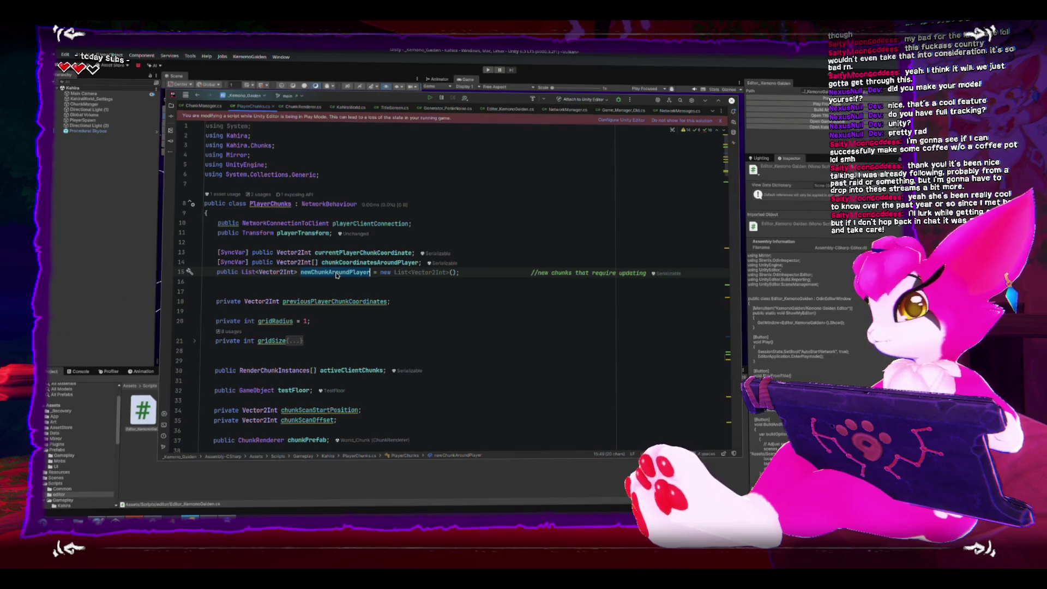
left_click(329, 271)
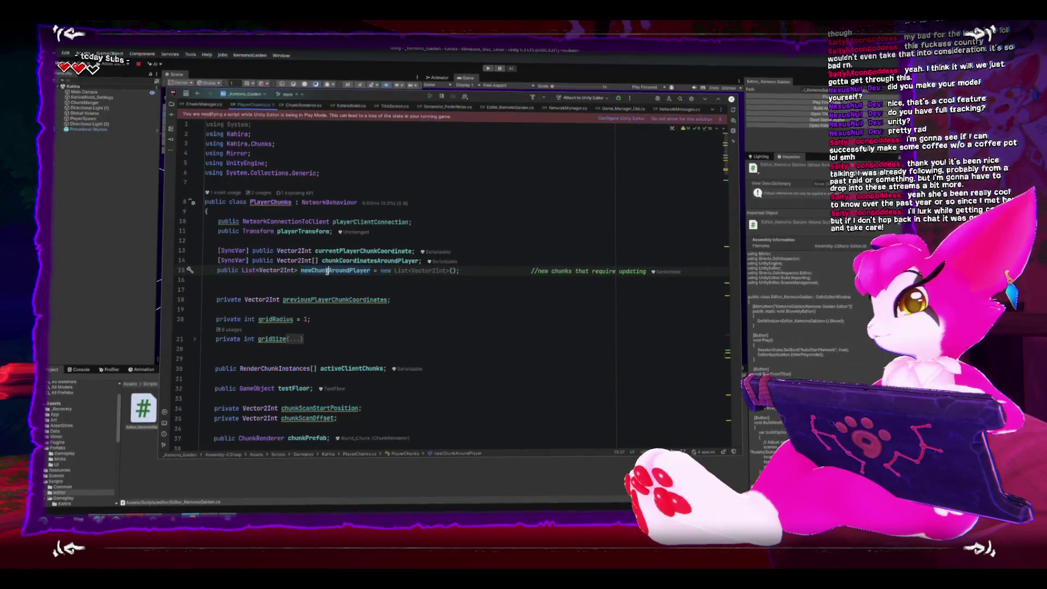
type("s")
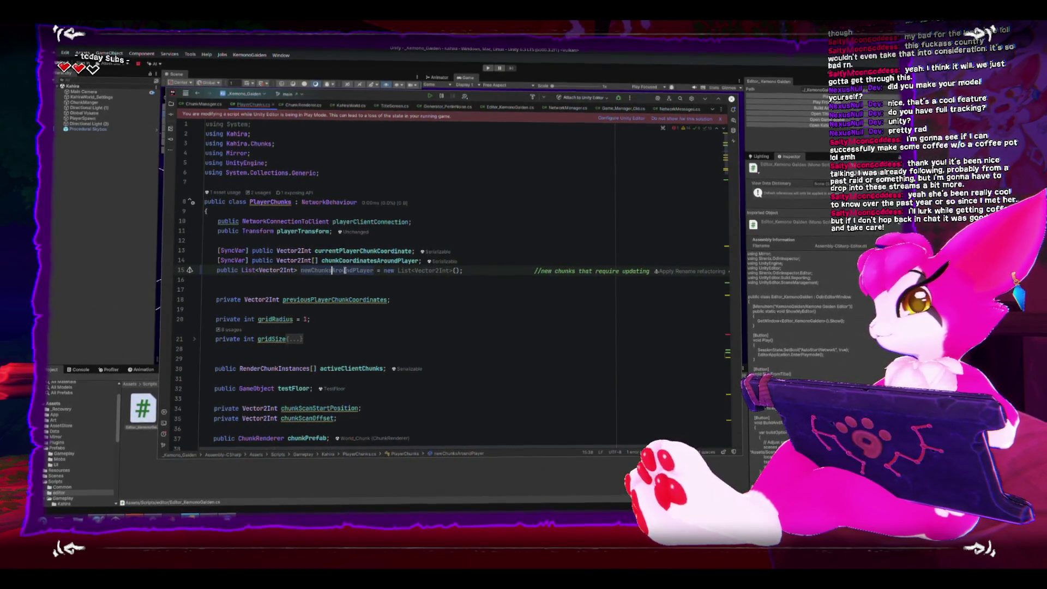
key("ctrl+w")
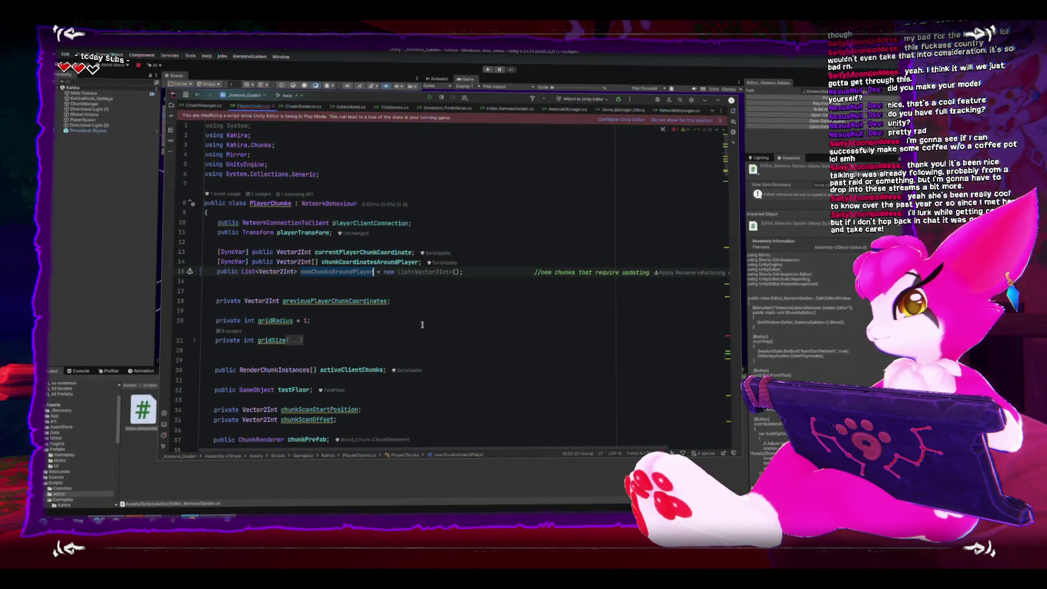
left_click(425, 321)
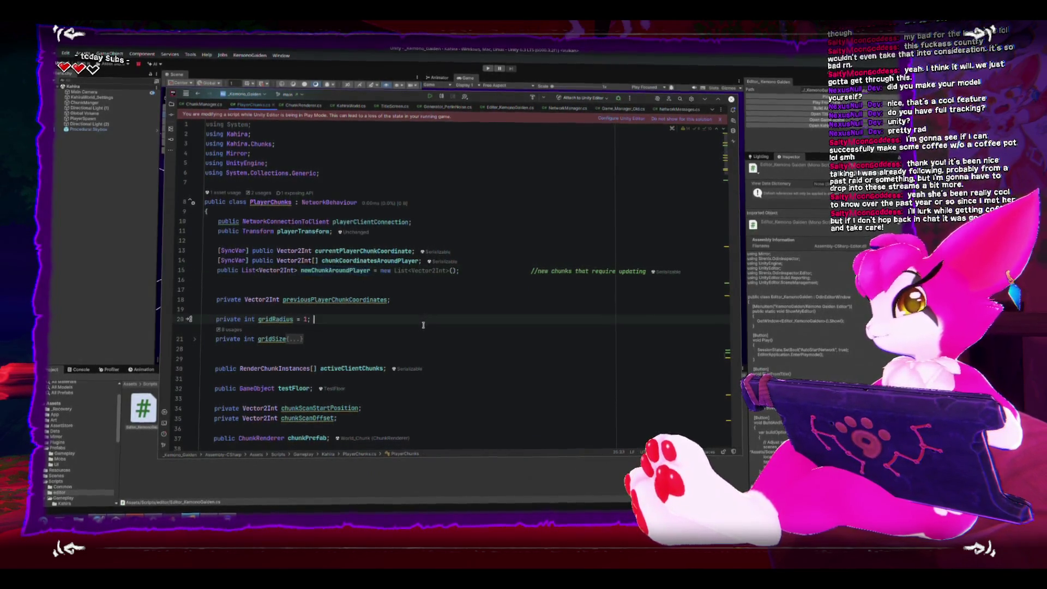
double_click(328, 270)
key("ctrl+c")
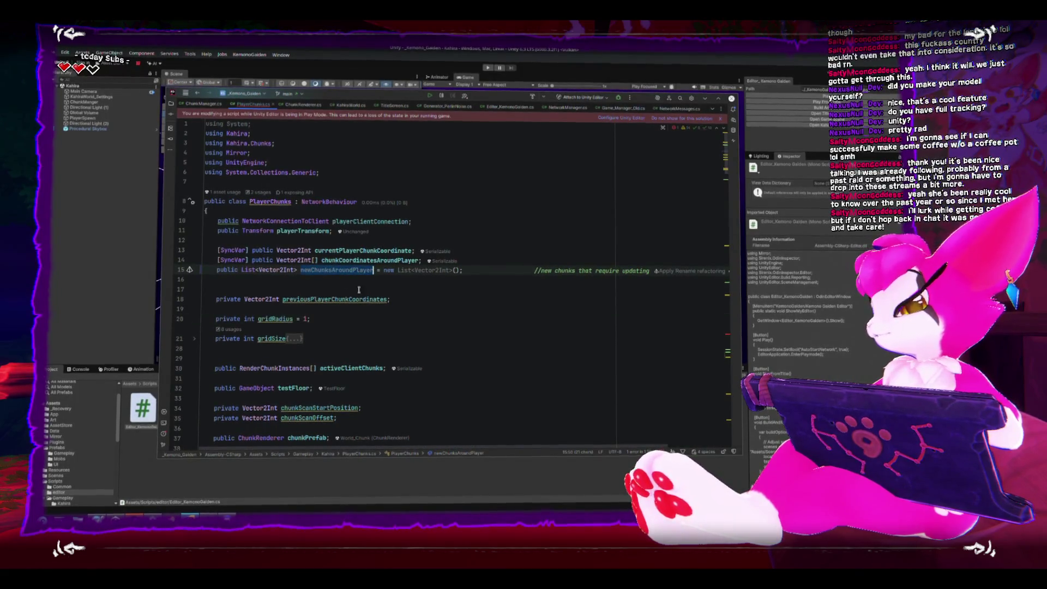
scroll(458, 369, "down", 1)
scroll(458, 369, "down", 20)
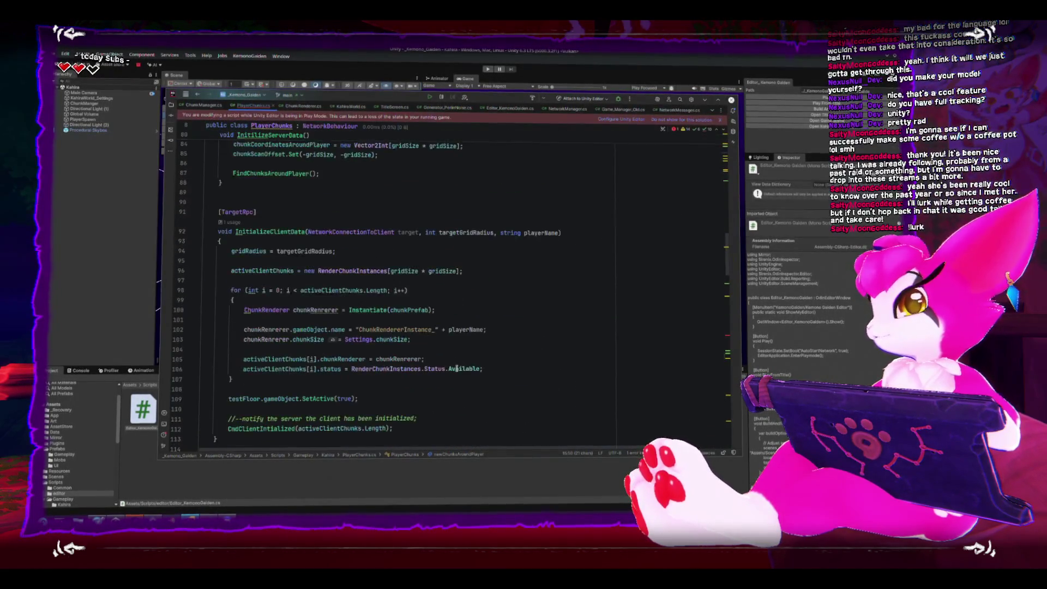
- Replace the outdated field reference on line 158 with newChunksAroundPlayer
scroll(457, 369, "down", 17)
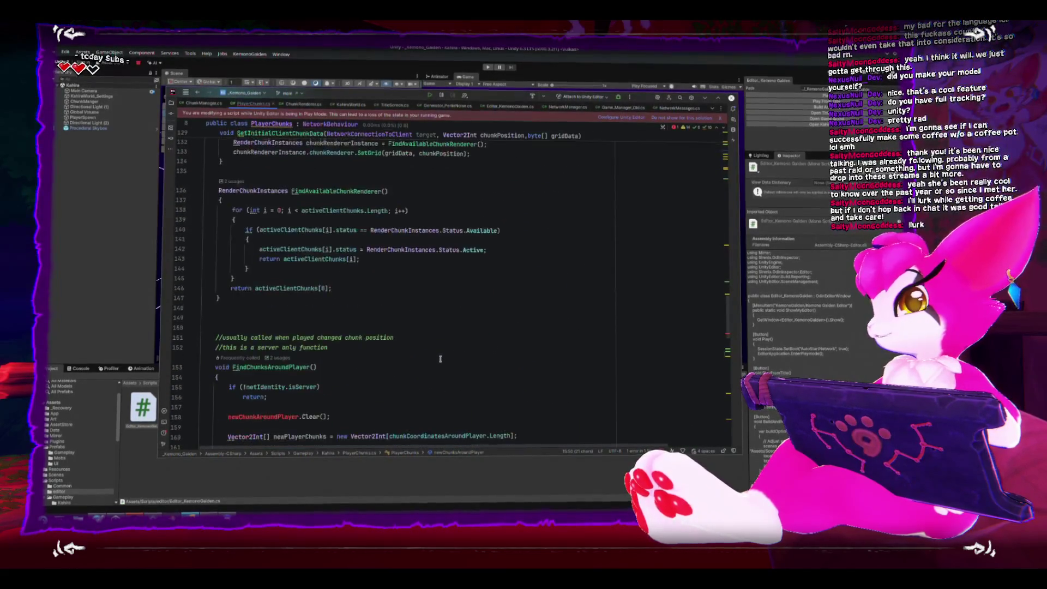
double_click(277, 310)
key("ctrl+v")
scroll(319, 358, "down", 5)
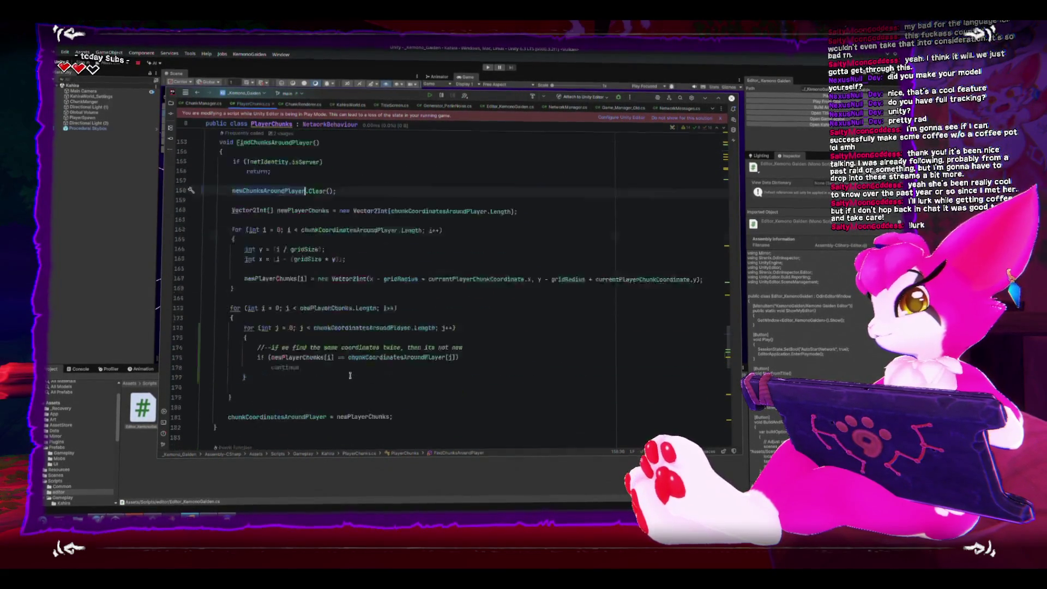
- On line 178, add the statement .Add(newPlayerChunks[i])
left_click(335, 360)
type("newChunksAroundPlayer")
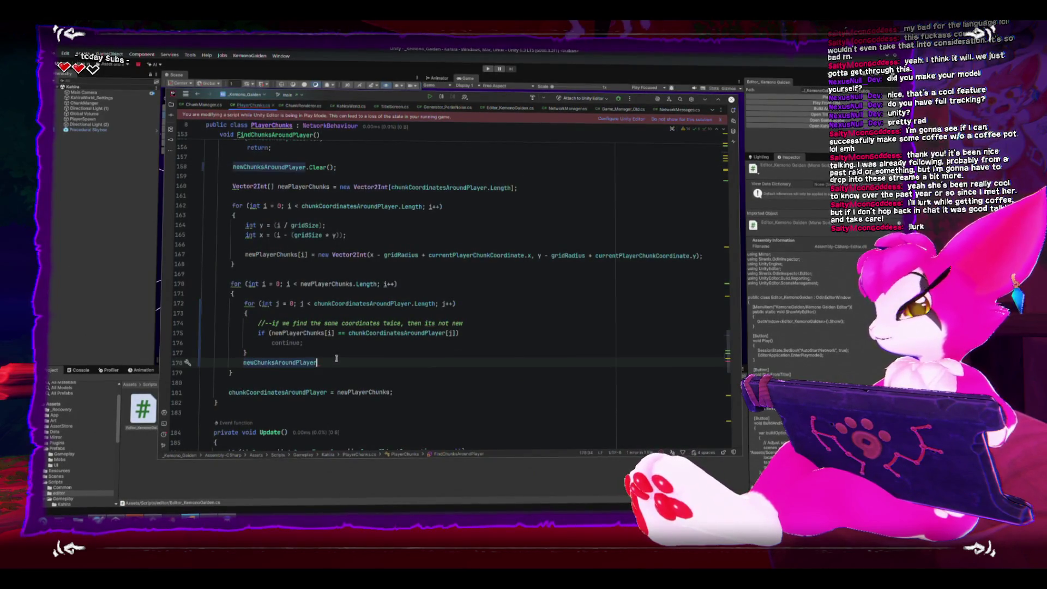
type(".Add(")
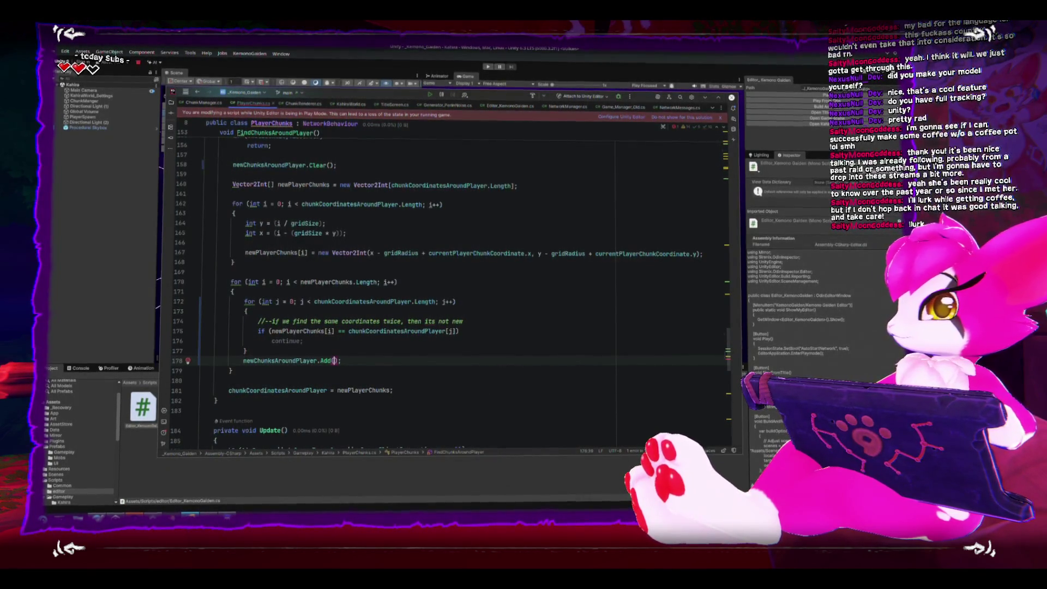
type("newPlayerChunks[")
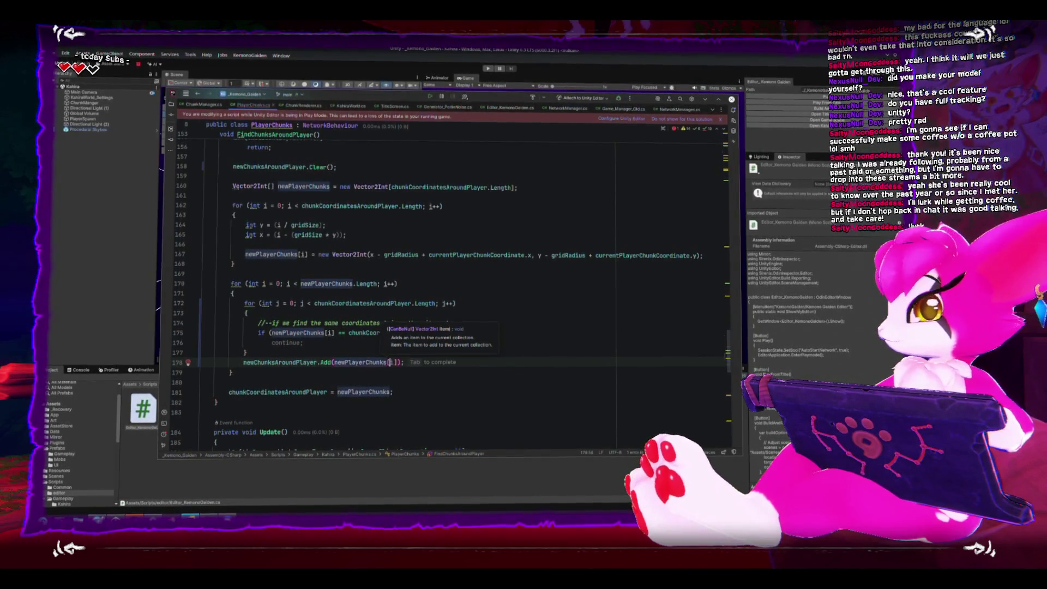
key("Tab")
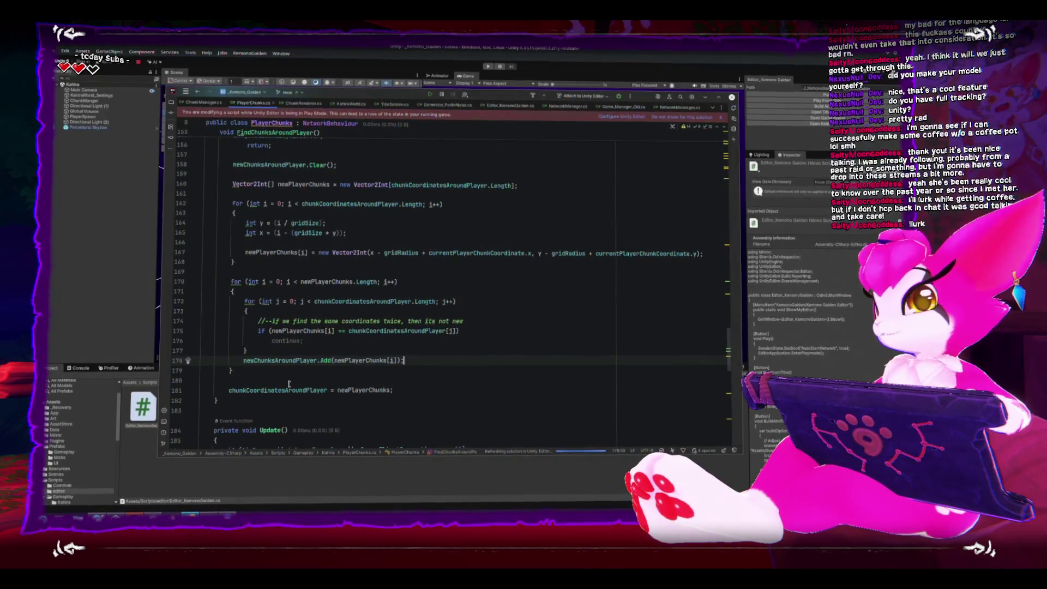
left_click_drag(242, 360, 408, 361)
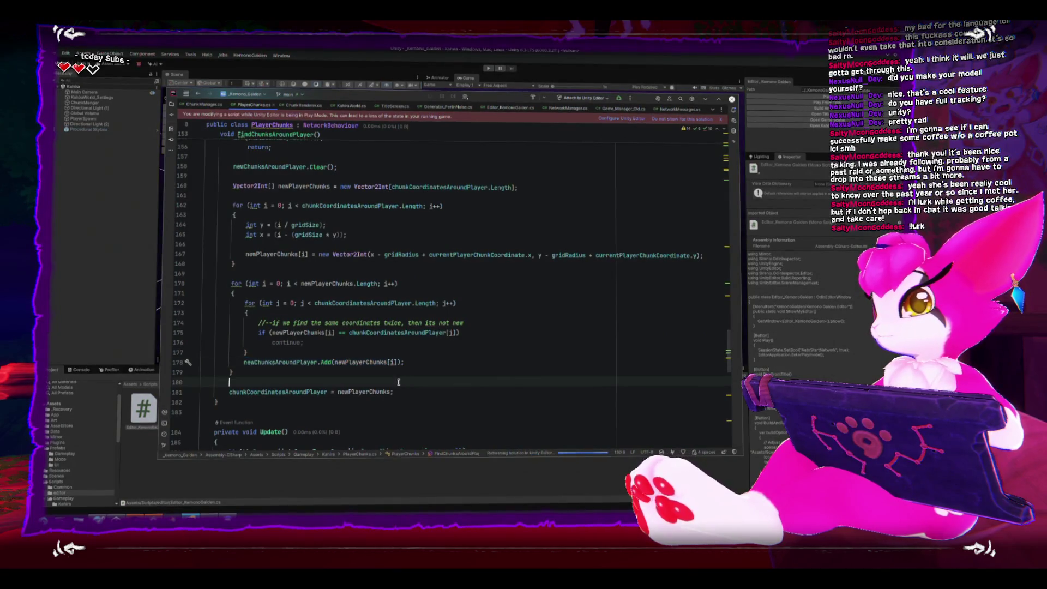
- Delete the stray blank line after the loops and return to the FindChunksAroundPlayer declaration
left_click(399, 384)
key("BackSpace")
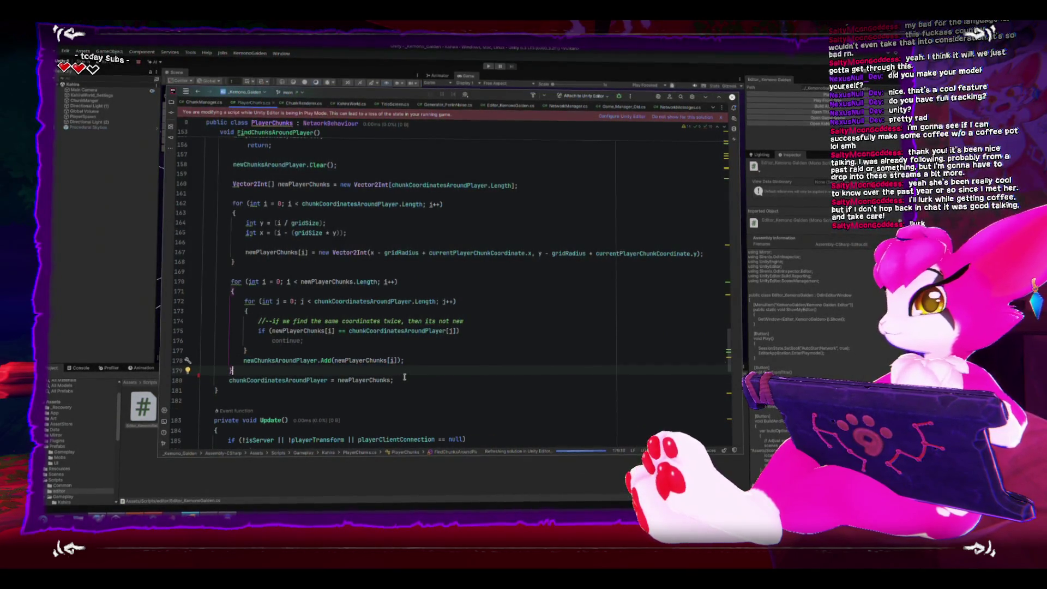
scroll(376, 354, "up", 2)
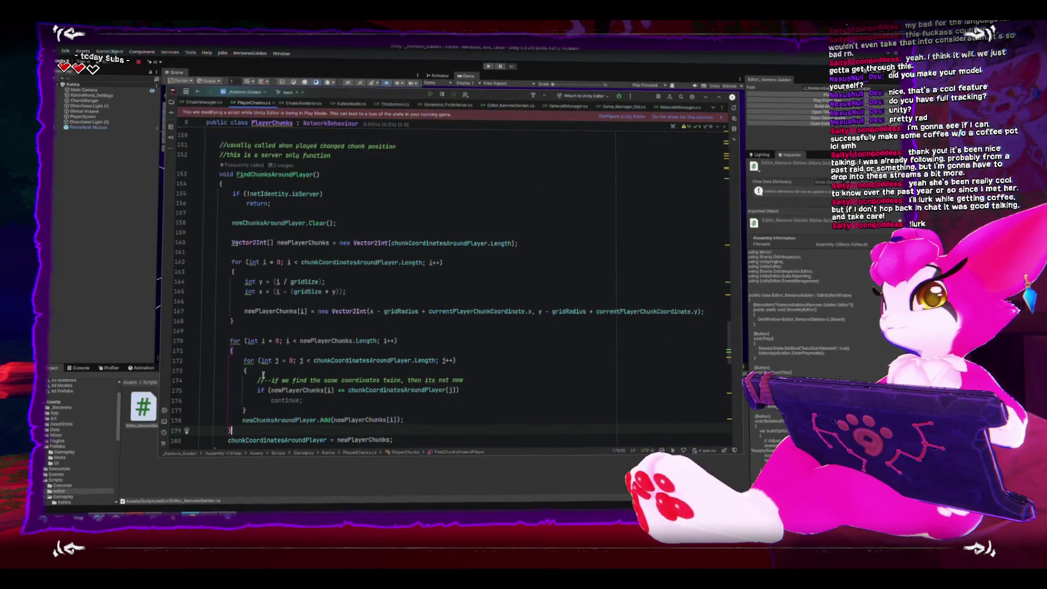
scroll(263, 377, "down", 3)
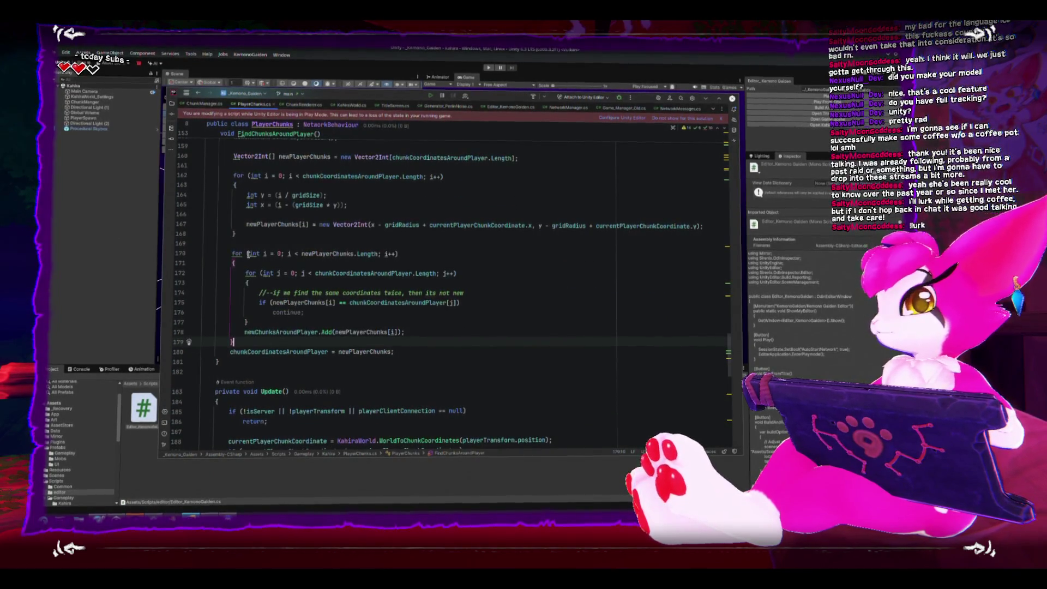
scroll(255, 170, "up", 3)
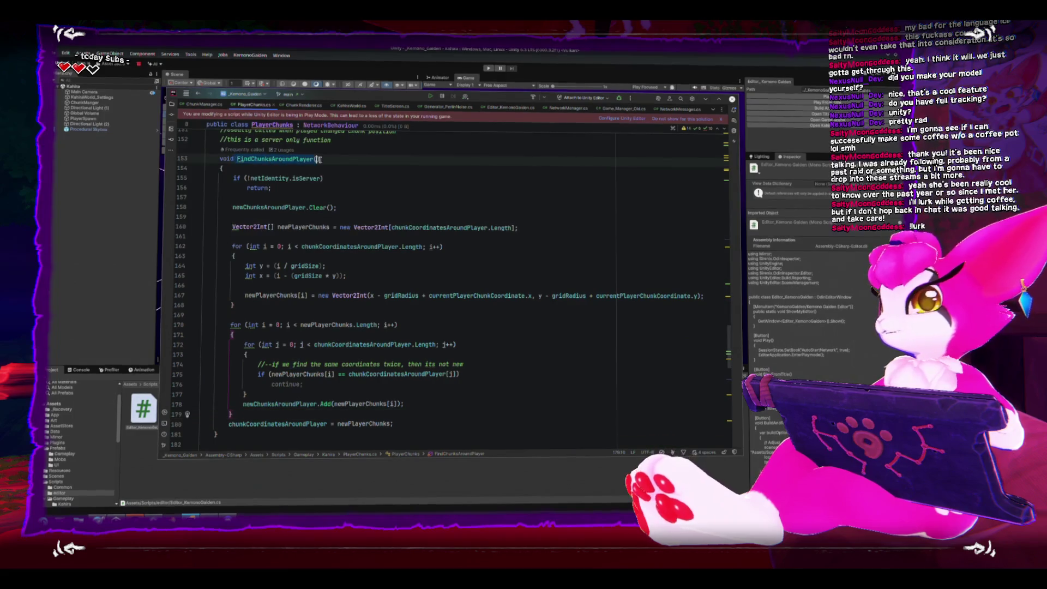
left_click(257, 159)
left_click_drag(279, 158, 370, 168)
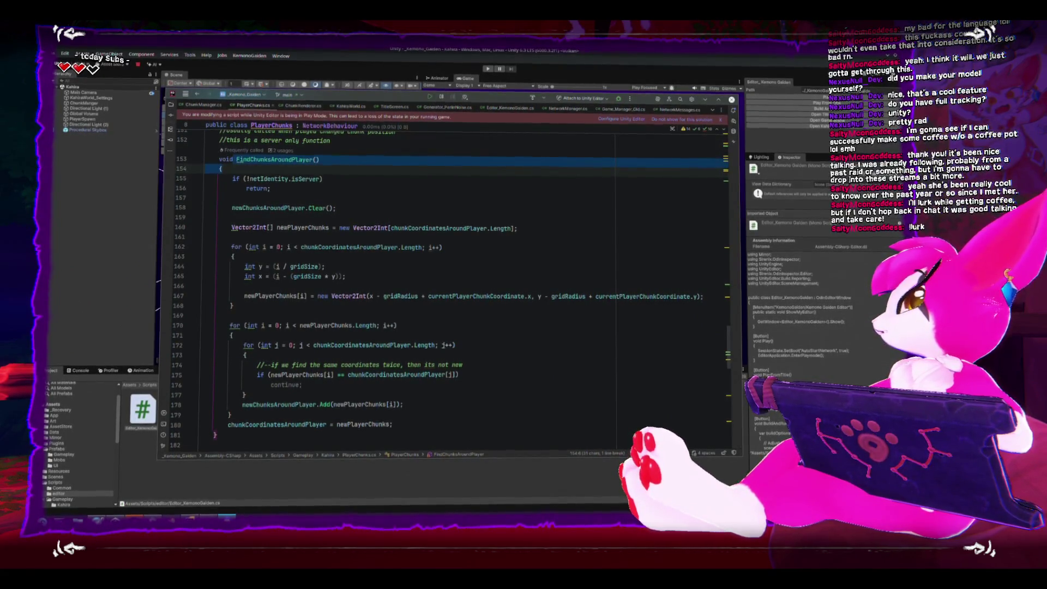
scroll(327, 348, "down", 6)
- End the previousPlayerChunkCoordinates statement in Update's if block with a semicolon
scroll(322, 354, "down", 3)
left_click(321, 344)
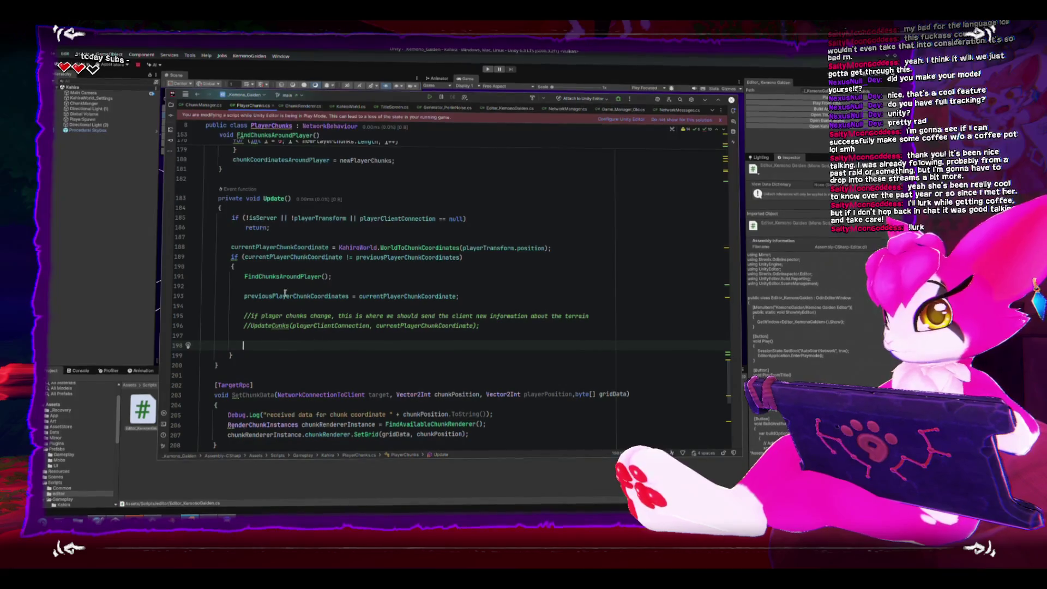
left_click_drag(244, 275, 332, 275)
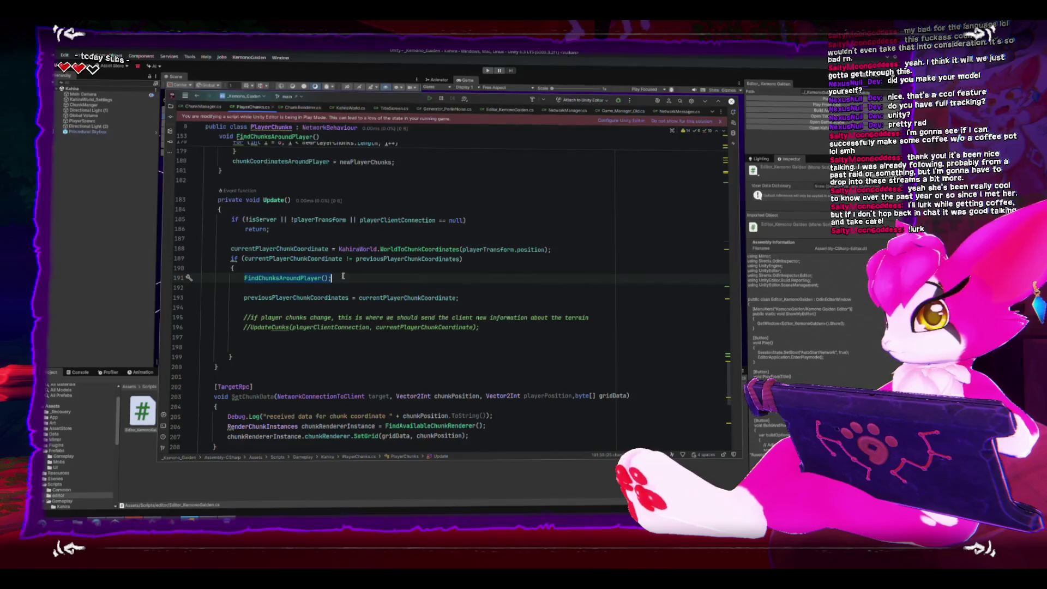
double_click(365, 297)
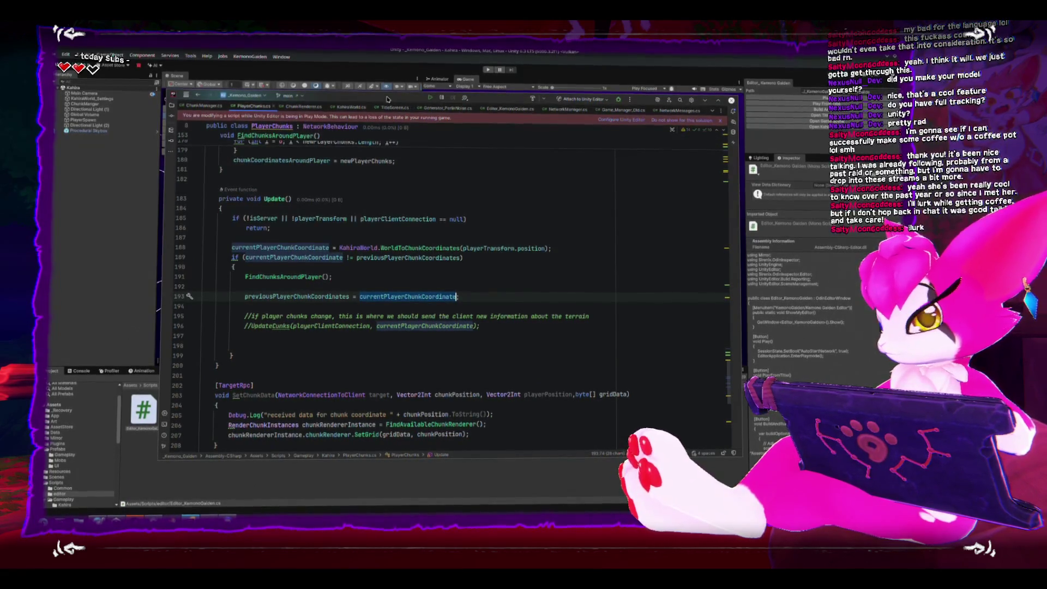
type(";")
- Move the previousPlayerChunkCoordinates assignment to the end of the if block, with blank lines above it
key("shift+Home")
key("alt+shift+Down")
key("alt+shift+Down")
key("alt+shift+Down")
key("Up")
key("Up")
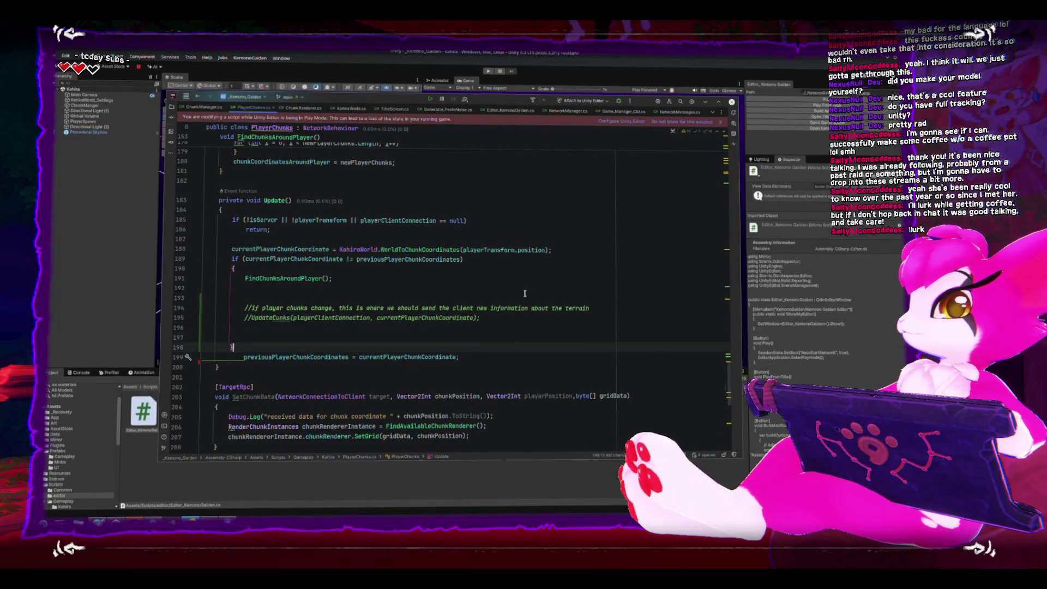
key("alt+shift+Up")
key("alt+shift+Up")
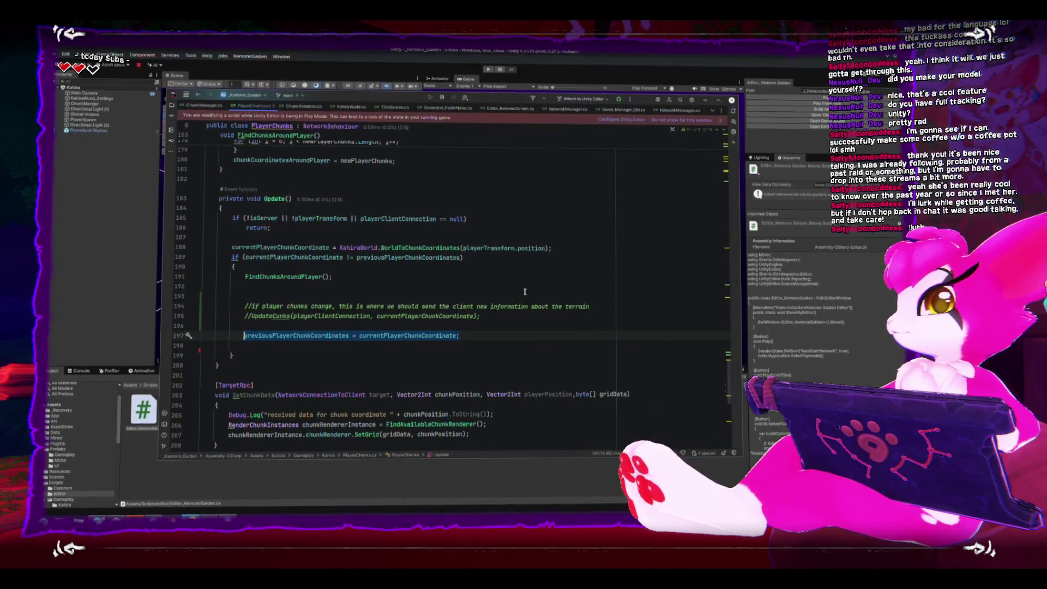
key("alt+shift+Down")
key("Up")
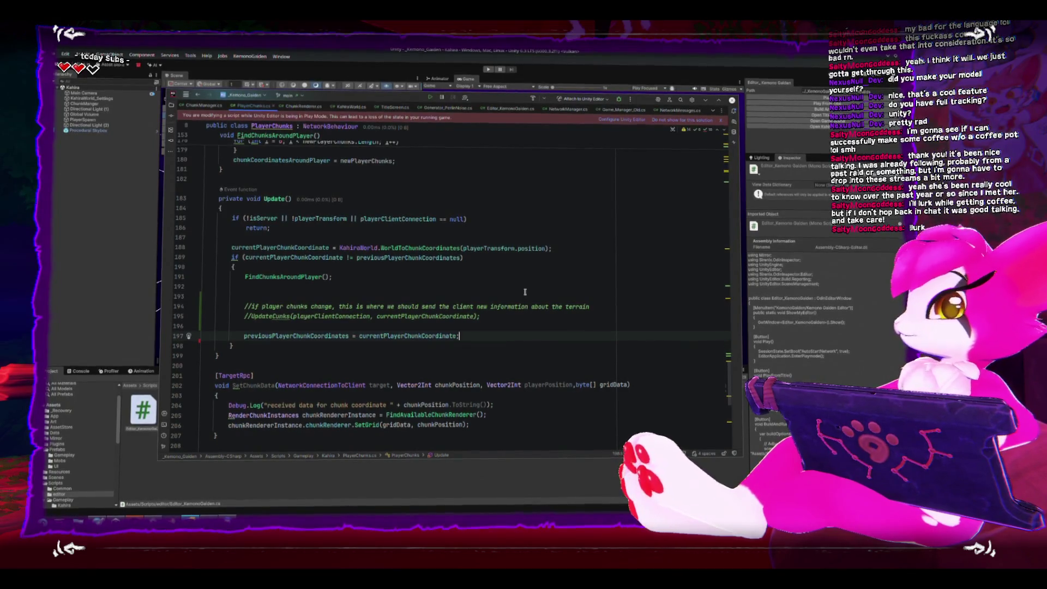
key("Return")
key("Up")
key("Up")
key("Up")
key("Up")
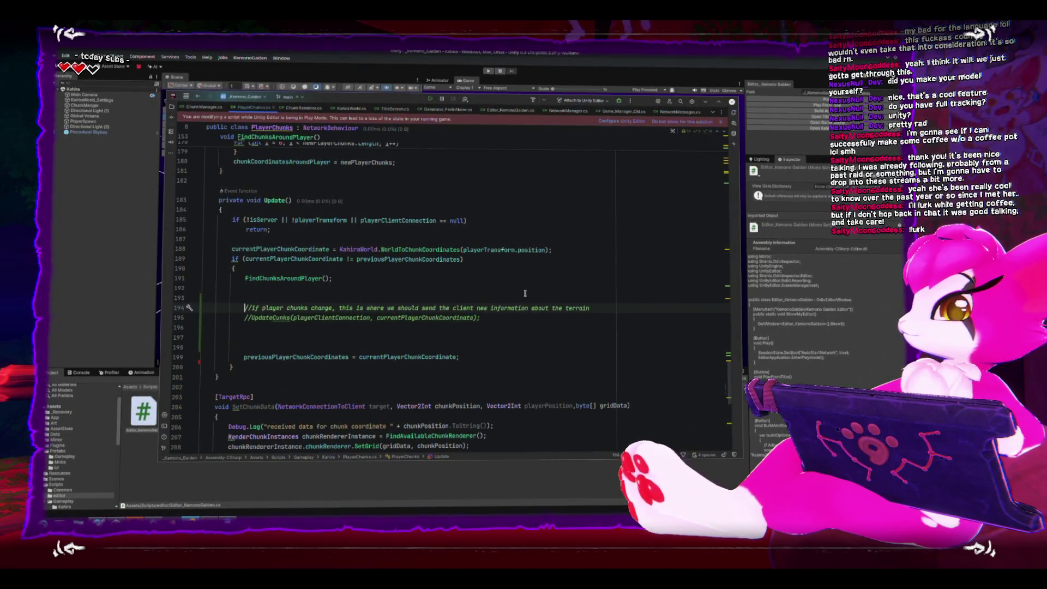
- Delete the two commented UpdateChunks lines from Update
key("shift+Down")
key("shift+Down")
key("Delete")
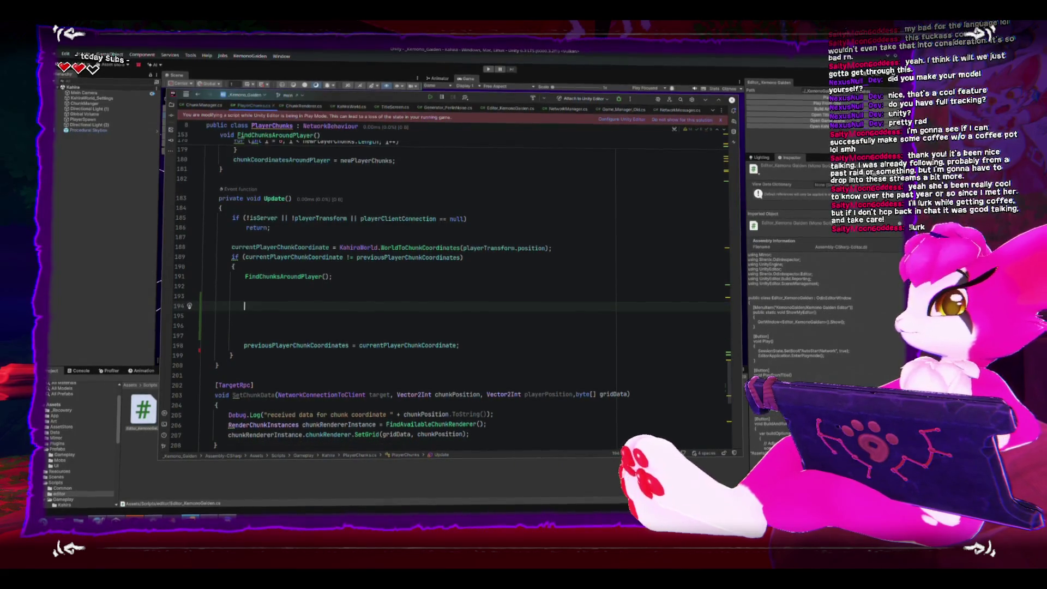
key("Up")
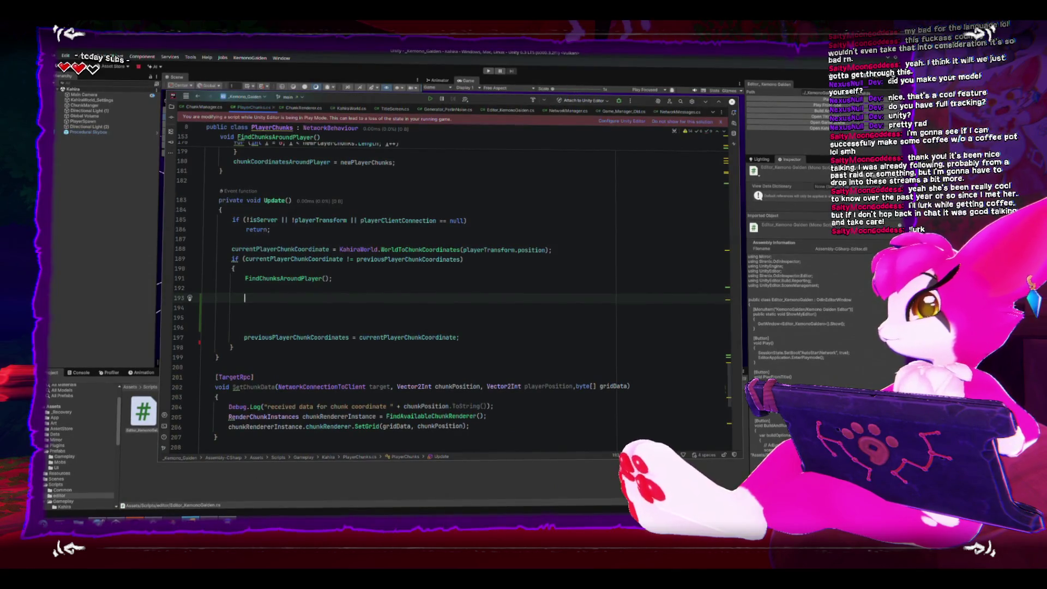
- Start a SetChunkData(playerClientConnection, ...) call, then erase the unfinished call
type("SetChunkData();")
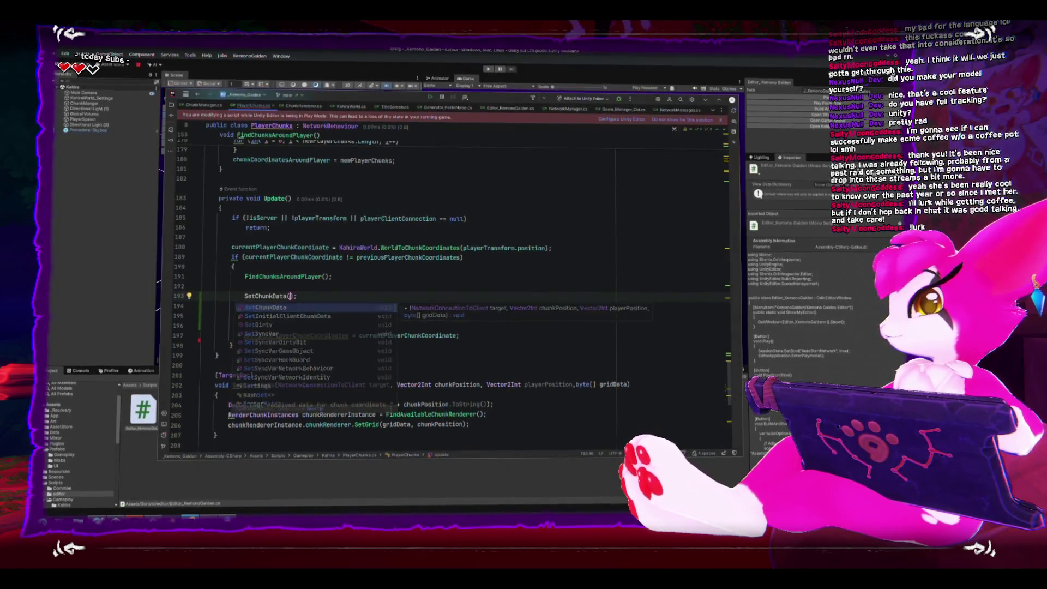
key("Return")
type("pla")
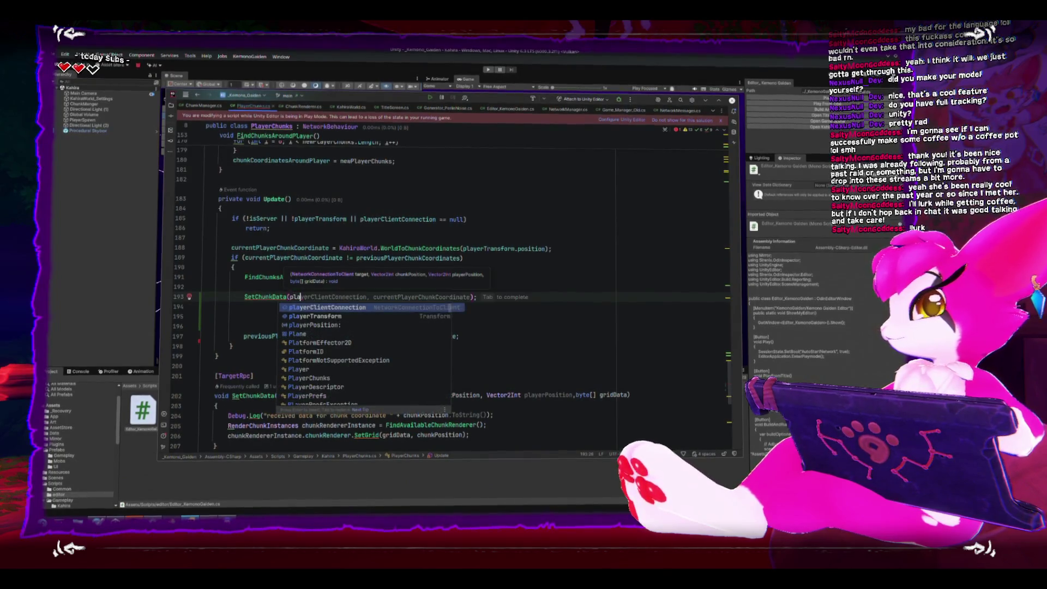
key("Return")
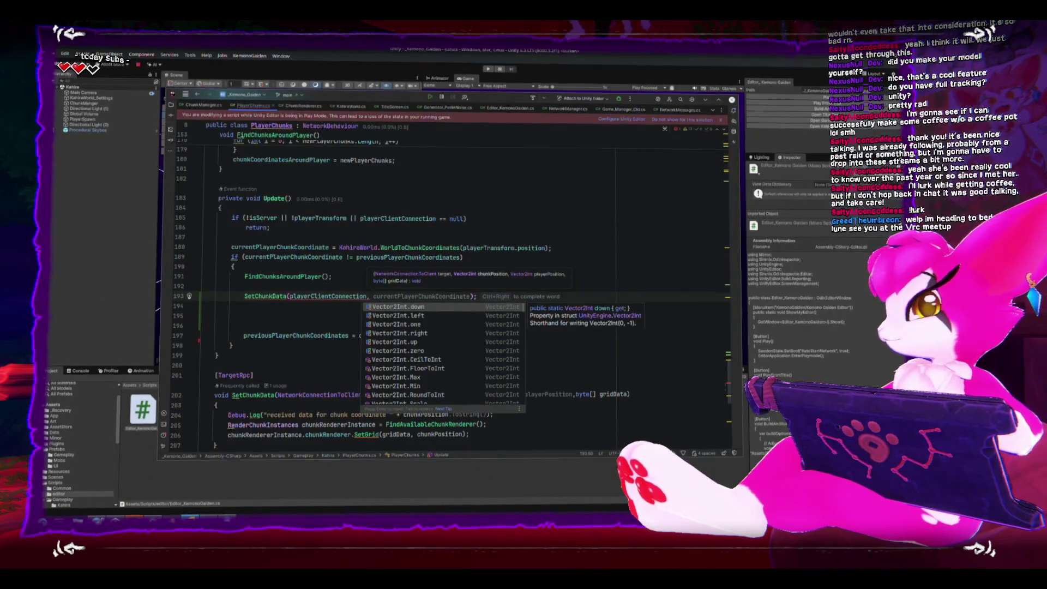
key("Escape")
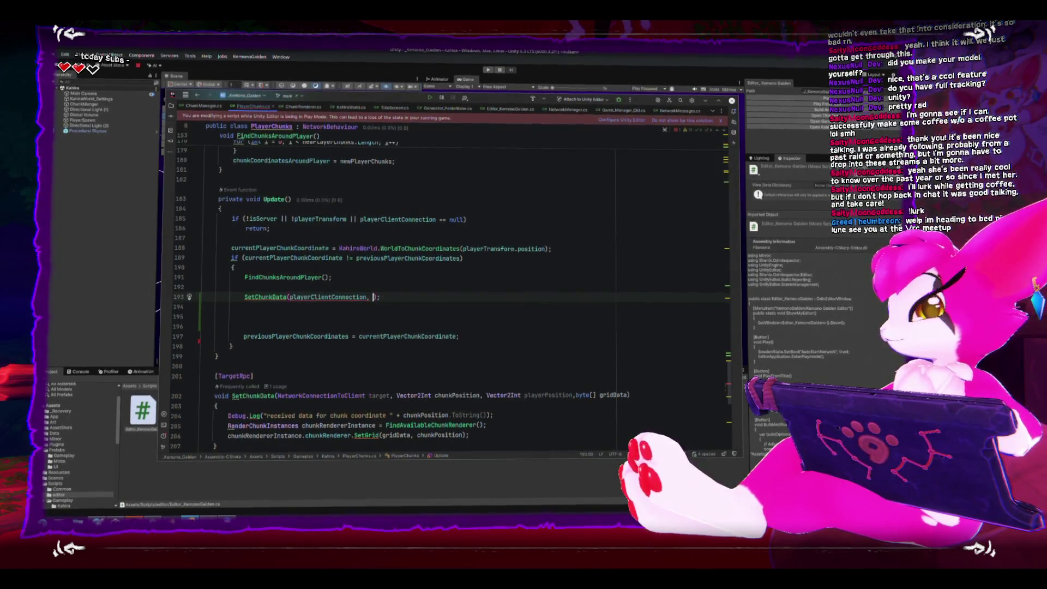
key("shift+Home")
key("BackSpace")
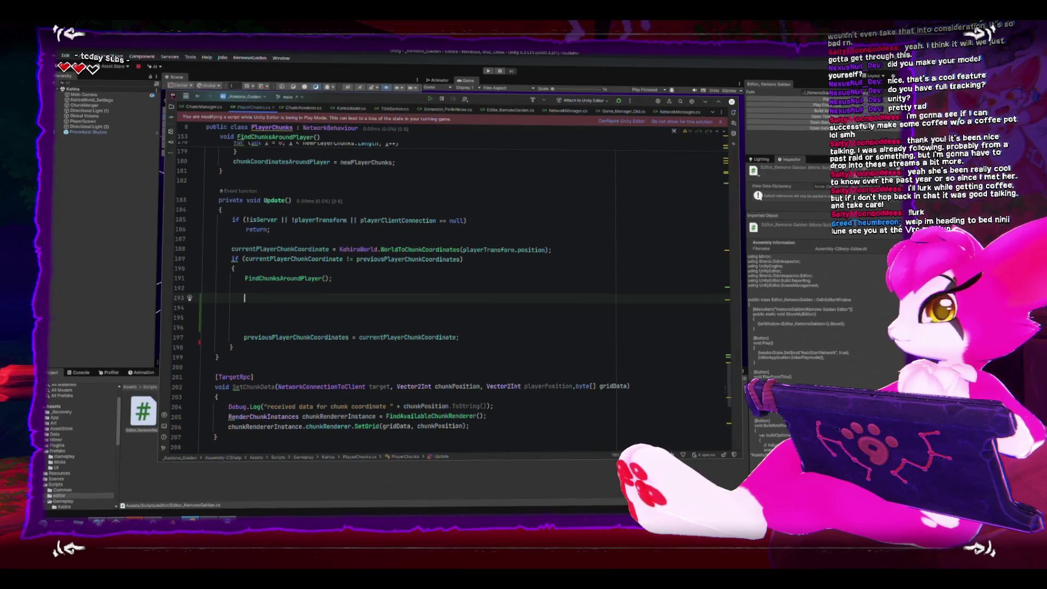
- Write the loop header for (int i = 0; i < newChunksAroundPlayer.Count; i++) with an empty body
type("for(inti")
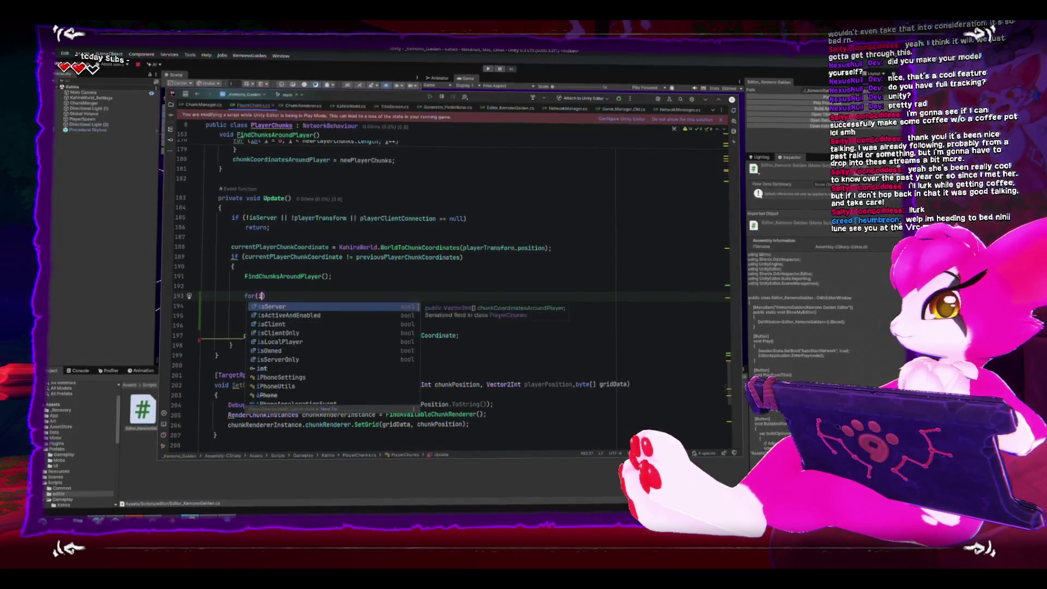
key("Escape")
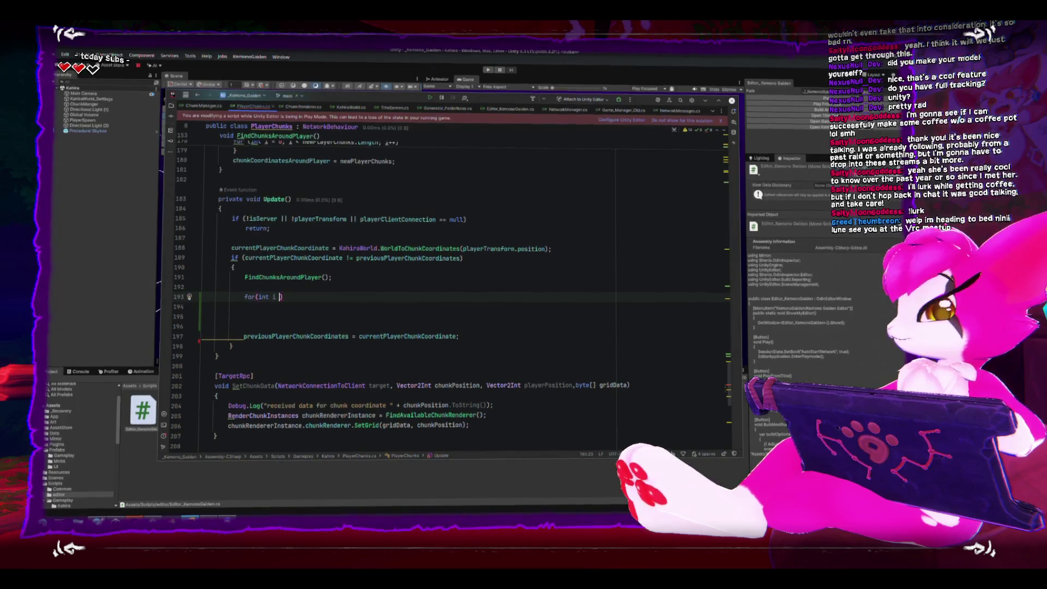
key("BackSpace")
key("BackSpace")
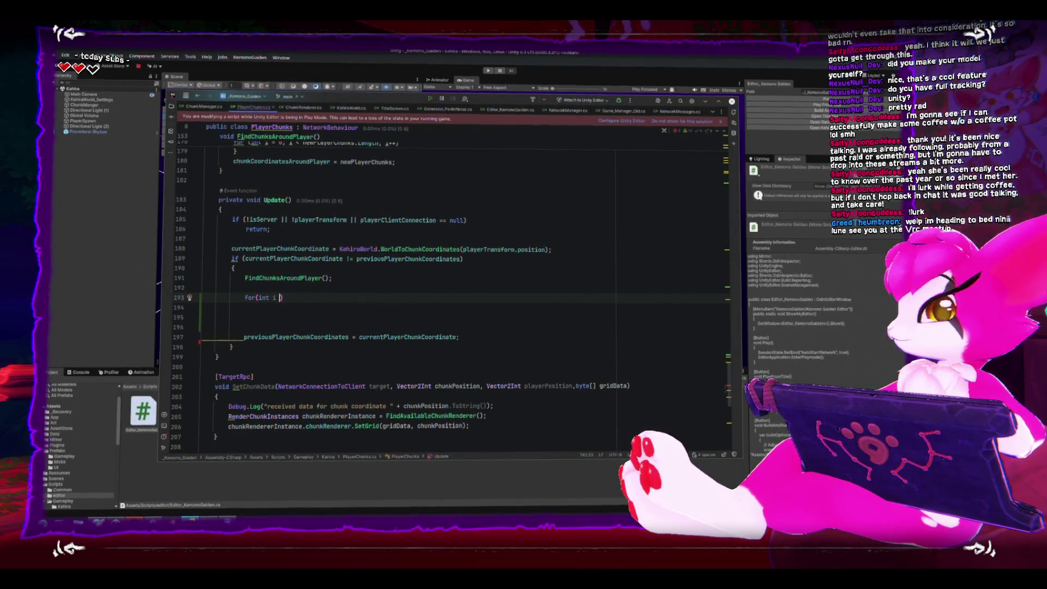
type("= 0; i")
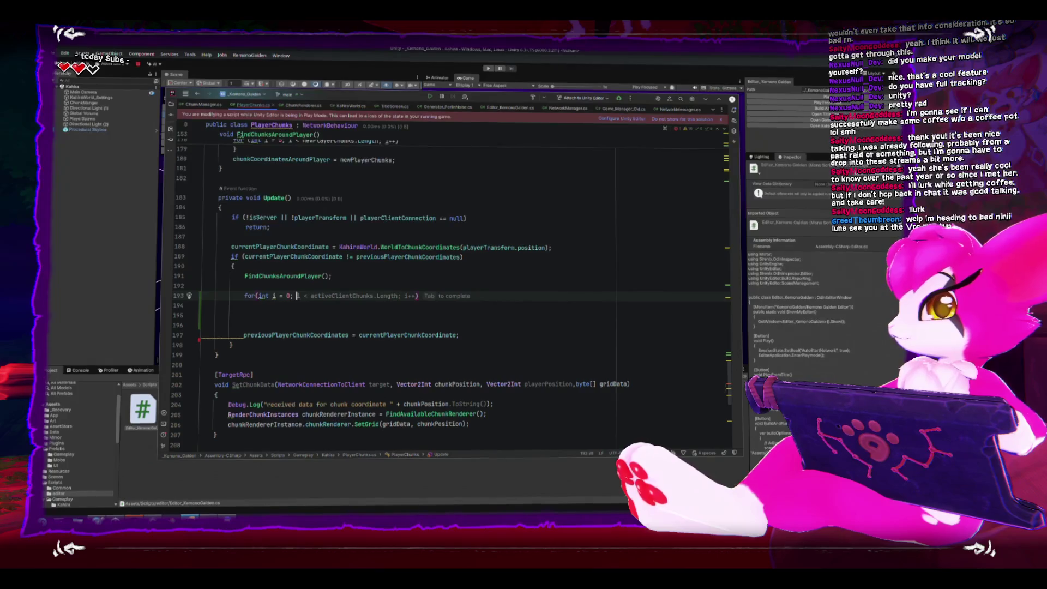
type("<")
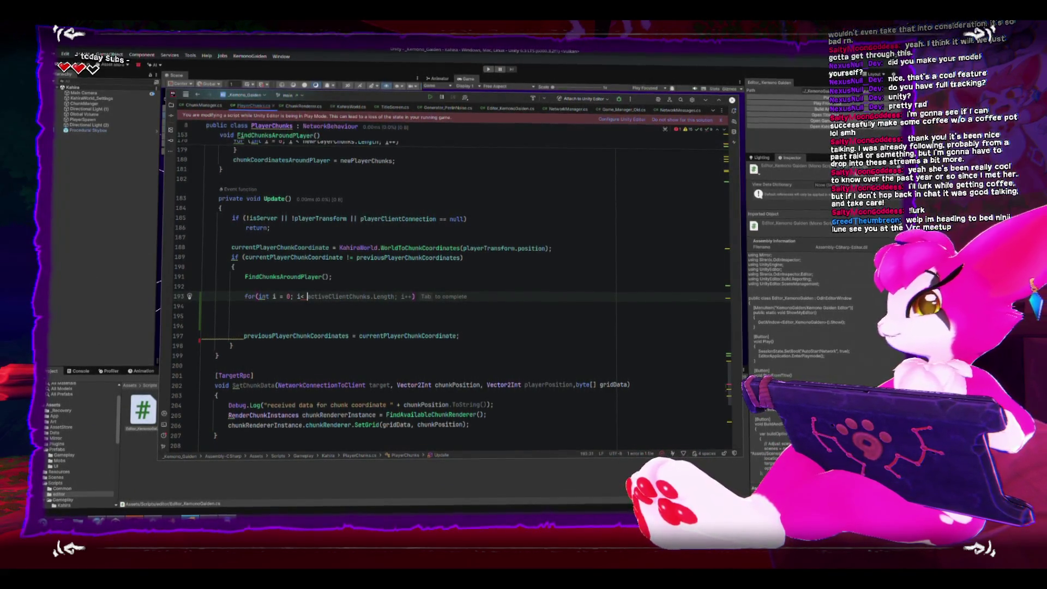
type("Ch")
key("Return")
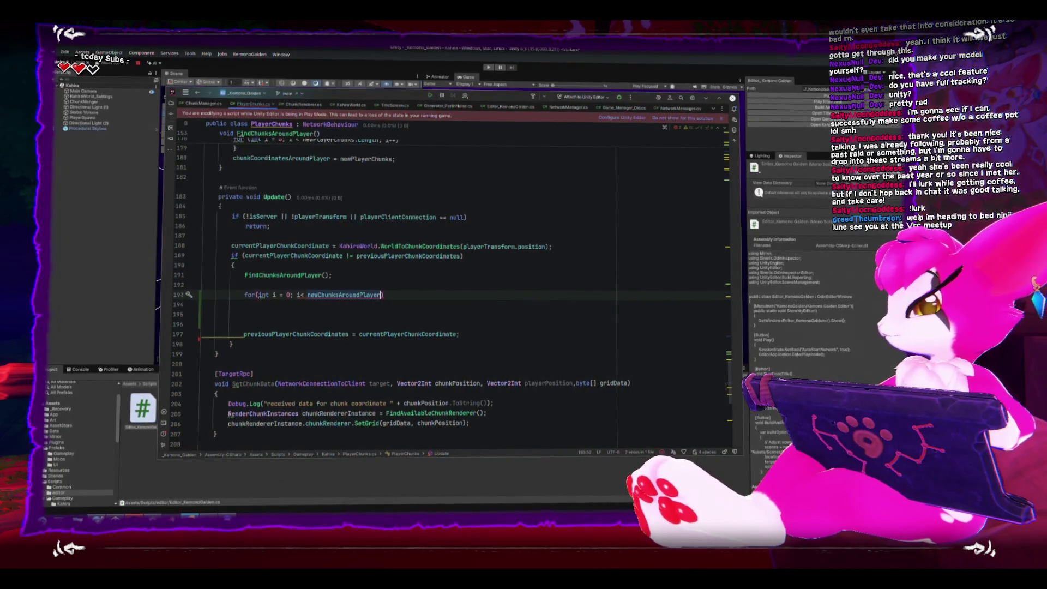
type(".co")
key("Return")
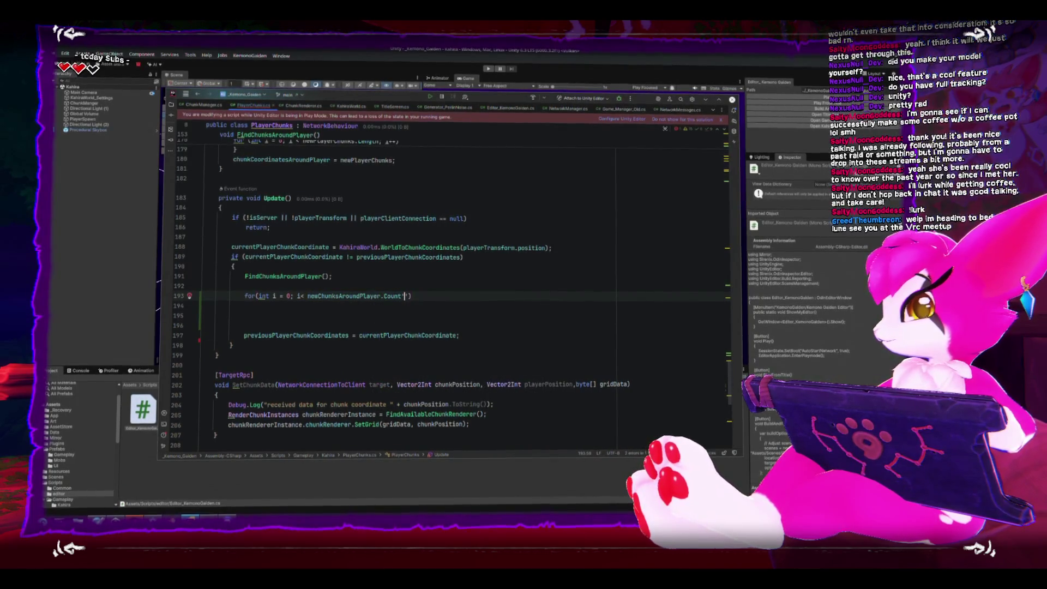
type("; i++")
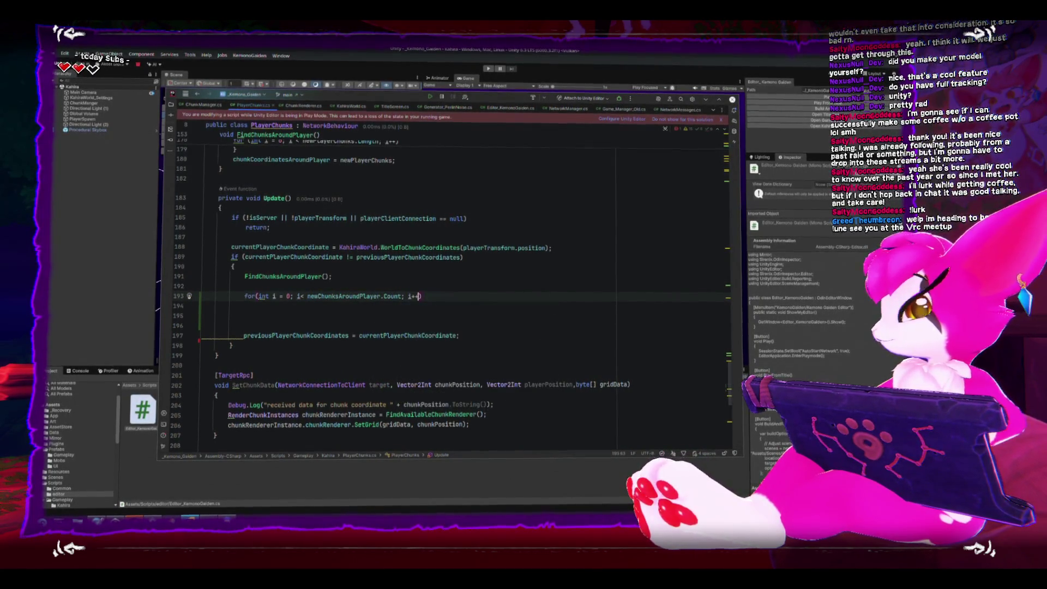
type("{")
key("Return")
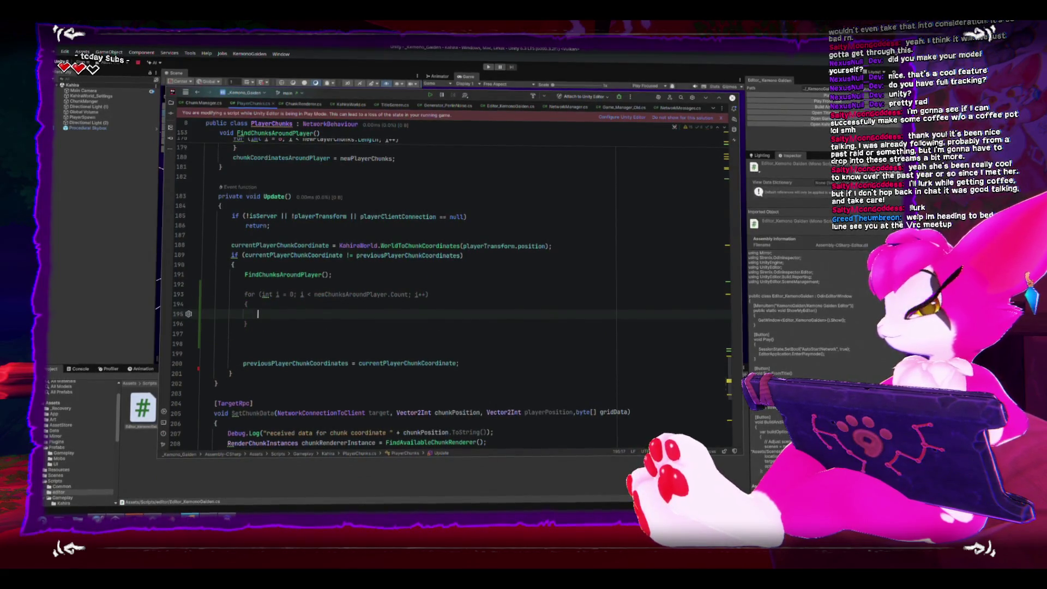
- Remove the extra blank lines below the new loop
key("Down")
key("Down")
key("Down")
key("BackSpace")
key("BackSpace")
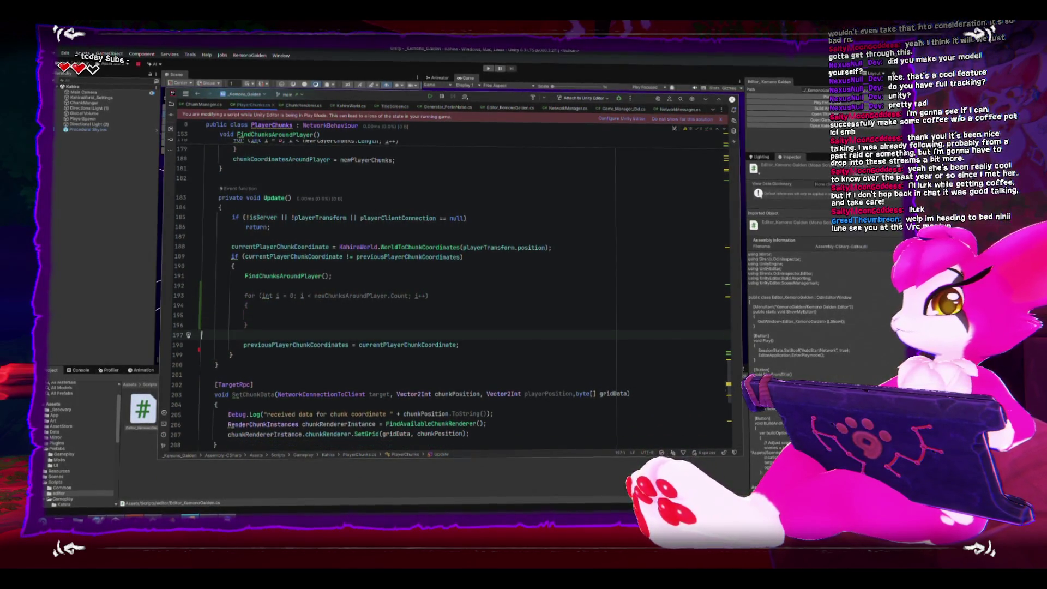
key("BackSpace")
key("Up")
key("Up")
key("Down")
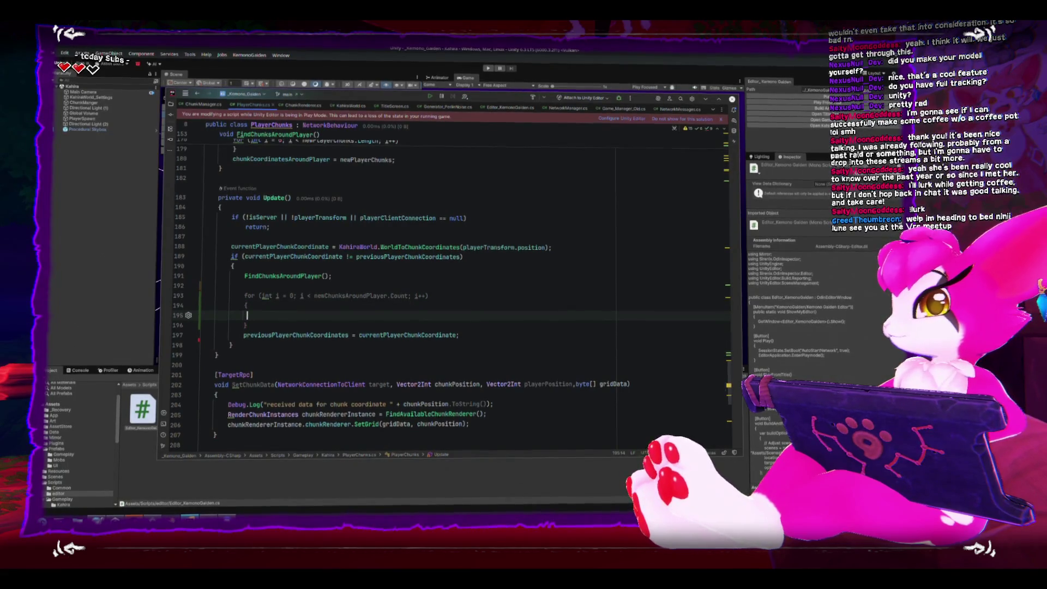
- Inside the loop, start a SetChunkData call with playerClientConnection as the first argument
scroll(330, 232, "up", 6)
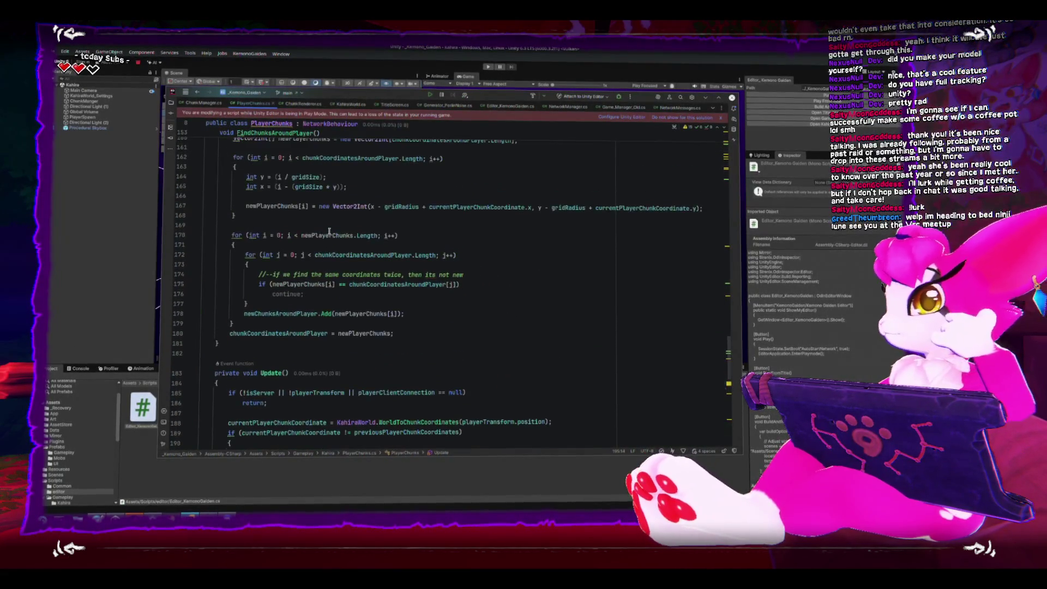
scroll(330, 232, "up", 4)
scroll(326, 237, "down", 10)
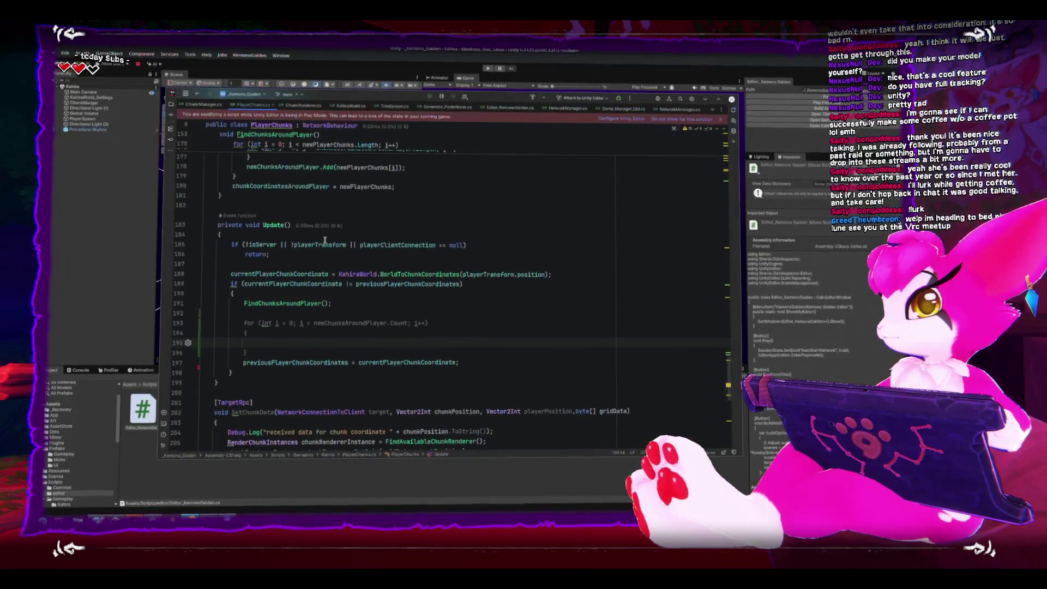
scroll(325, 240, "down", 3)
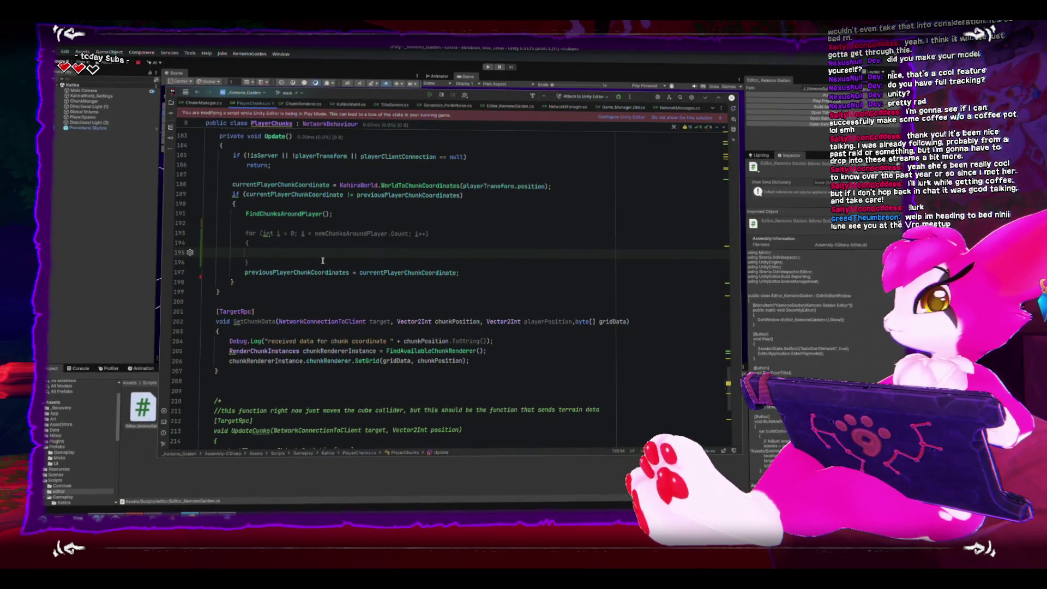
key("Tab")
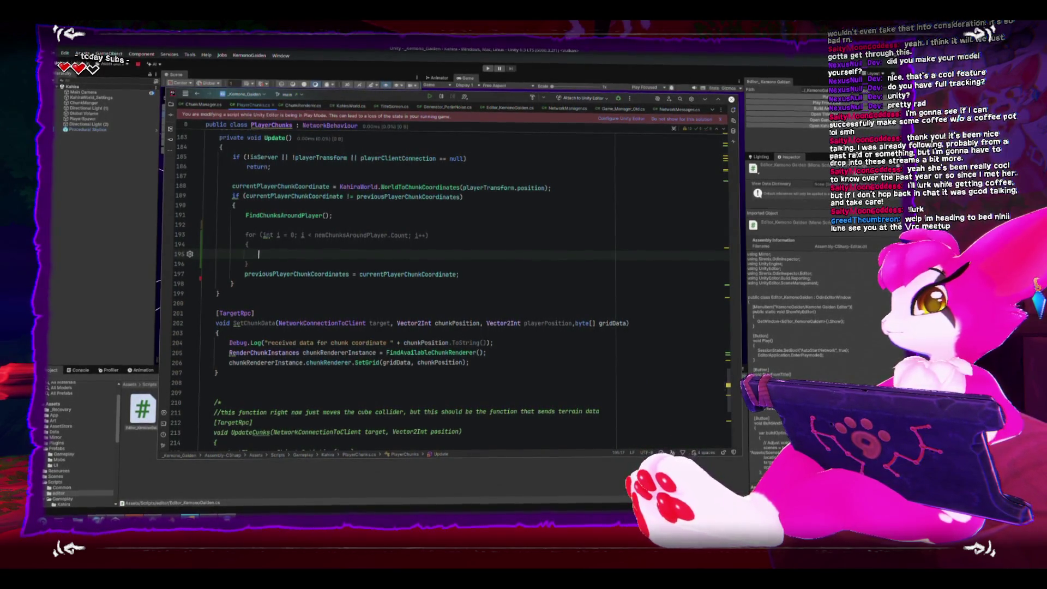
type("SetCh")
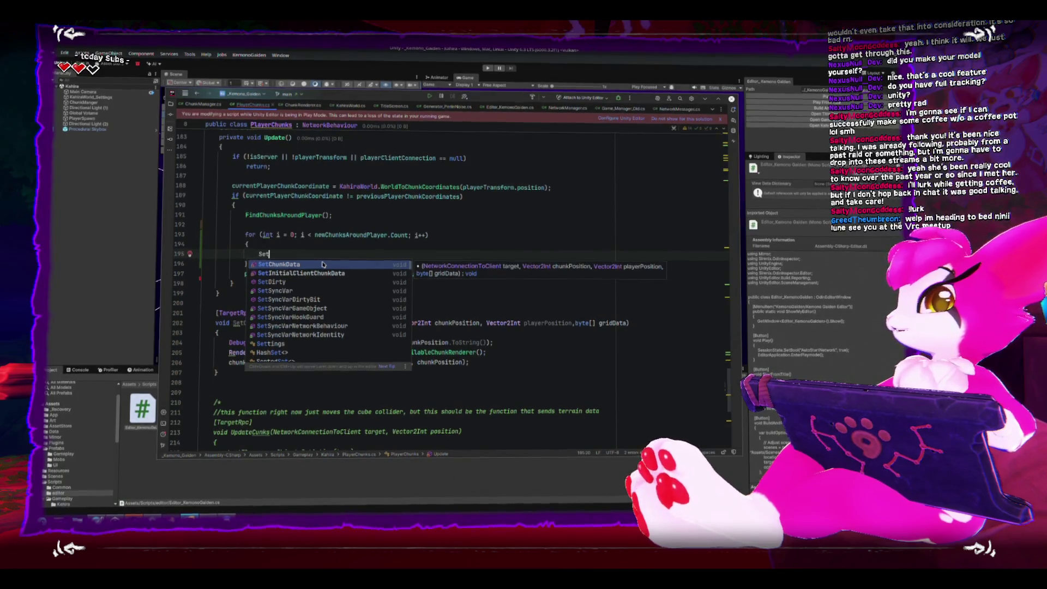
key("Return")
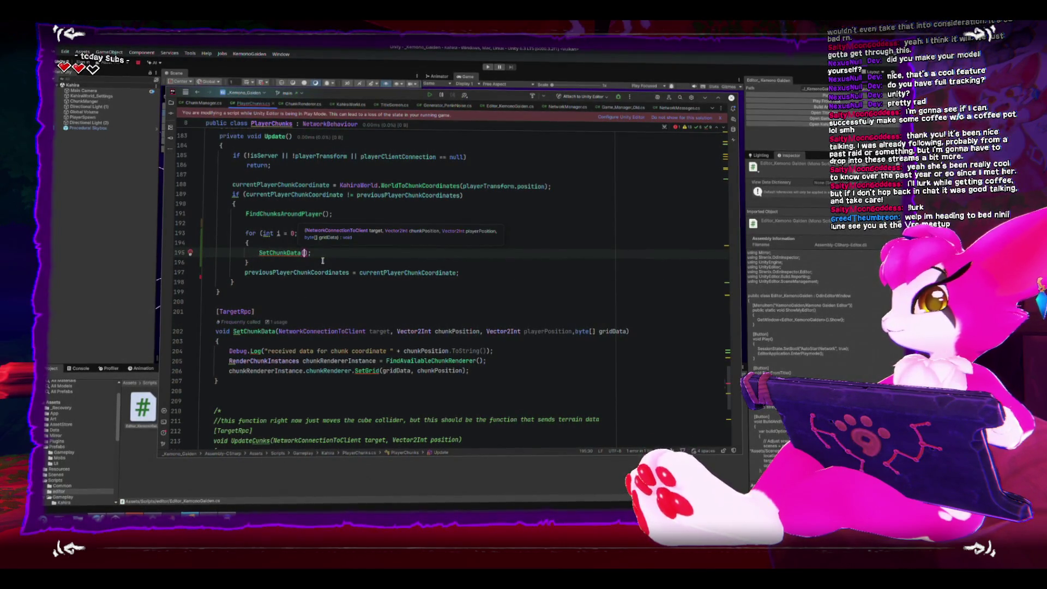
key("ctrl+space")
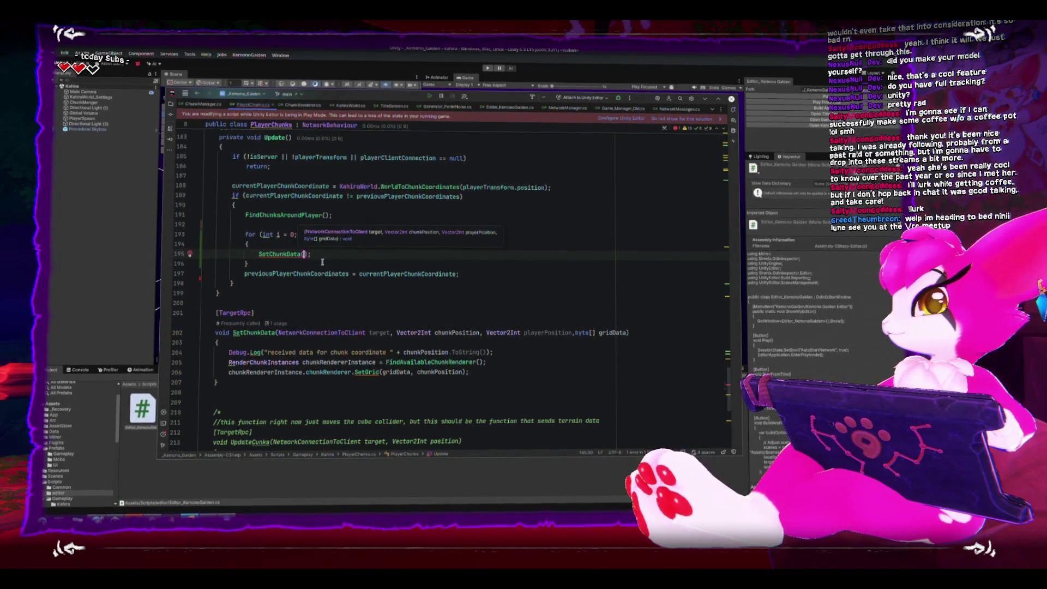
type("client")
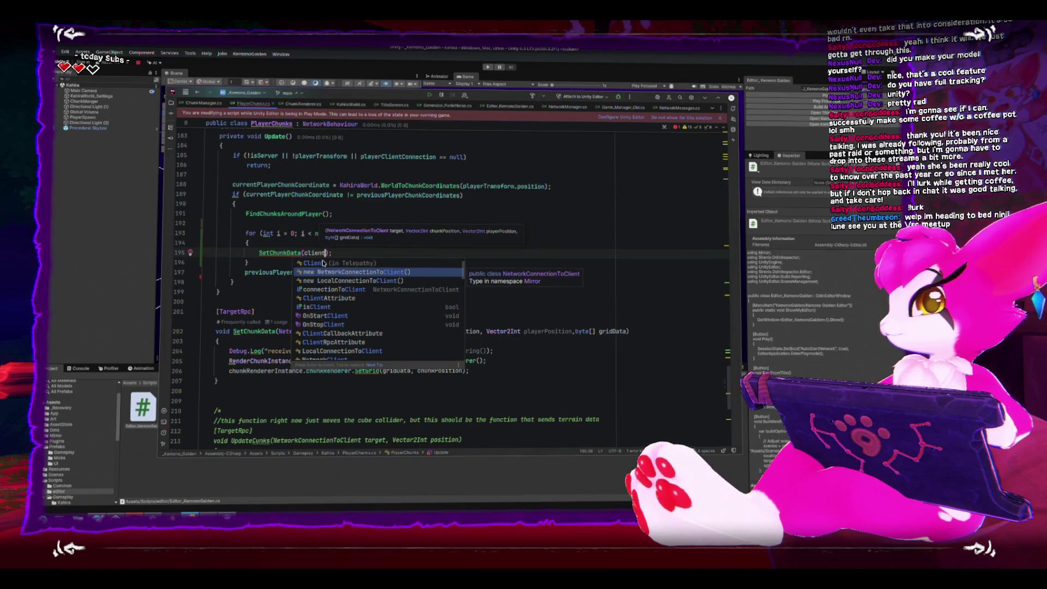
key("BackSpace")
key("BackSpace")
key("BackSpace")
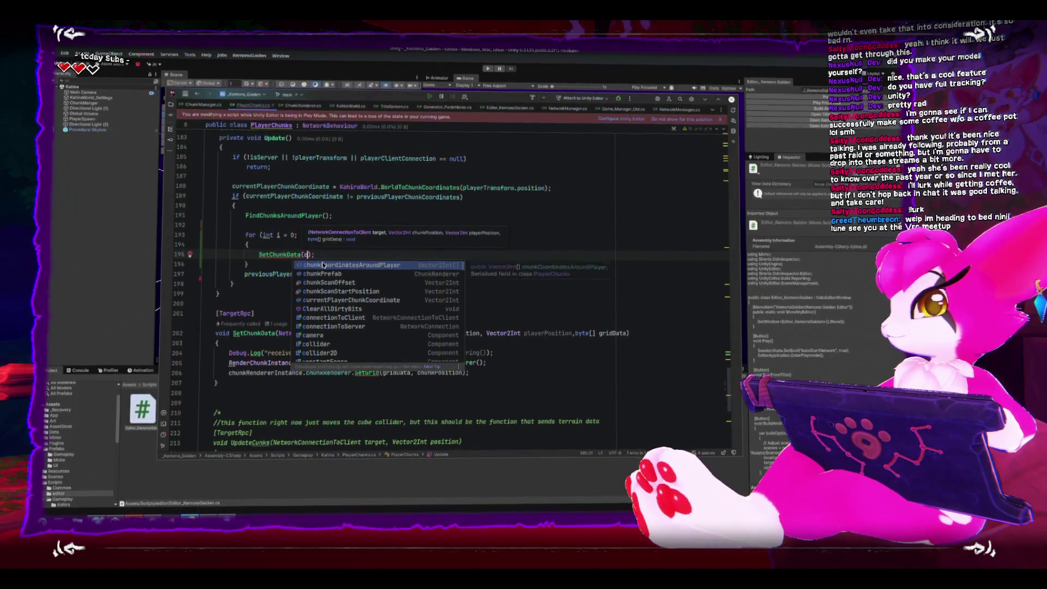
key("BackSpace")
type("pl")
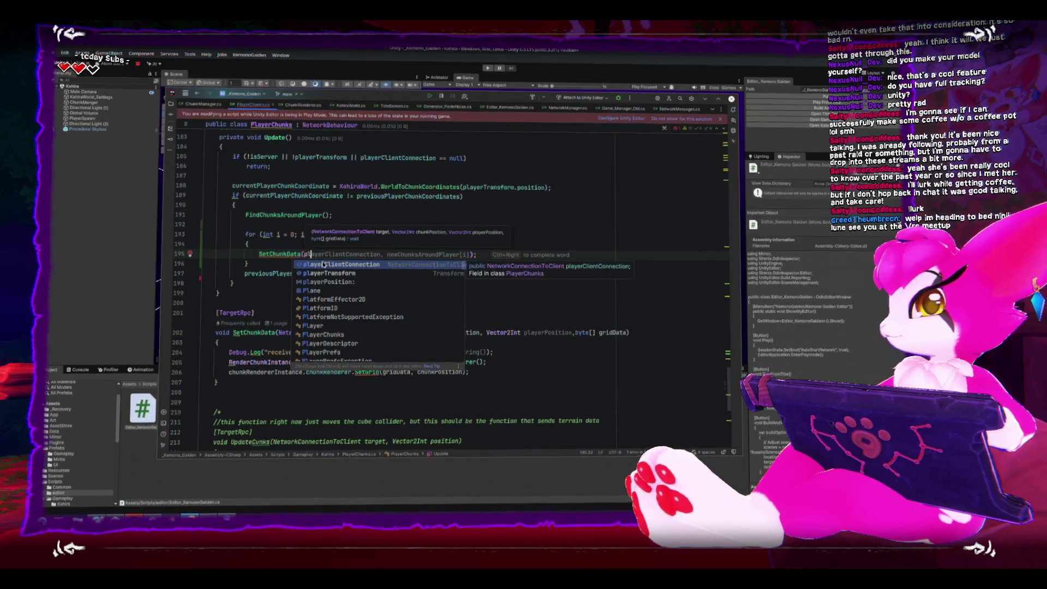
key("Return")
- Add newChunksAroundPlayer[i] and currentPlayerChunkCoordinate as arguments, then insert a blank line above the call
type(",")
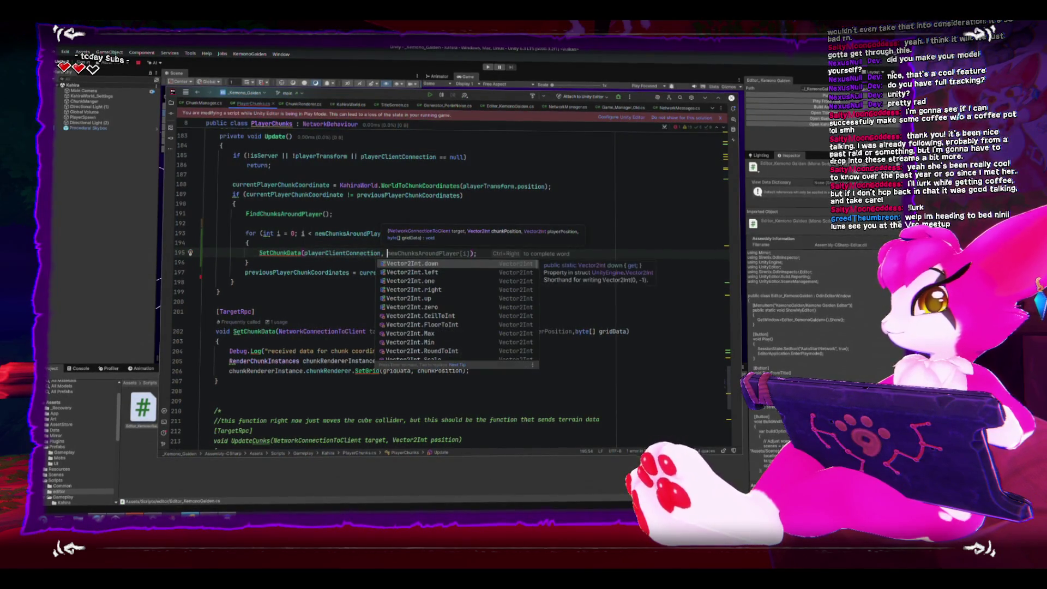
key("Tab")
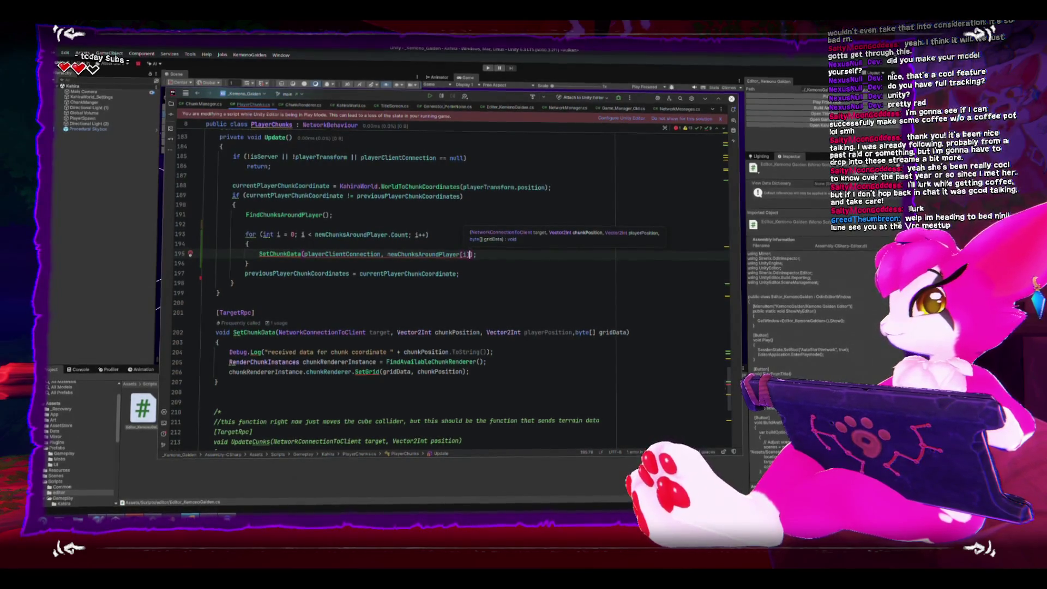
type(",")
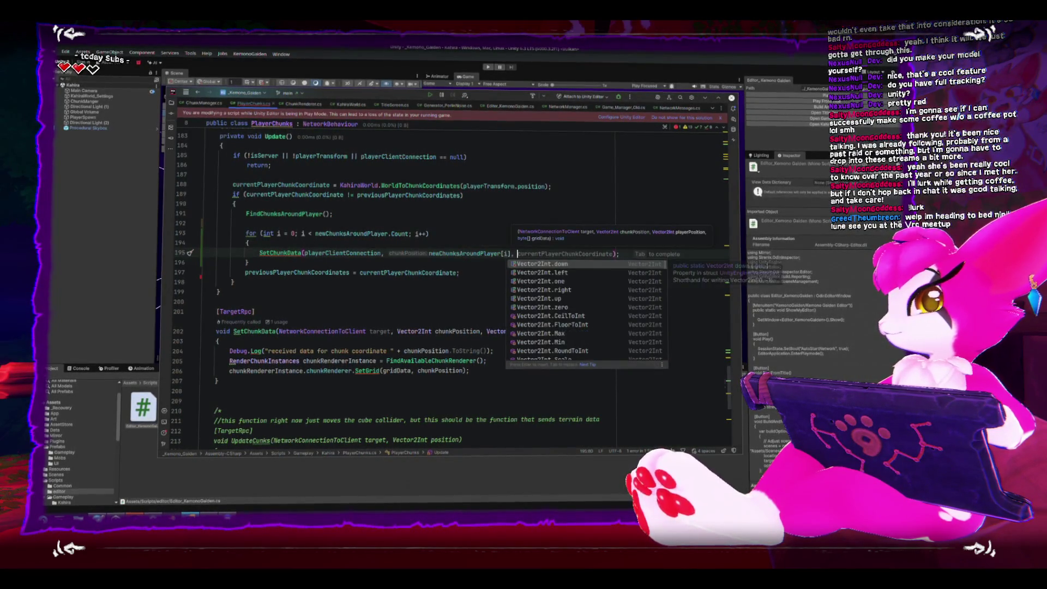
key("Tab")
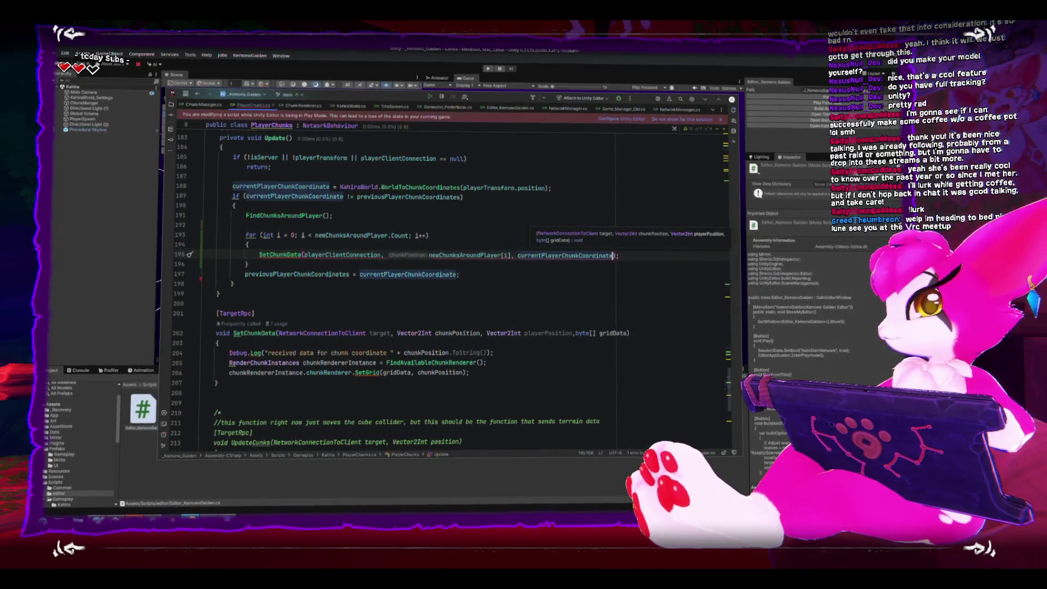
key("ctrl+alt+Return")
key("ctrl+alt+Return")
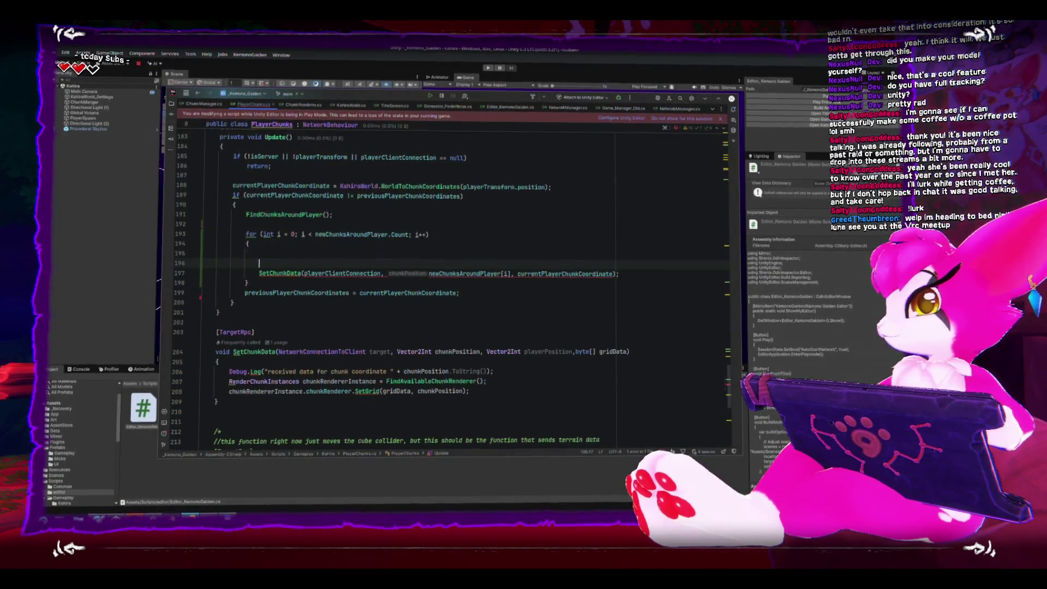
- Paste CmdClientIntialized's 'KahiraGrid grid = KahiraWorld.GetChunkDataNow(...)' line above SetChunkData in Update's loop
scroll(252, 293, "up", 10)
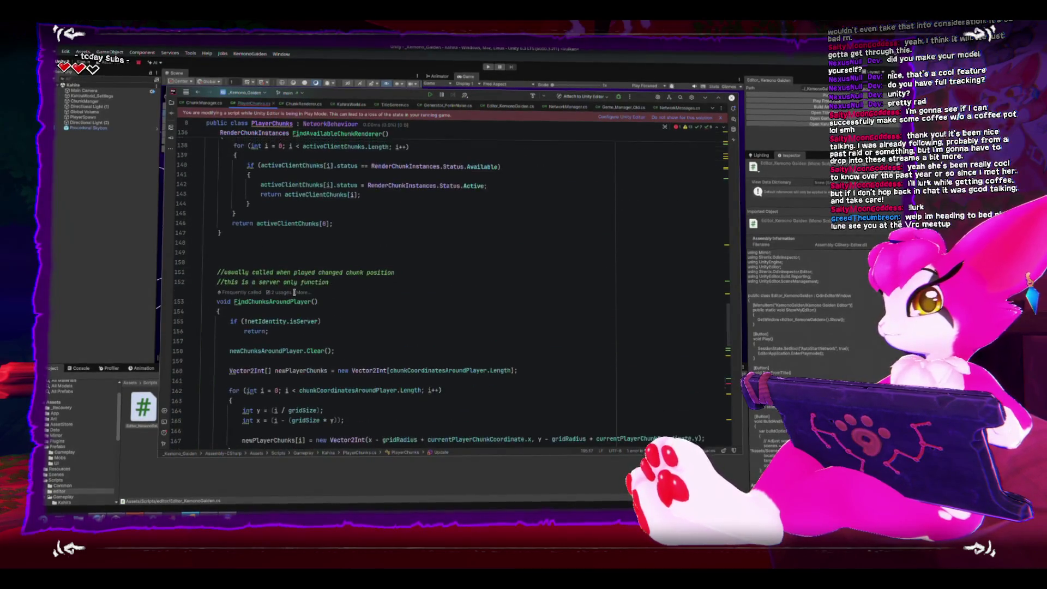
scroll(343, 307, "up", 4)
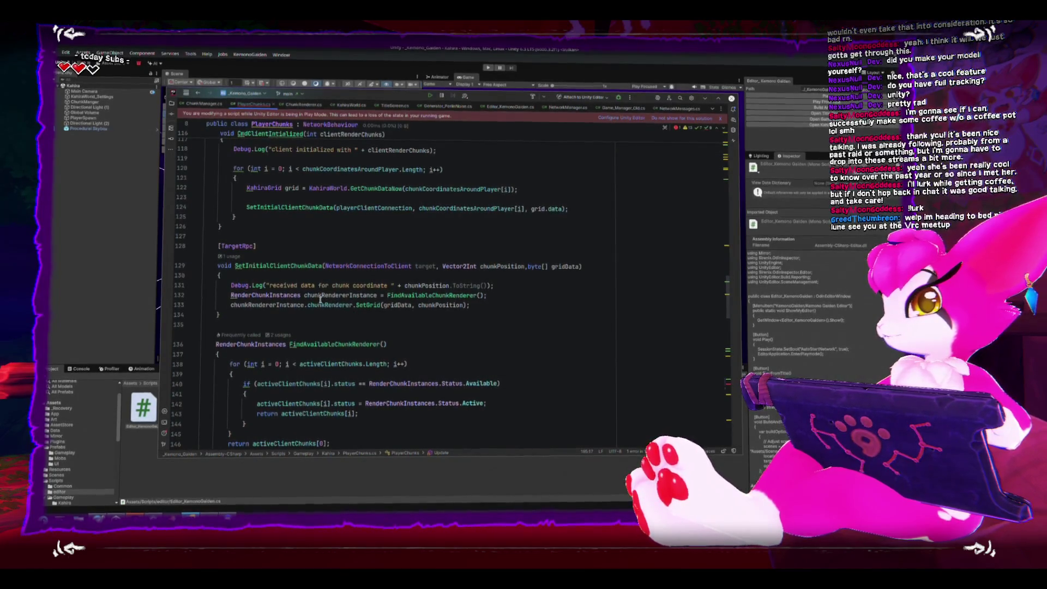
scroll(252, 225, "up", 1)
left_click_drag(245, 216, 532, 218)
key("ctrl+c")
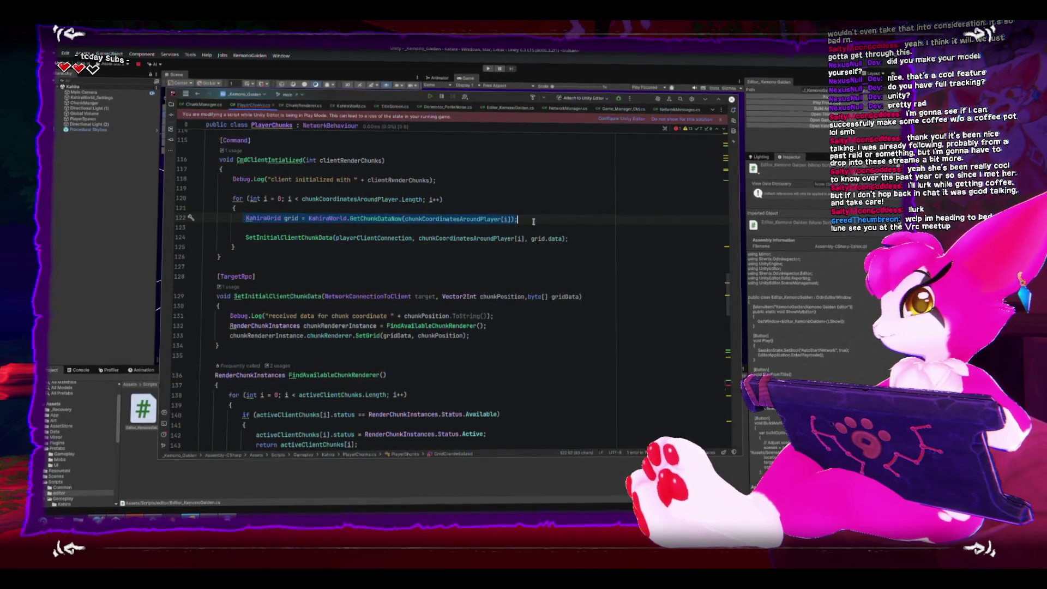
scroll(533, 221, "down", 8)
scroll(530, 220, "up", 8)
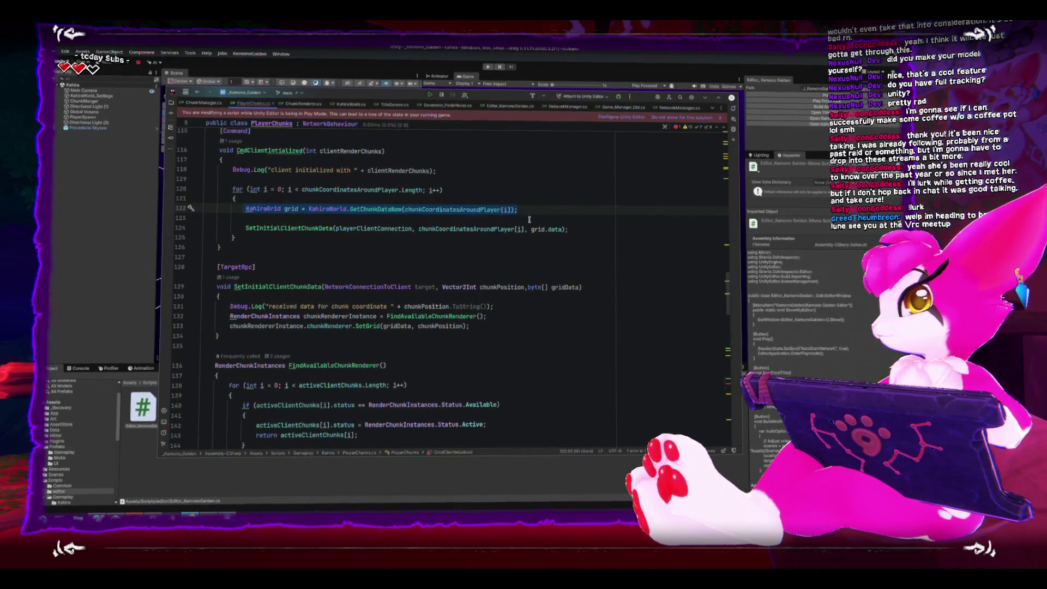
scroll(529, 219, "down", 15)
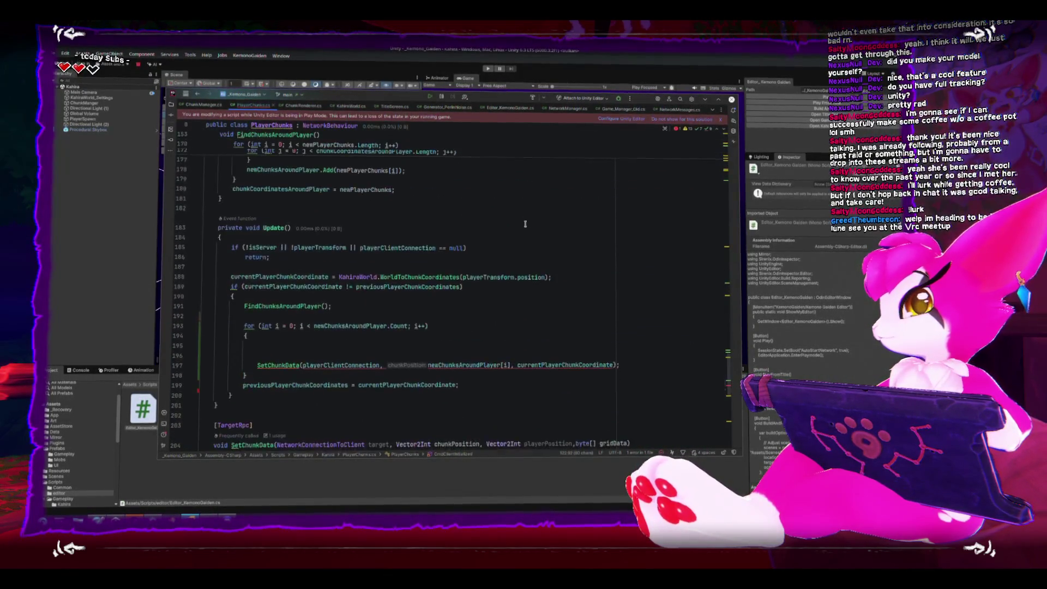
scroll(526, 224, "down", 3)
left_click(356, 275)
key("ctrl+v")
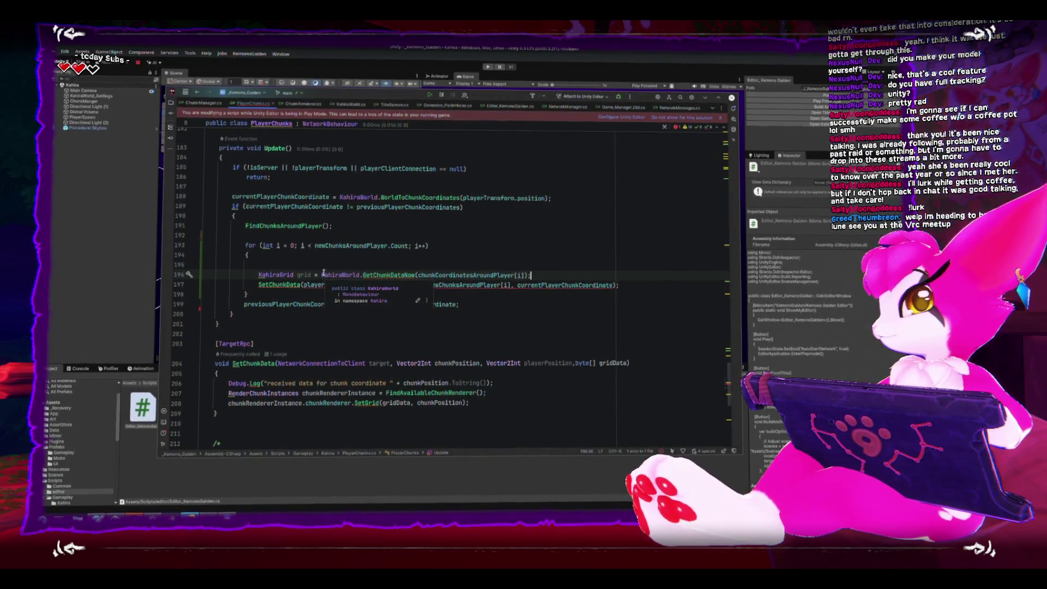
- Cut the pasted line down to KahiraWorld.GetChunkDataNow(chunkCoordinatesAroundPlayer[i]).data
left_click_drag(323, 275, 261, 275)
key("BackSpace")
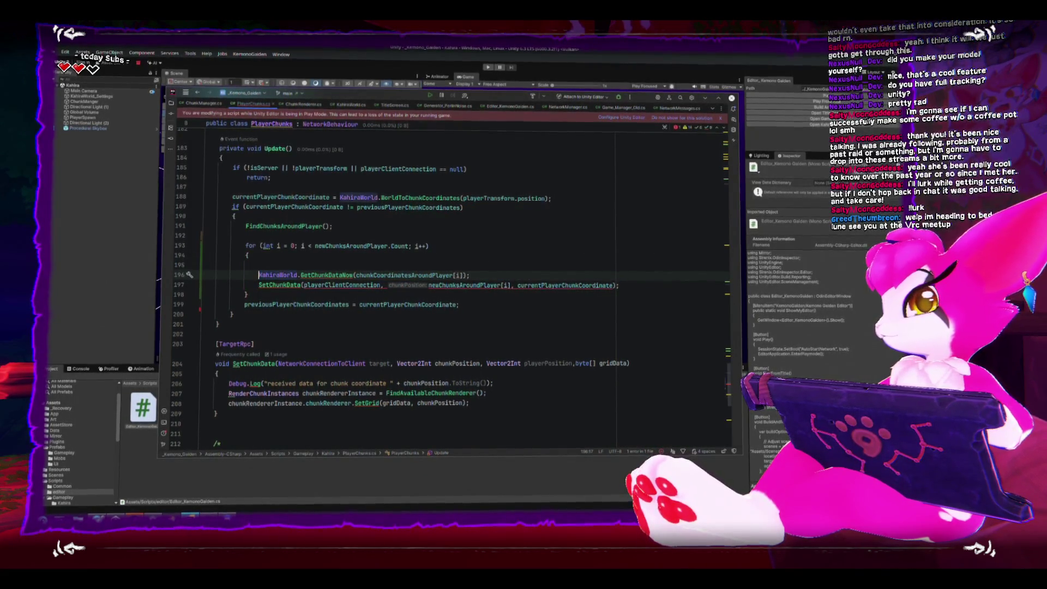
key("BackSpace")
type(".data")
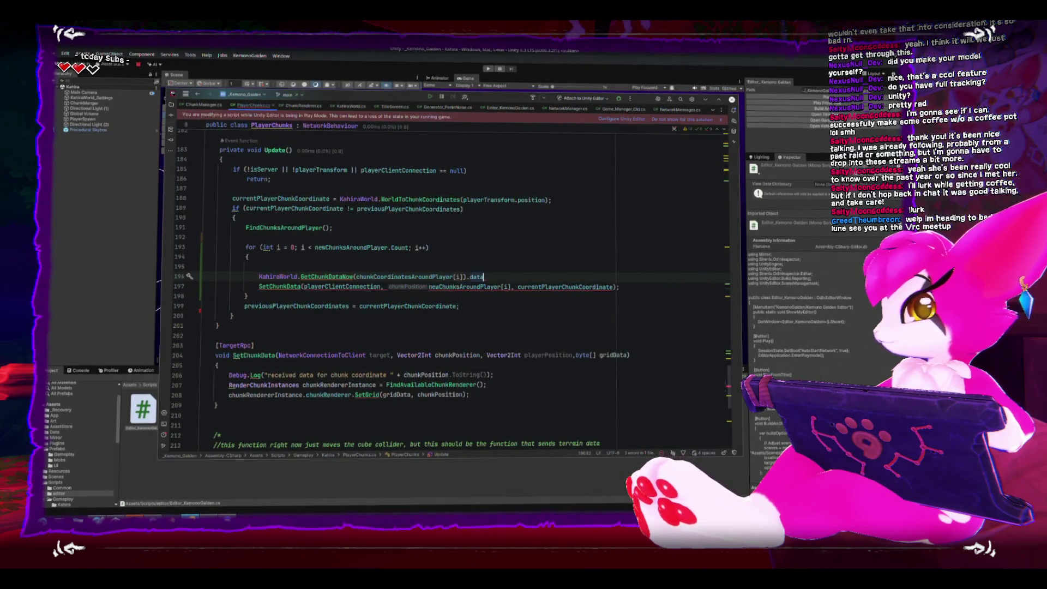
key("shift+Home")
key("ctrl+c")
key("BackSpace")
- Insert that expression after currentPlayerChunkCoordinate as the fourth argument and remove the leftover blank line
left_click(614, 285)
type(",")
key("ctrl+v")
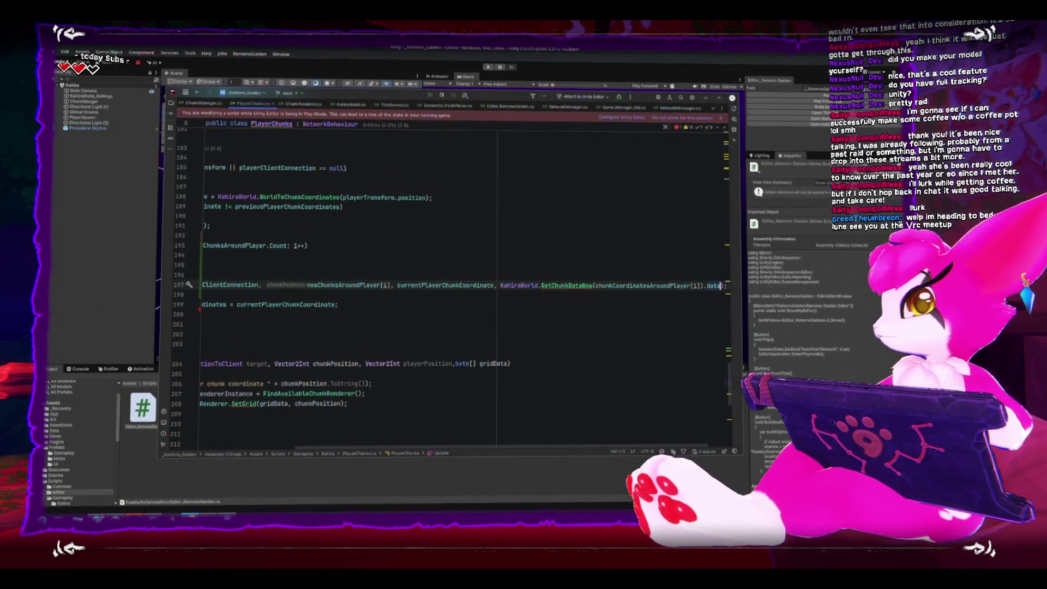
scroll(425, 443, "left", 3)
scroll(425, 444, "left", 2)
left_click(306, 274)
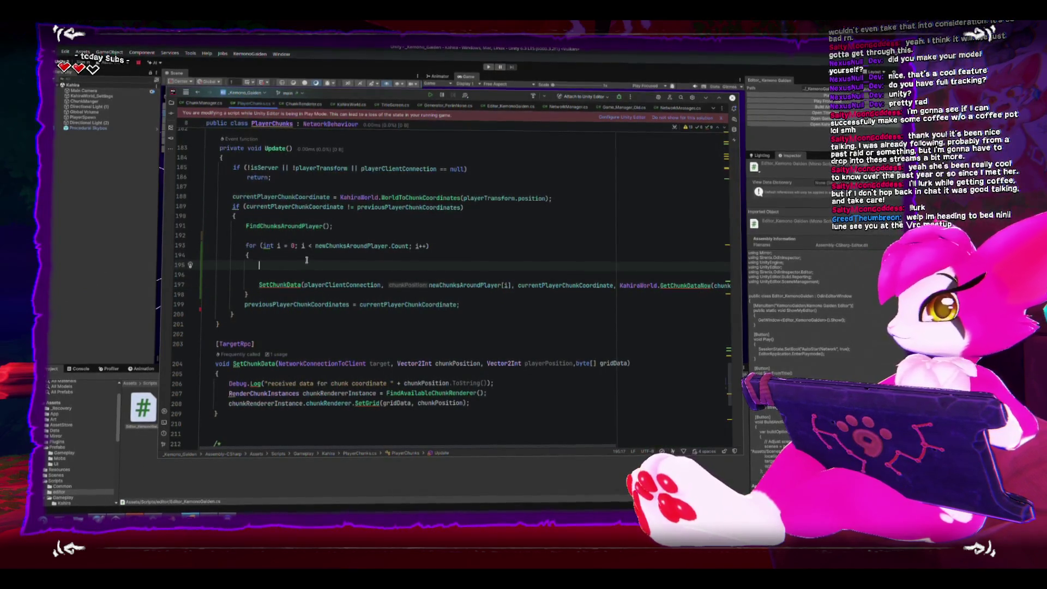
key("BackSpace")
key("BackSpace")
left_click(276, 267)
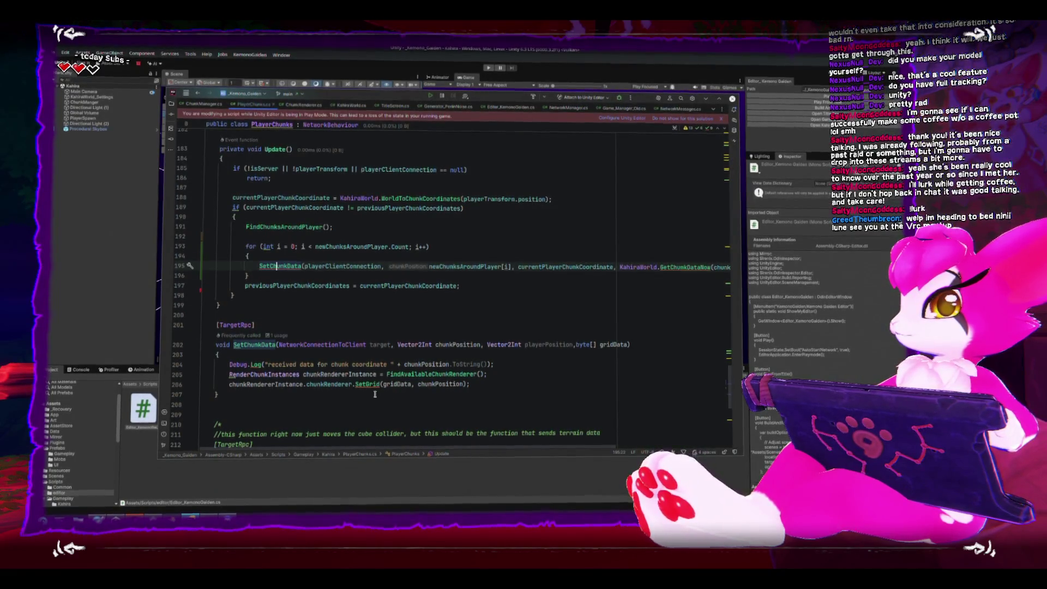
left_click(511, 366)
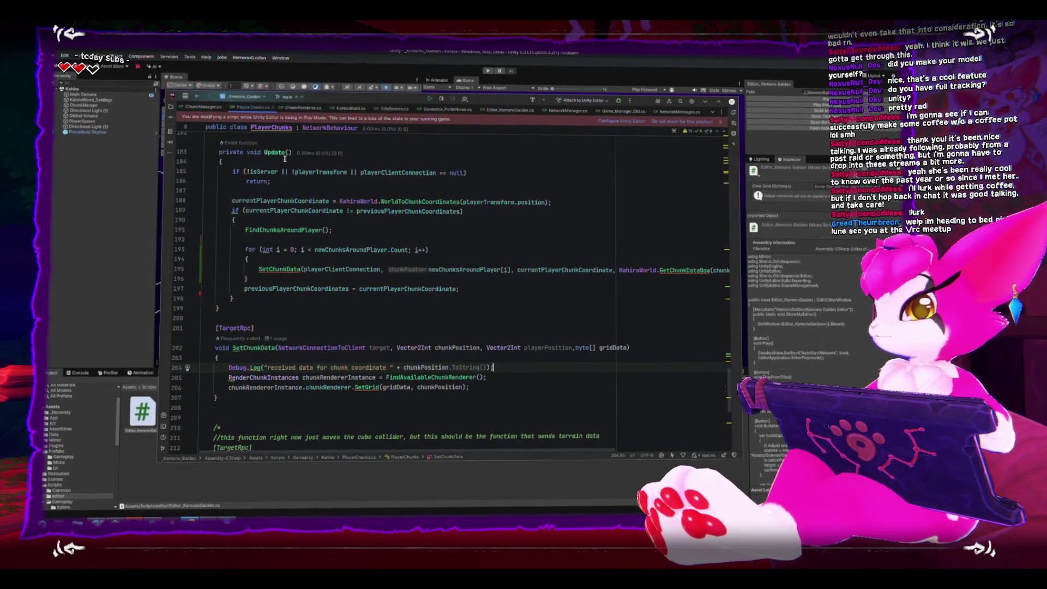
scroll(269, 266, "down", 4)
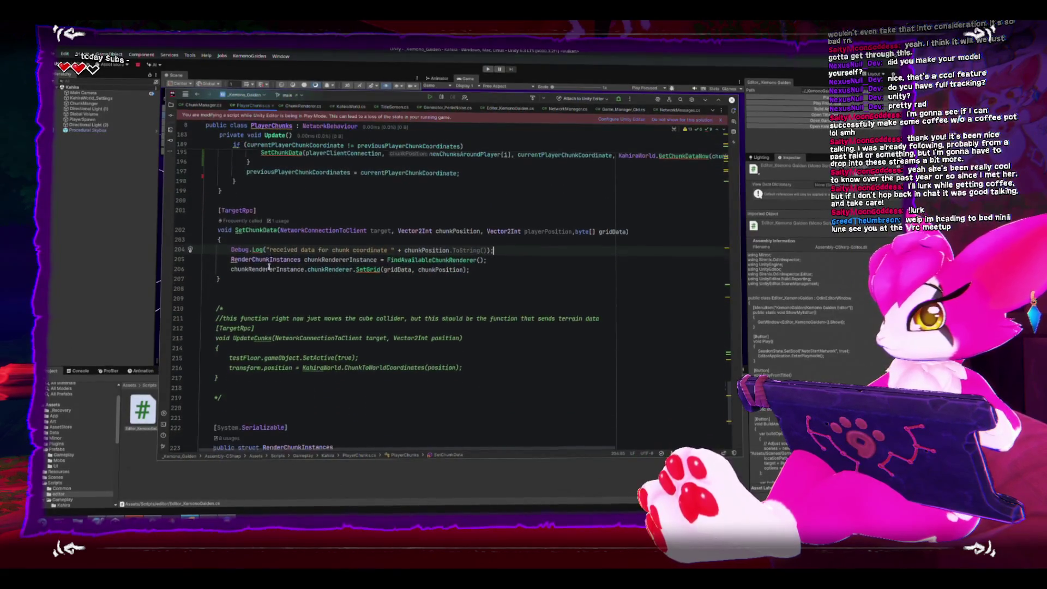
scroll(256, 270, "down", 1)
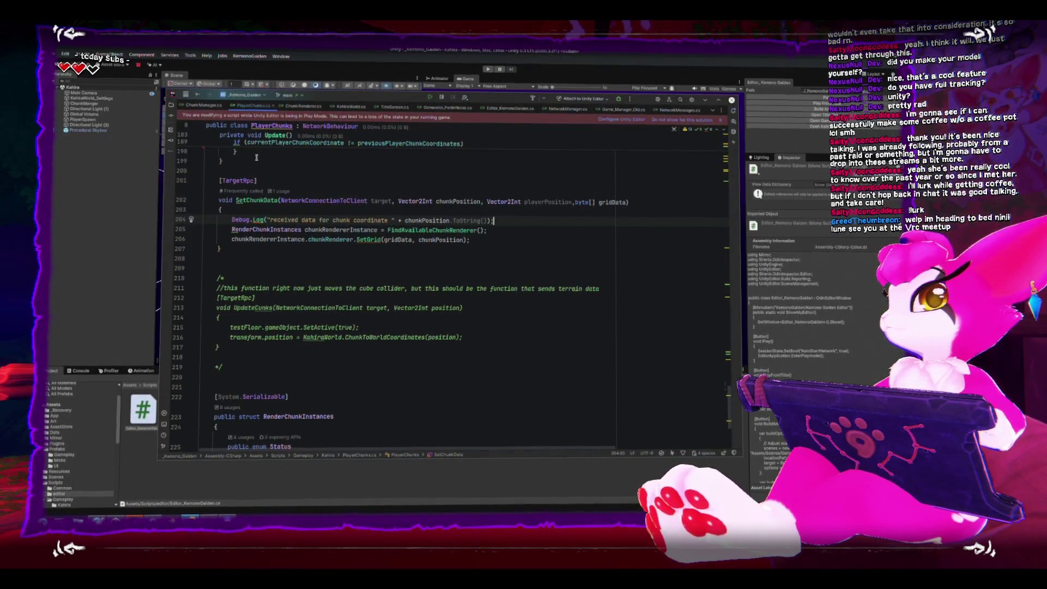
scroll(443, 271, "up", 2)
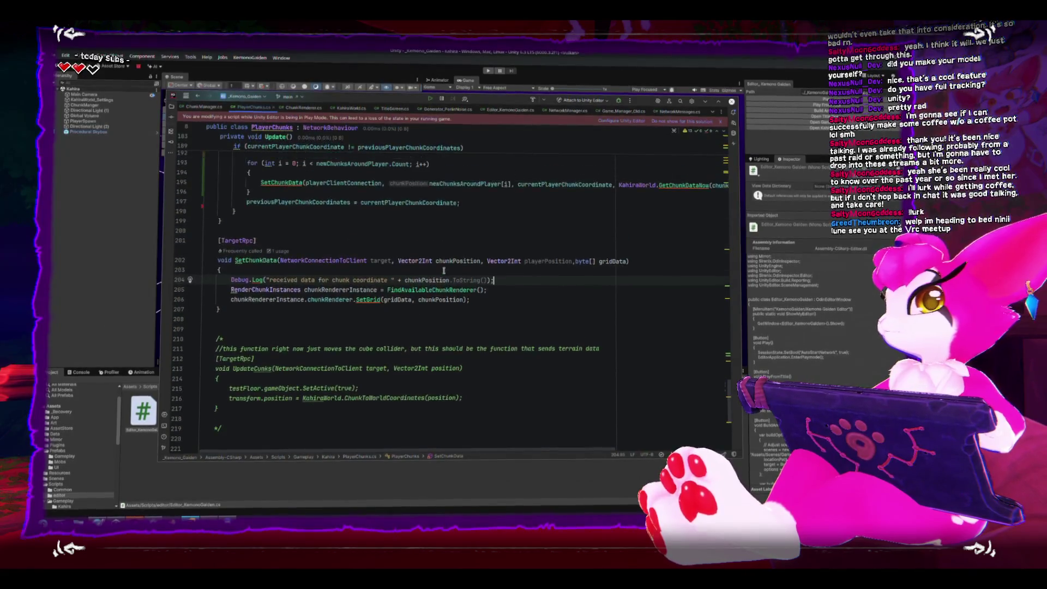
scroll(507, 295, "up", 1)
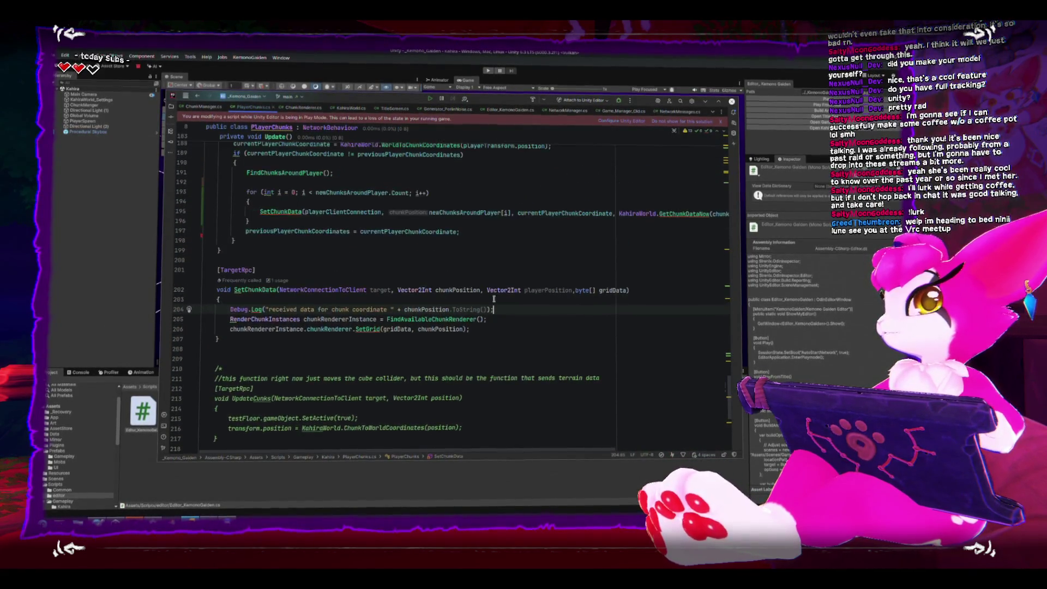
scroll(551, 283, "up", 2)
left_click(613, 269)
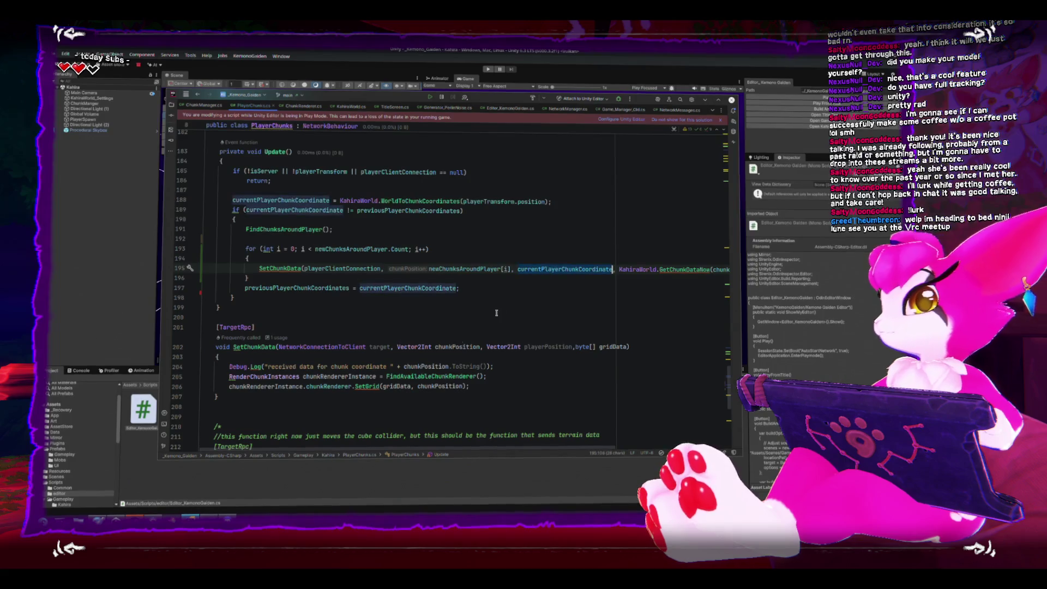
scroll(381, 322, "down", 1)
double_click(379, 319)
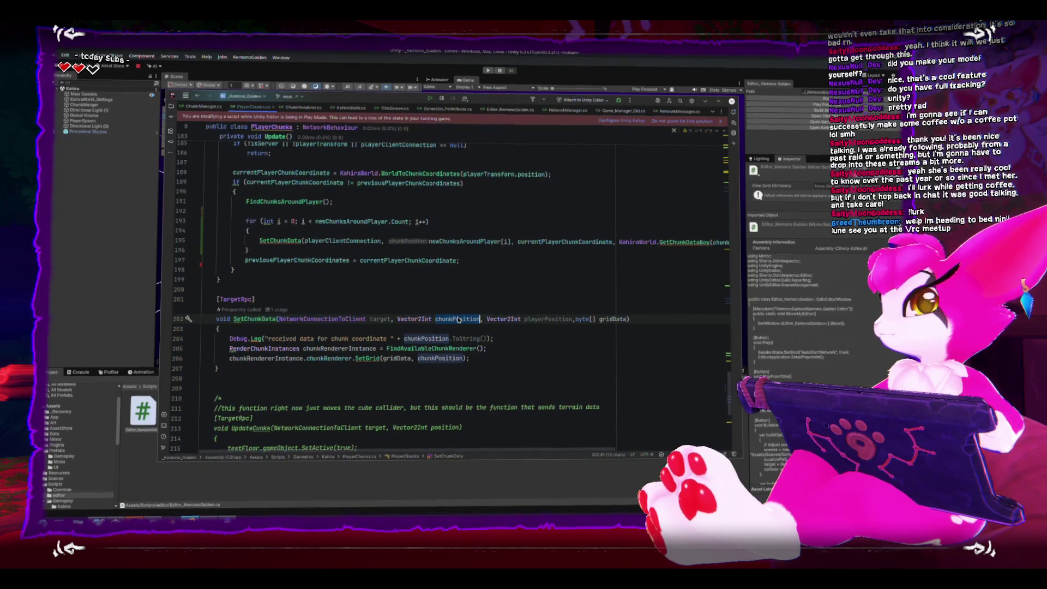
double_click(547, 318)
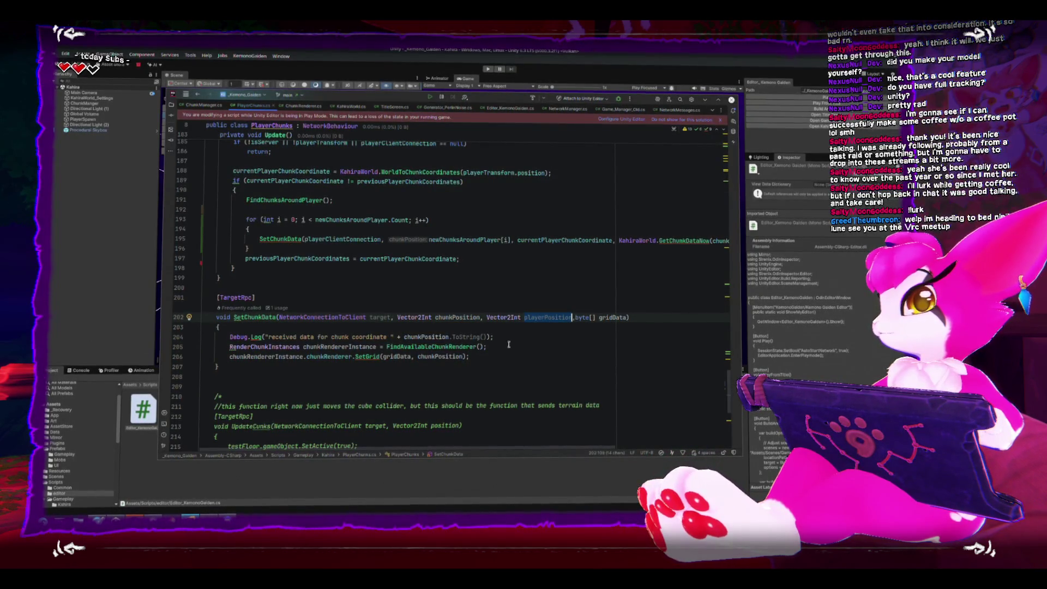
double_click(339, 349)
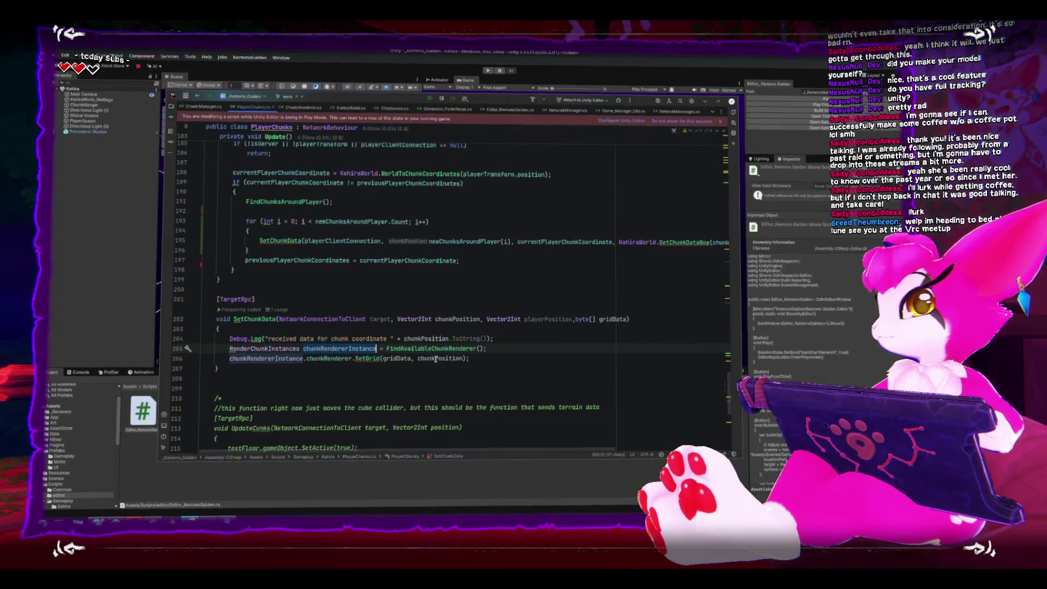
scroll(408, 354, "down", 2)
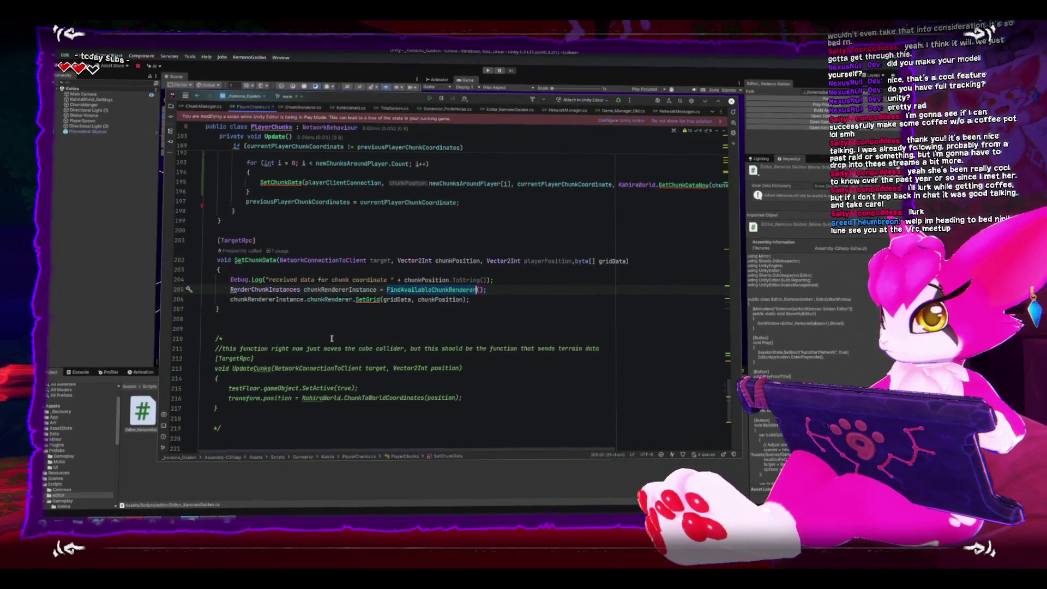
scroll(328, 334, "down", 3)
scroll(329, 335, "down", 4)
scroll(327, 333, "up", 20)
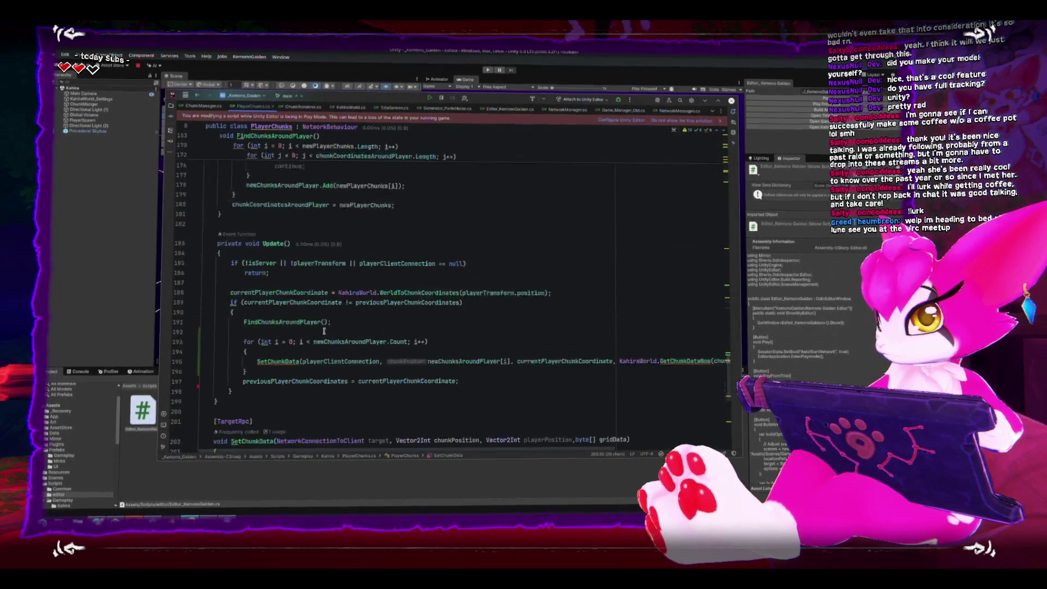
scroll(324, 330, "up", 6)
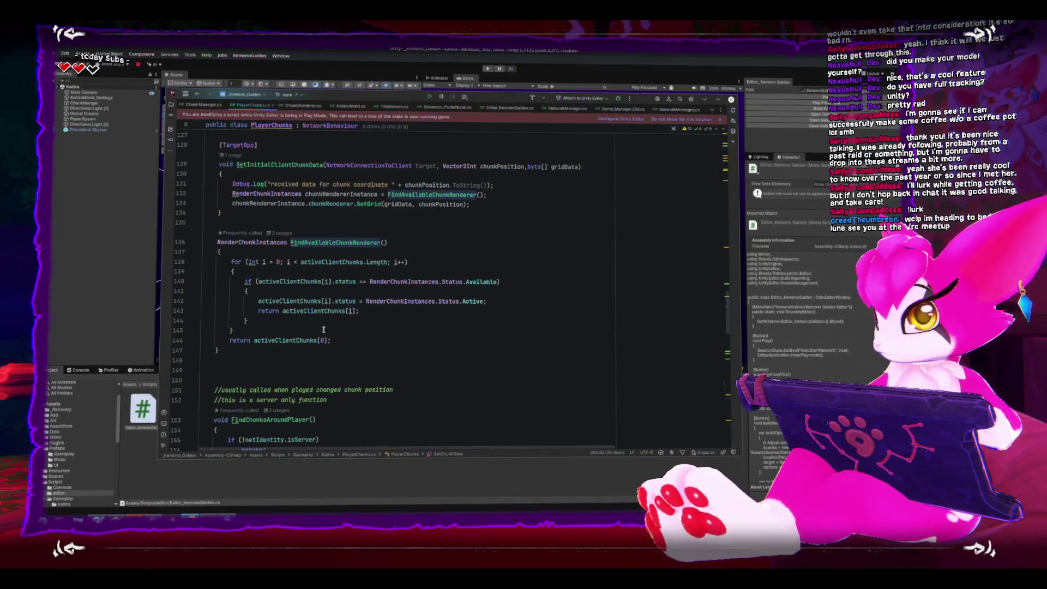
- Copy the FindAvailableChunkRenderer method and remove the extra blank lines after it
mouse_move(239, 349)
left_mouse_down()
mouse_move(245, 264)
mouse_move(207, 243)
left_mouse_up()
key("ctrl+c")
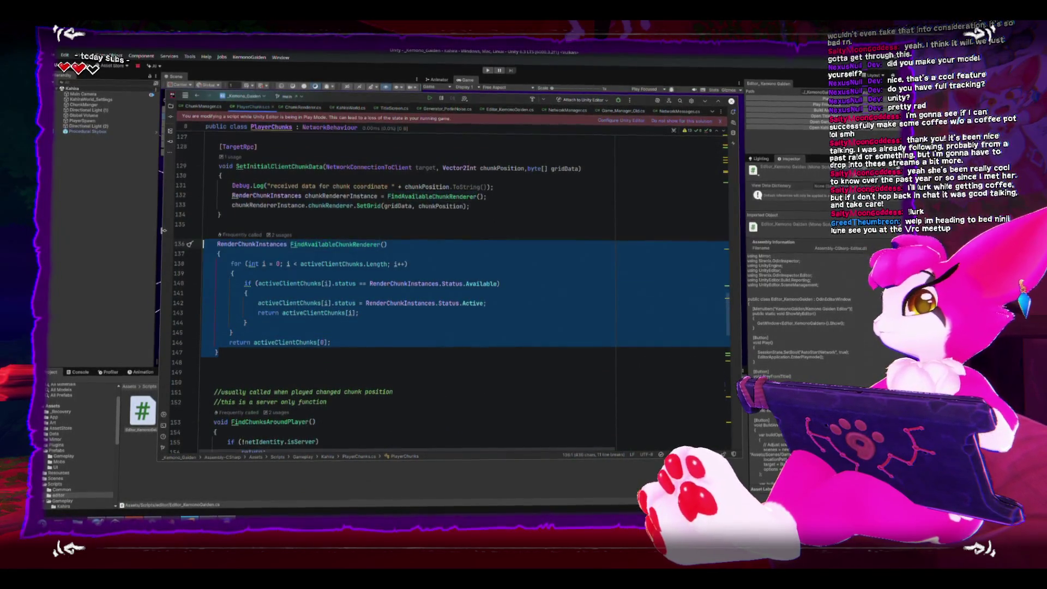
left_click(293, 225)
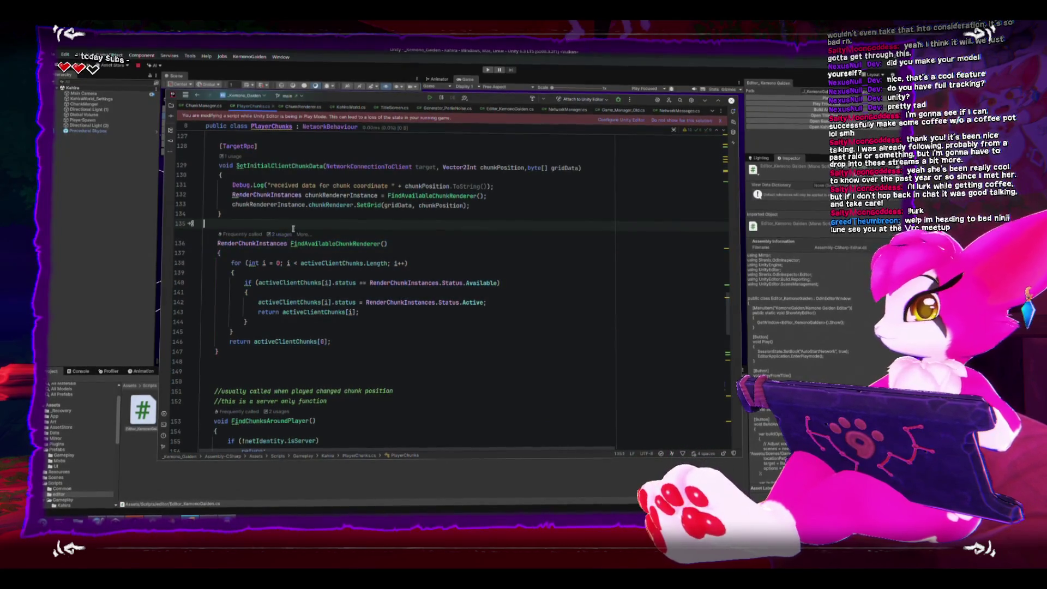
key("Down")
key("Down")
key("Down")
scroll(293, 227, "down", 2)
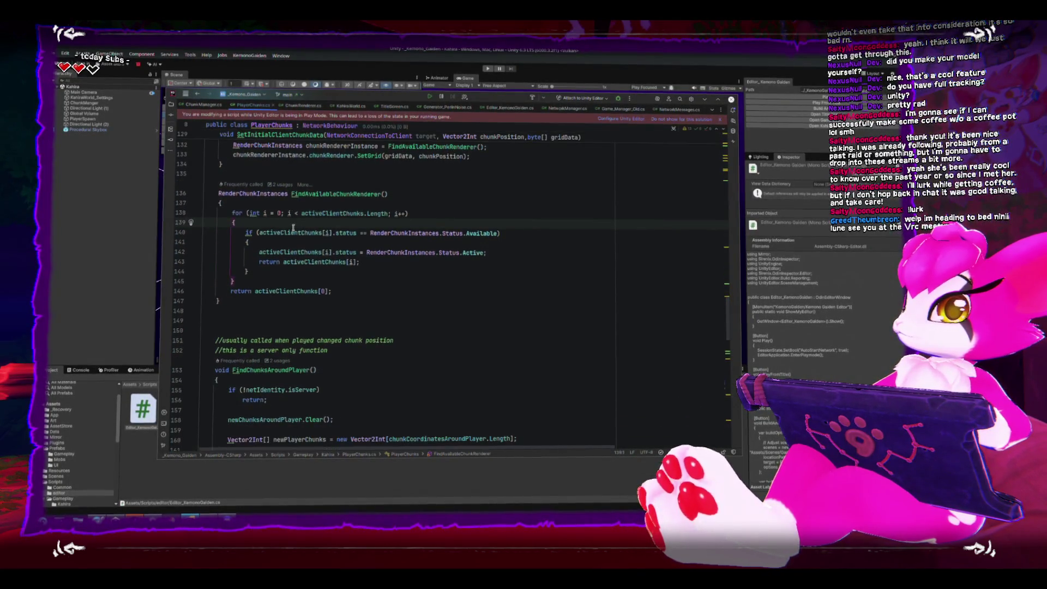
left_click(274, 331)
key("BackSpace")
key("BackSpace")
- Insert the copied method right after SetChunkData's closing brace
scroll(344, 335, "down", 15)
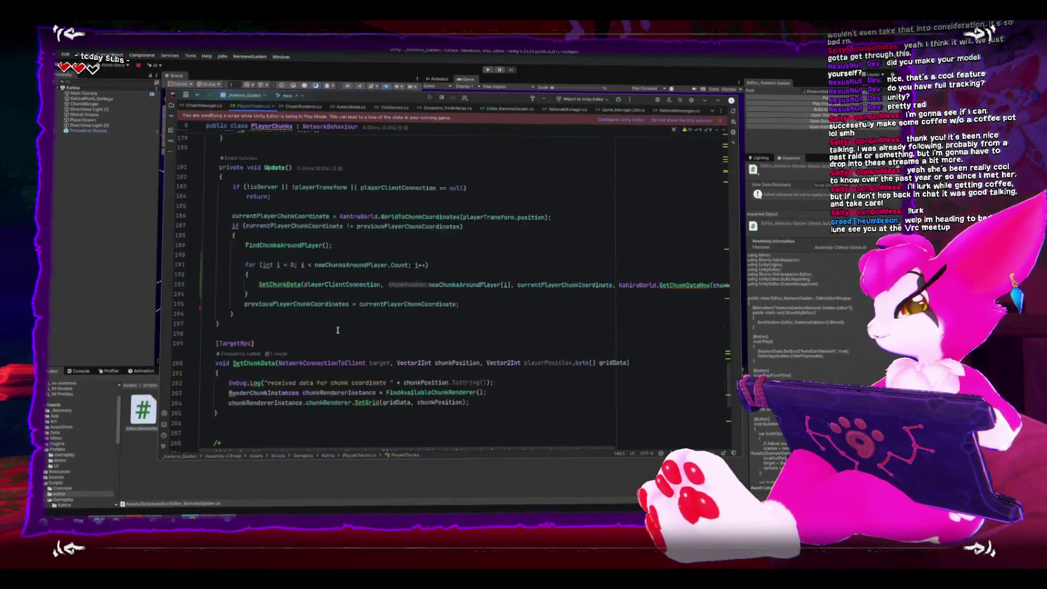
left_click(334, 355)
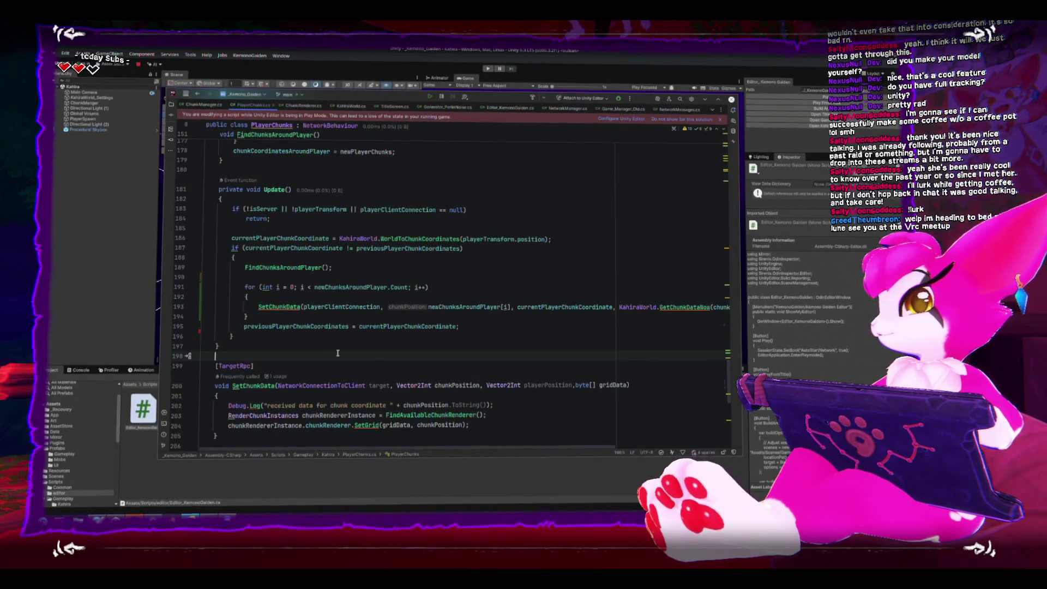
scroll(282, 306, "down", 1)
scroll(282, 306, "down", 2)
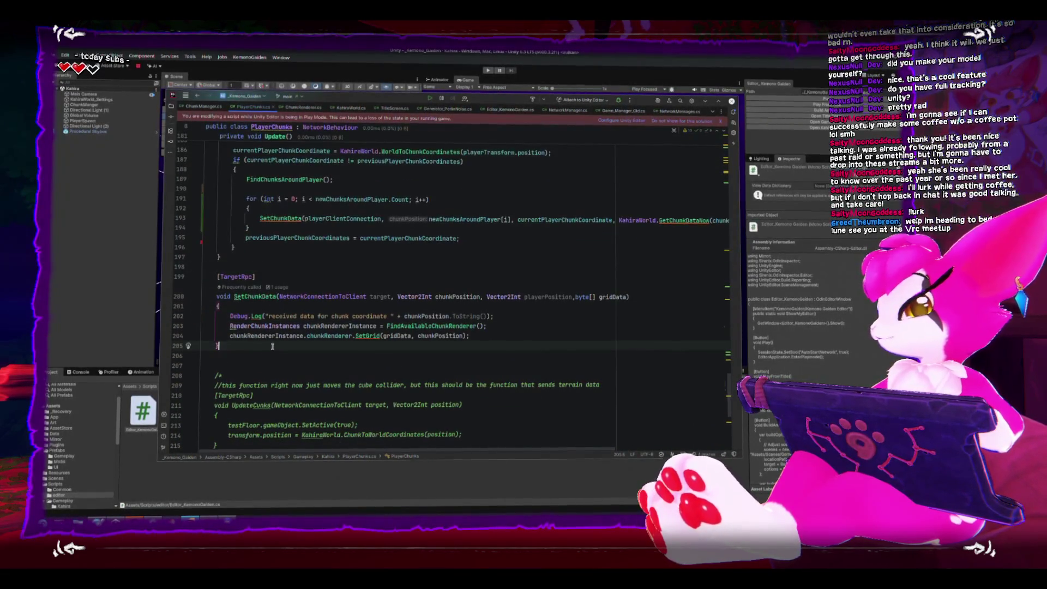
left_click(272, 347)
key("ctrl+v")
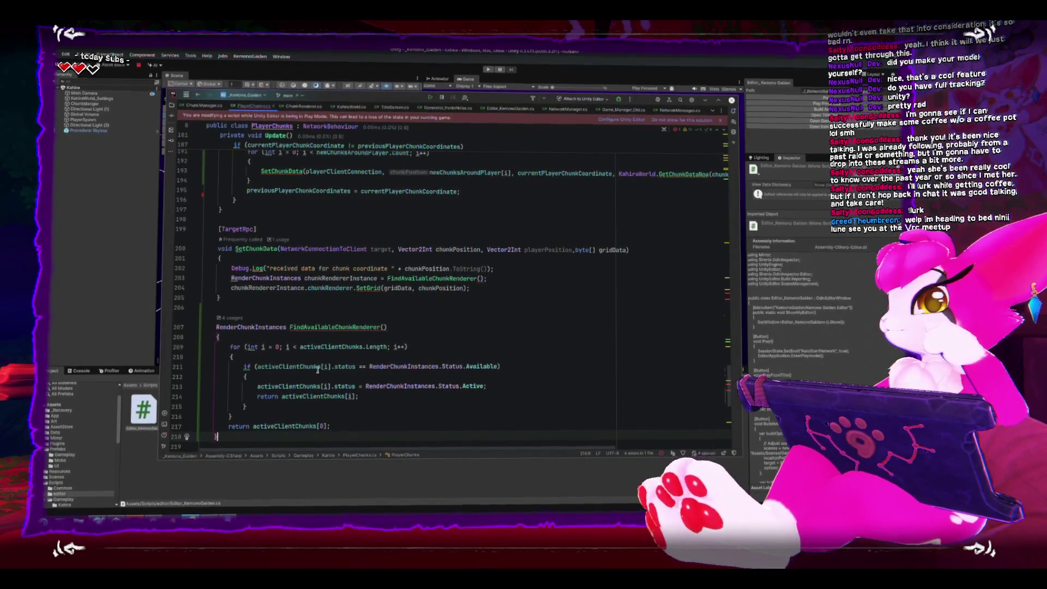
scroll(316, 363, "down", 2)
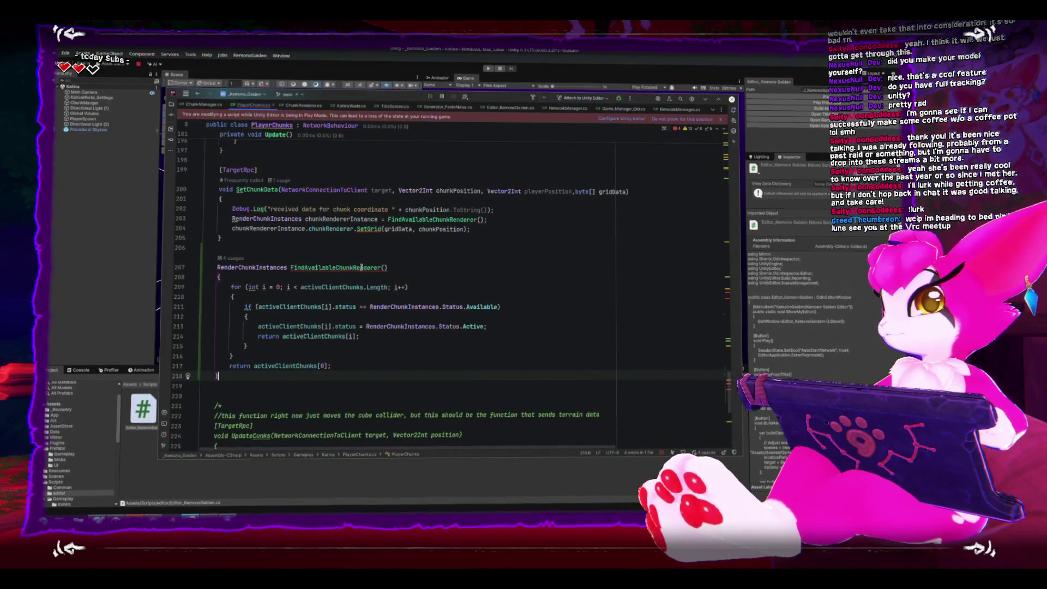
left_click(381, 267)
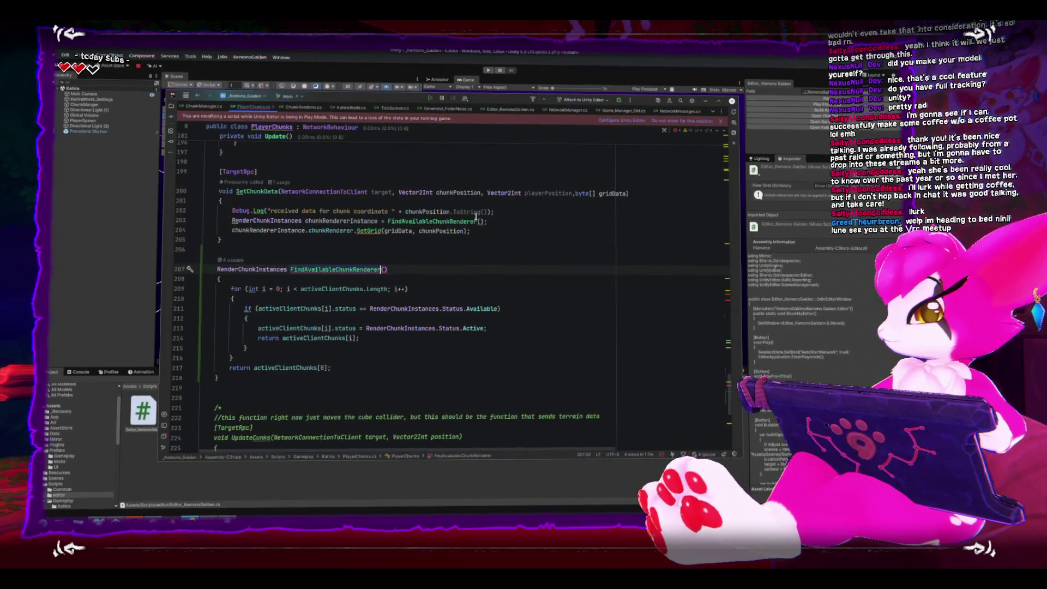
- Rename the copied method to FindAvailableChunkRendererAtPosition with a Vector2Int newPlayerPosition parameter
type("AtPosition")
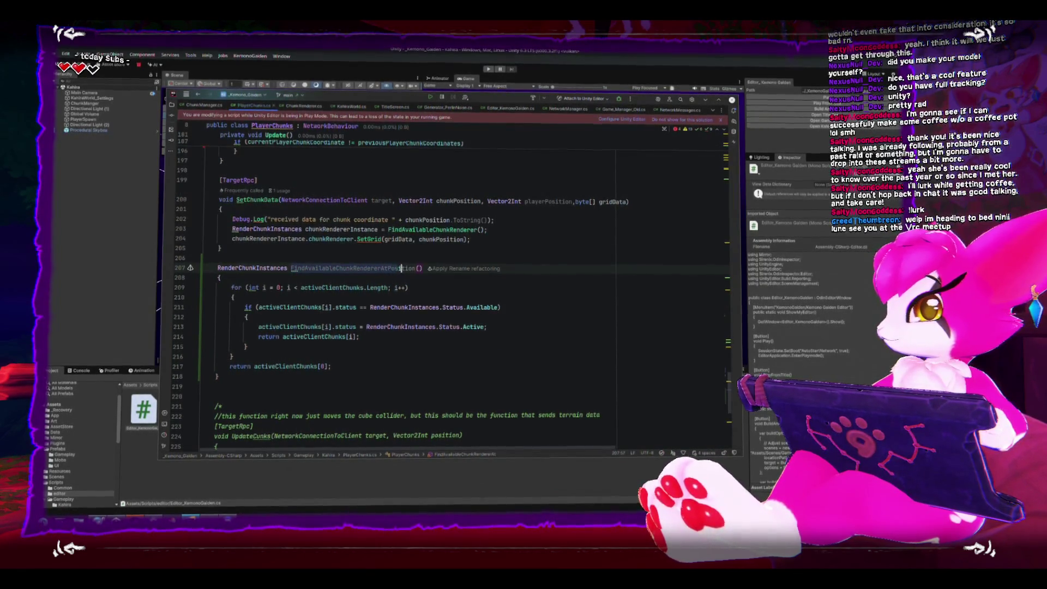
left_click(422, 268)
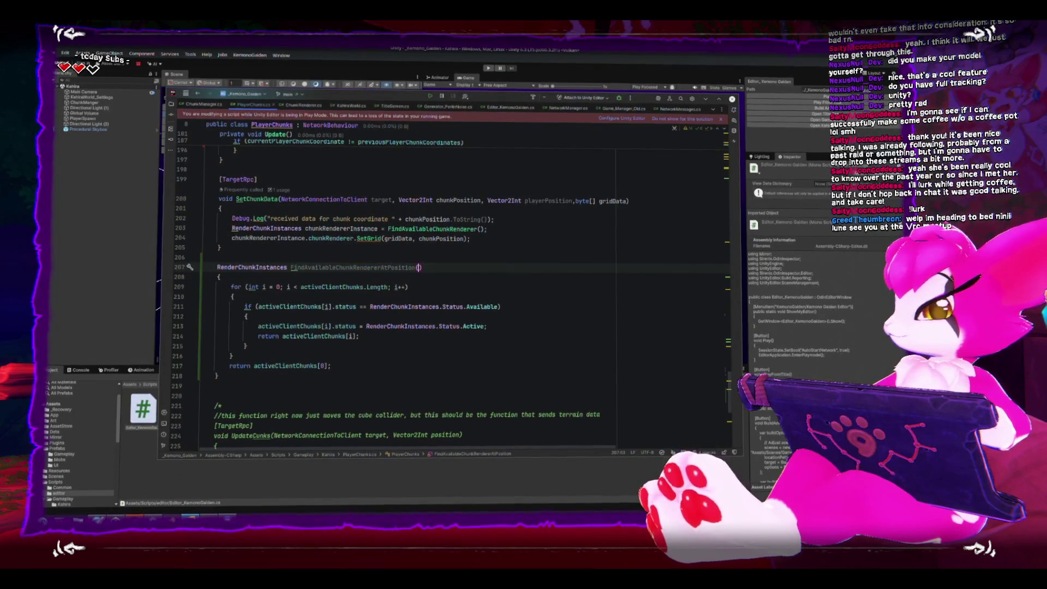
type("In")
key("BackSpace")
key("BackSpace")
type("Vect")
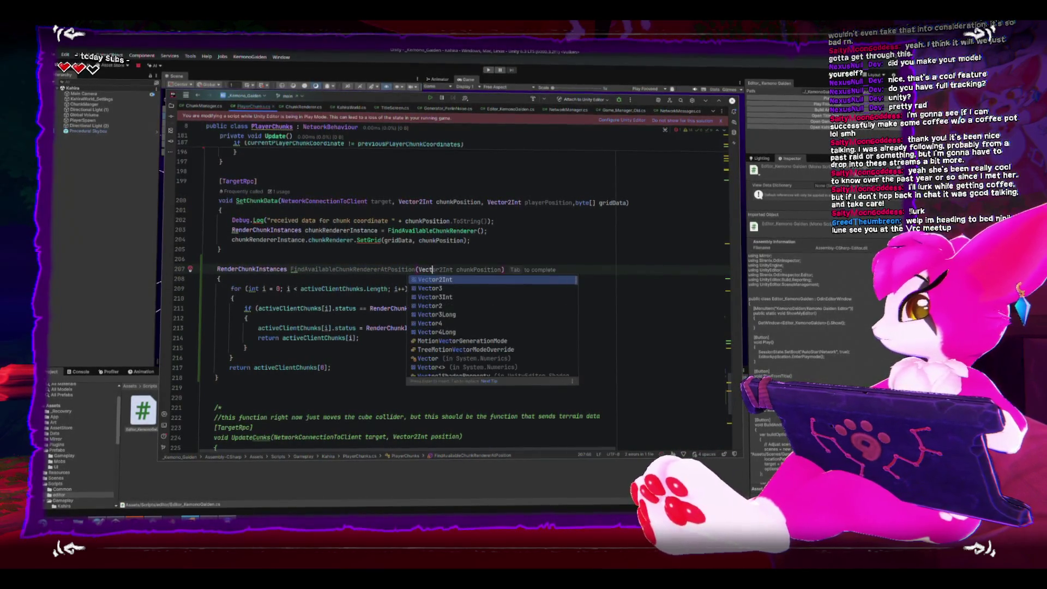
type("or2Int ")
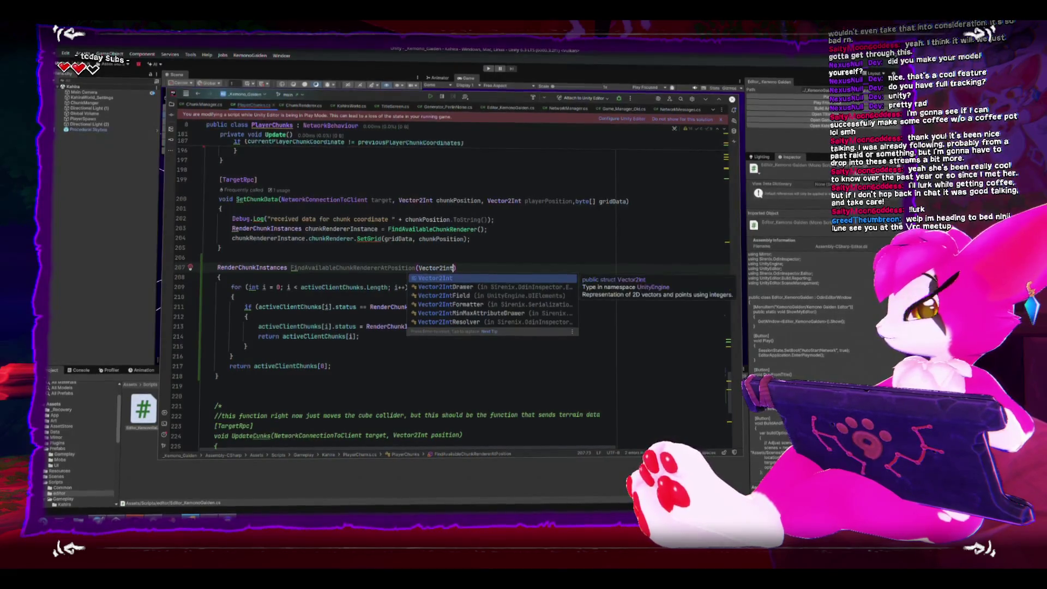
type("playerP")
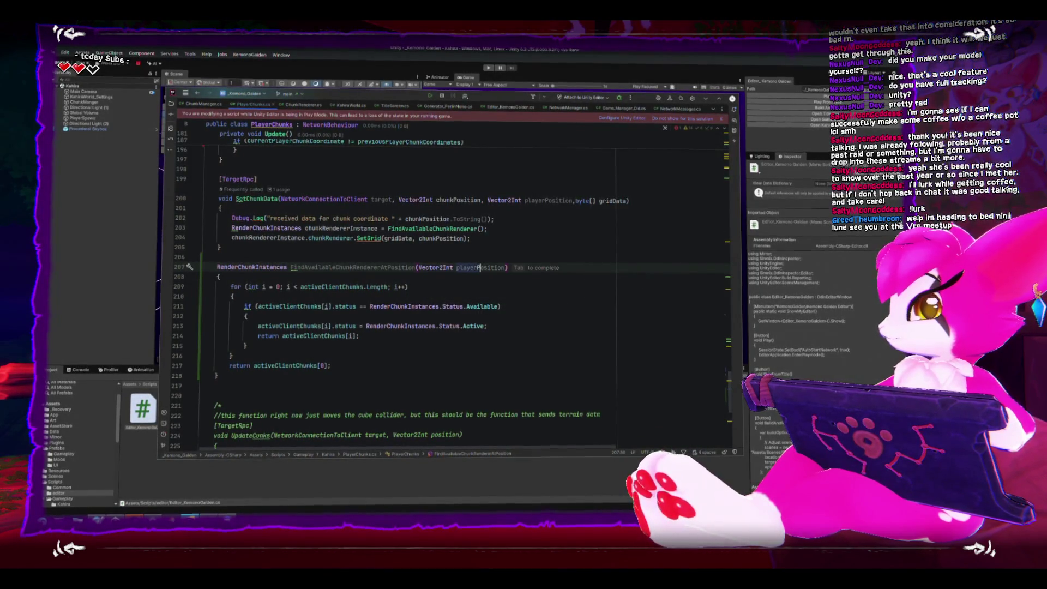
type("near")
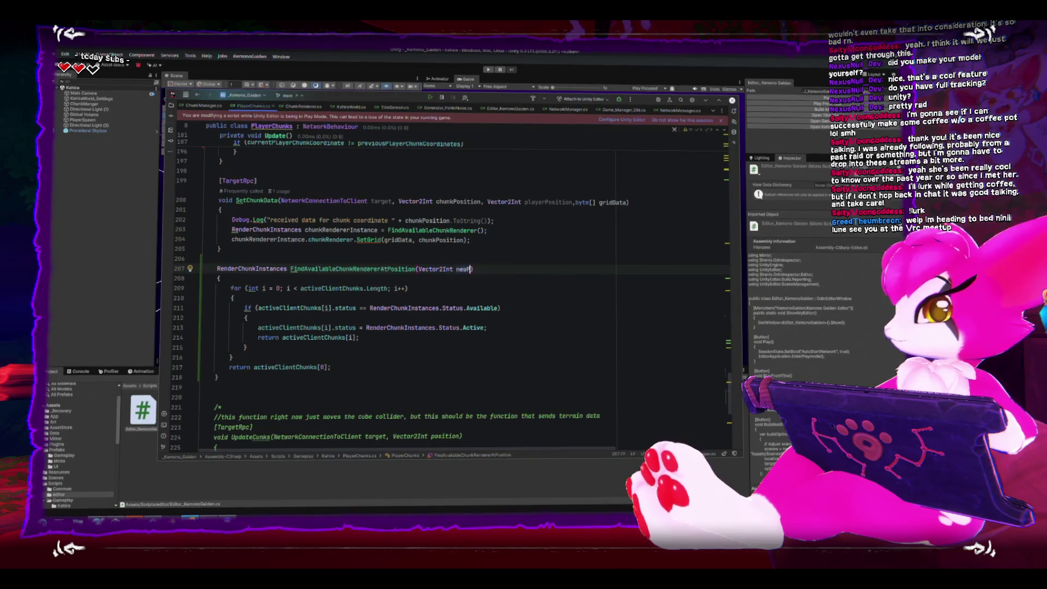
type("rPosition")
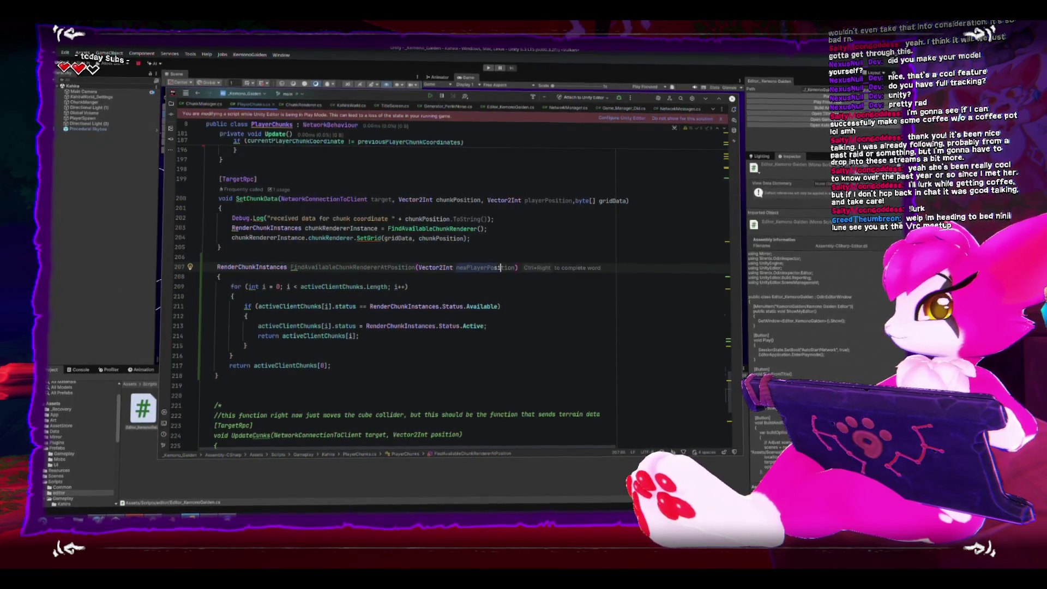
- Select the whole for loop inside the copied method's body
key("Down")
key("Down")
key("Down")
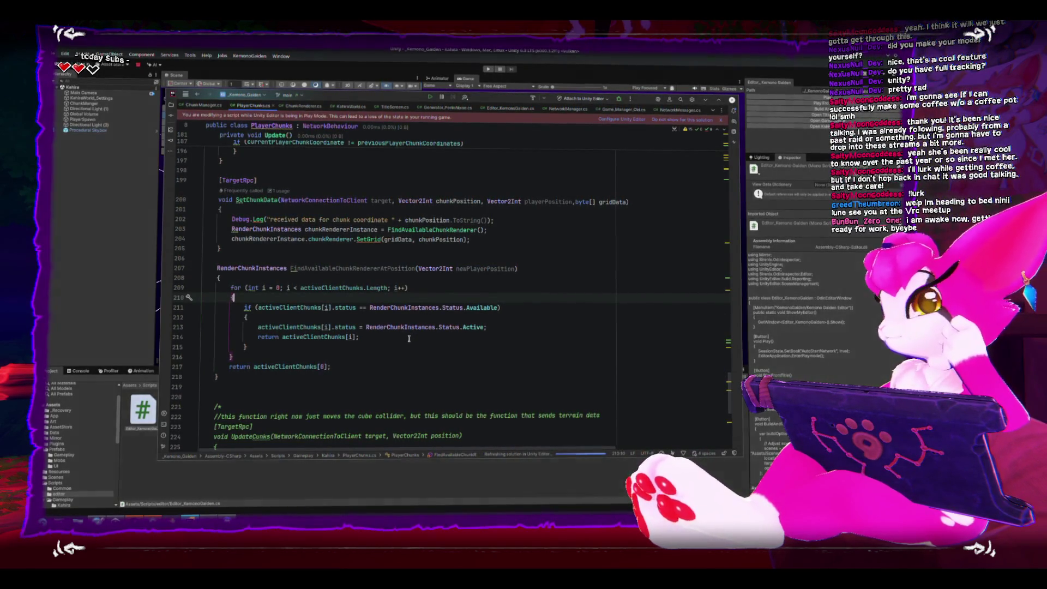
left_click_drag(231, 286, 252, 309)
key("ctrl+w")
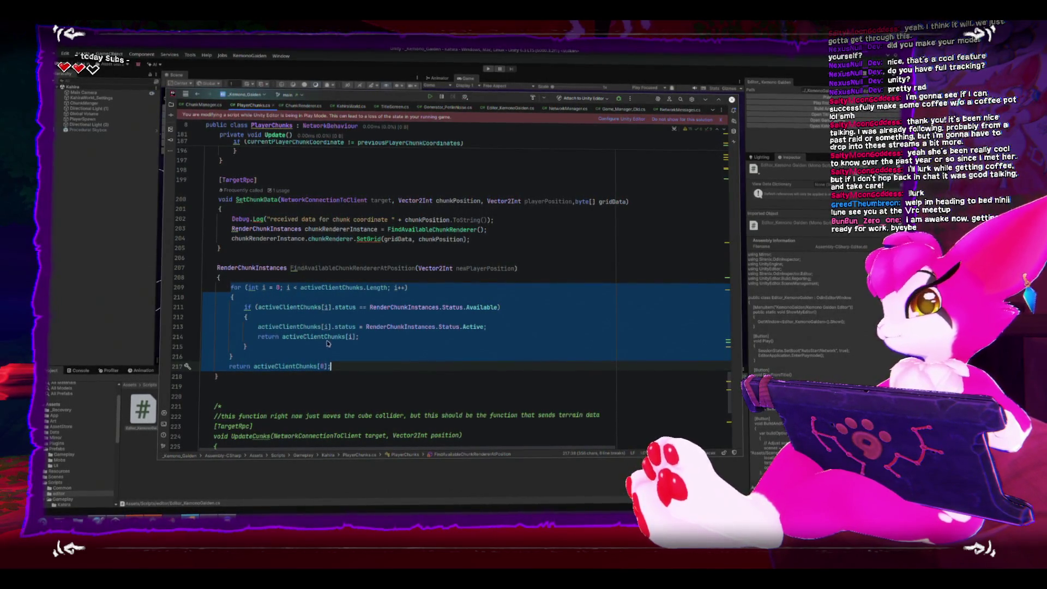
- Delete the copied activeClientChunks loop and its return statement, leaving the method body empty
scroll(327, 350, "down", 5)
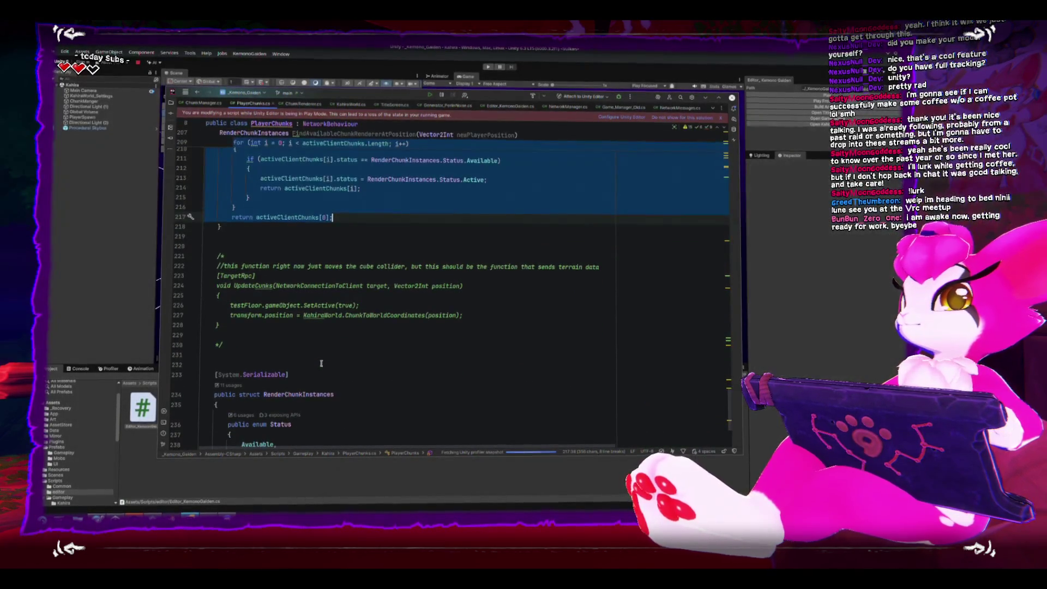
scroll(321, 363, "down", 4)
scroll(316, 363, "up", 11)
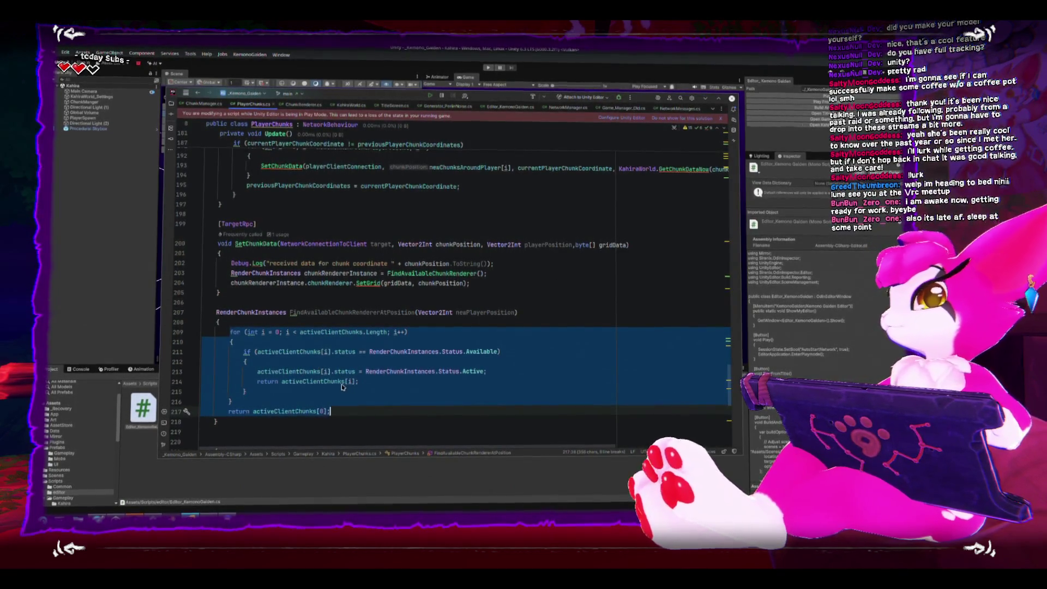
scroll(506, 393, "up", 10)
scroll(506, 393, "up", 3)
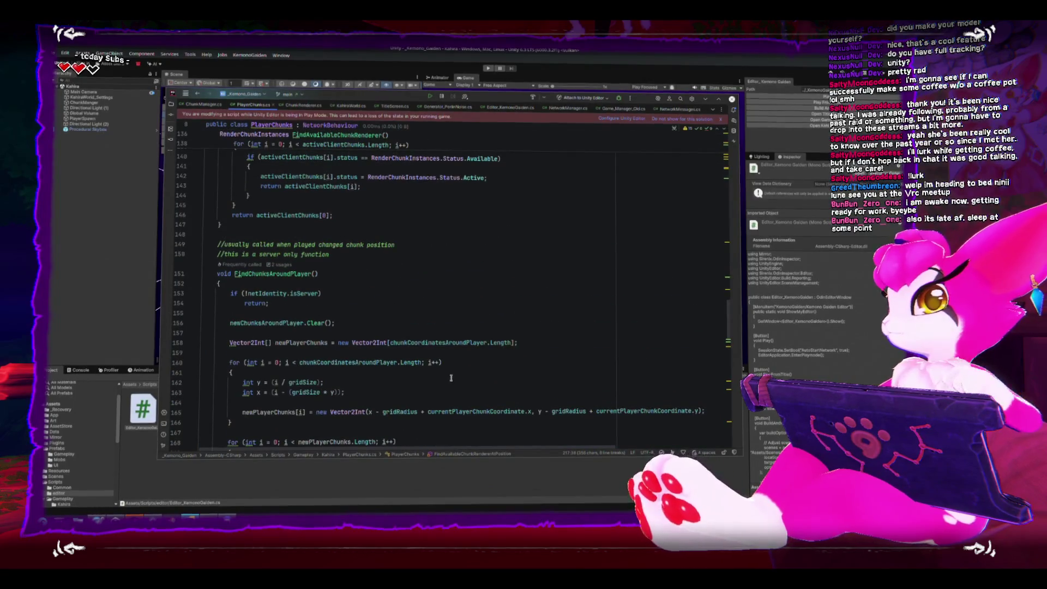
scroll(436, 371, "down", 2)
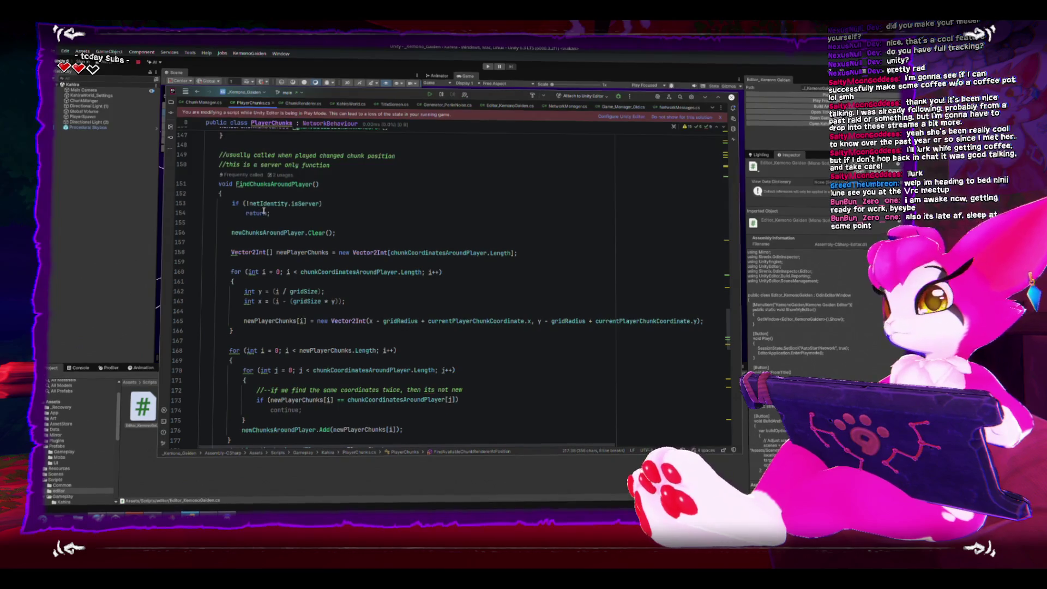
scroll(293, 200, "down", 10)
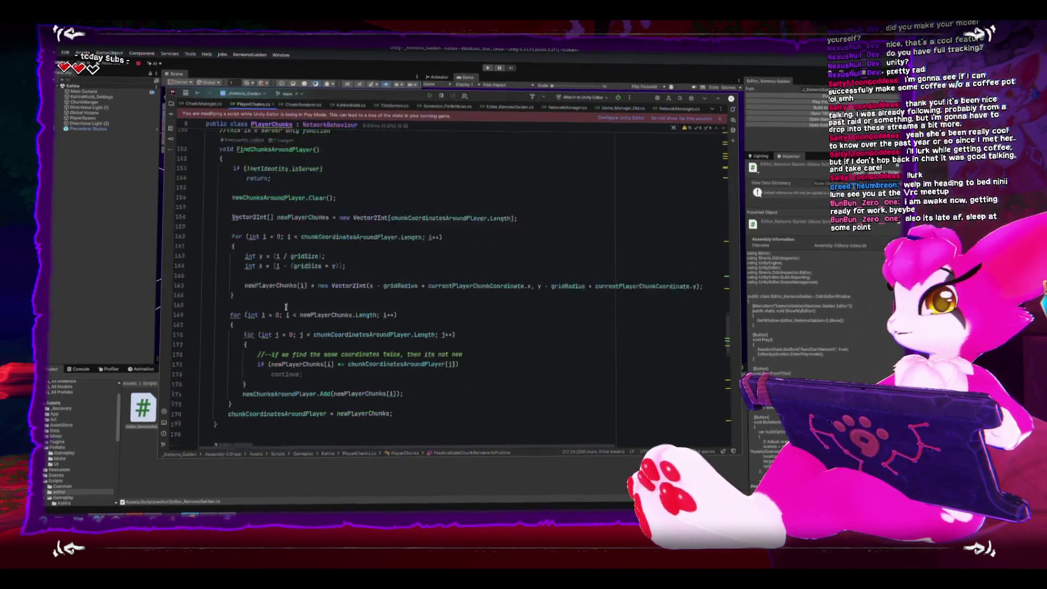
scroll(277, 304, "down", 5)
mouse_move(231, 385)
left_mouse_down()
mouse_move(331, 459)
mouse_move(331, 368)
left_mouse_up()
scroll(330, 458, "down", 5)
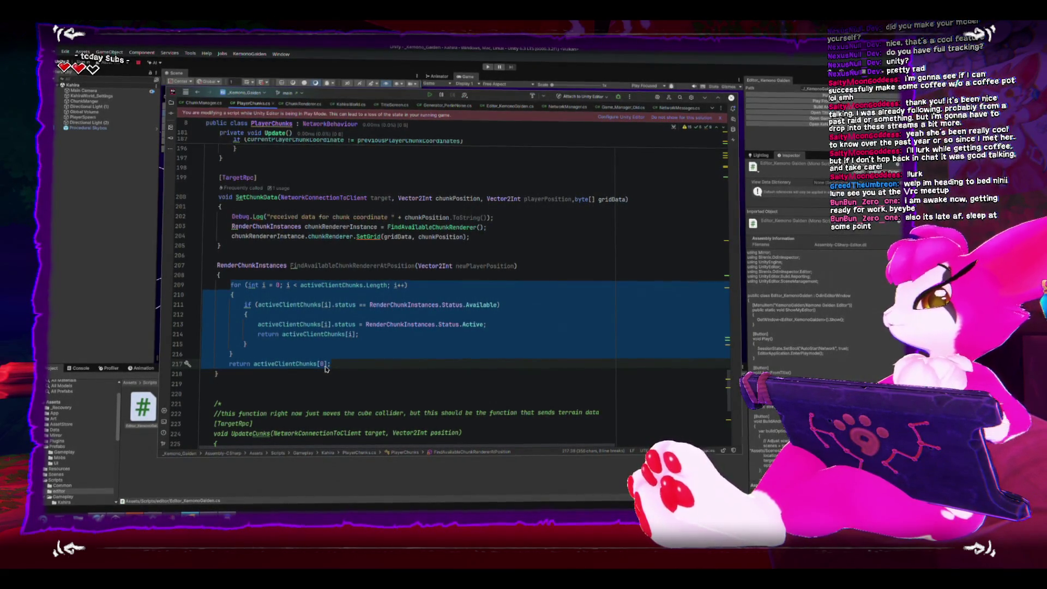
key("BackSpace")
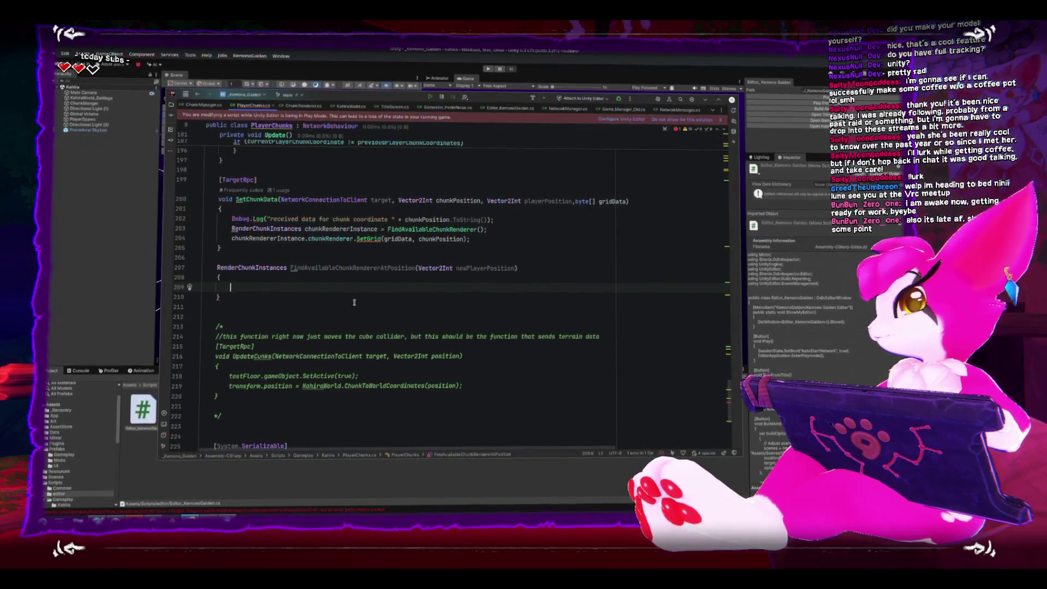
left_click(477, 268)
- Inspect the newPlayerPosition parameter, then scroll back up to the FindChunksAroundPlayer method
double_click(477, 267)
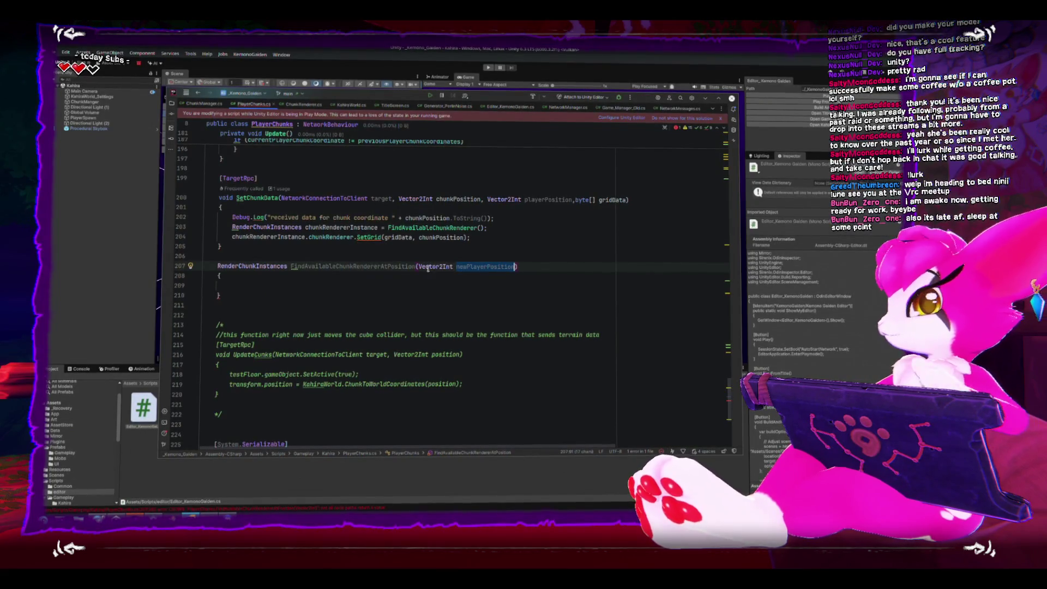
left_click(246, 290)
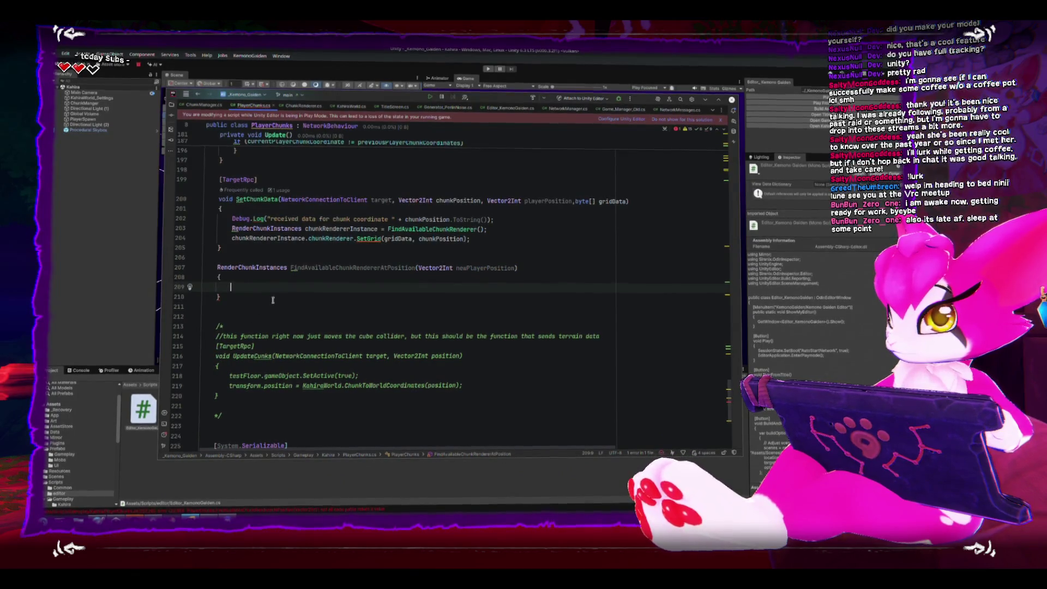
scroll(276, 325, "up", 2)
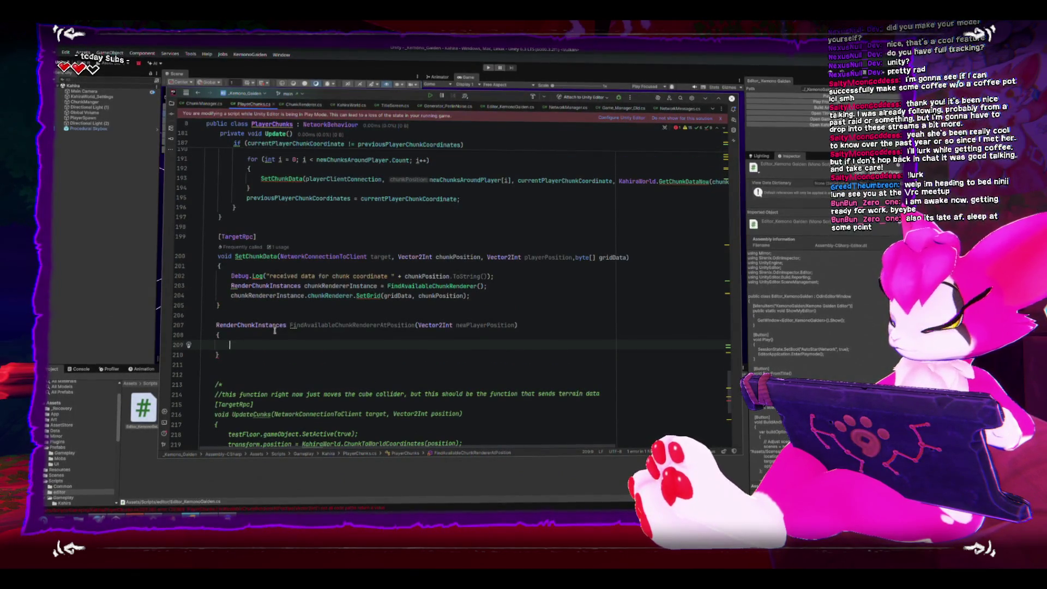
scroll(275, 330, "up", 3)
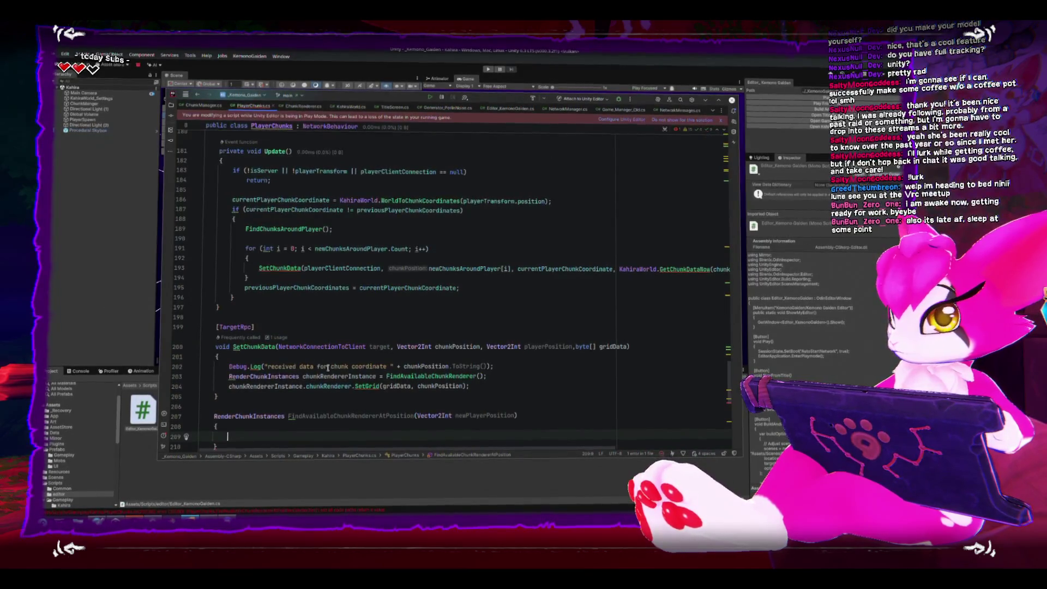
scroll(328, 368, "up", 10)
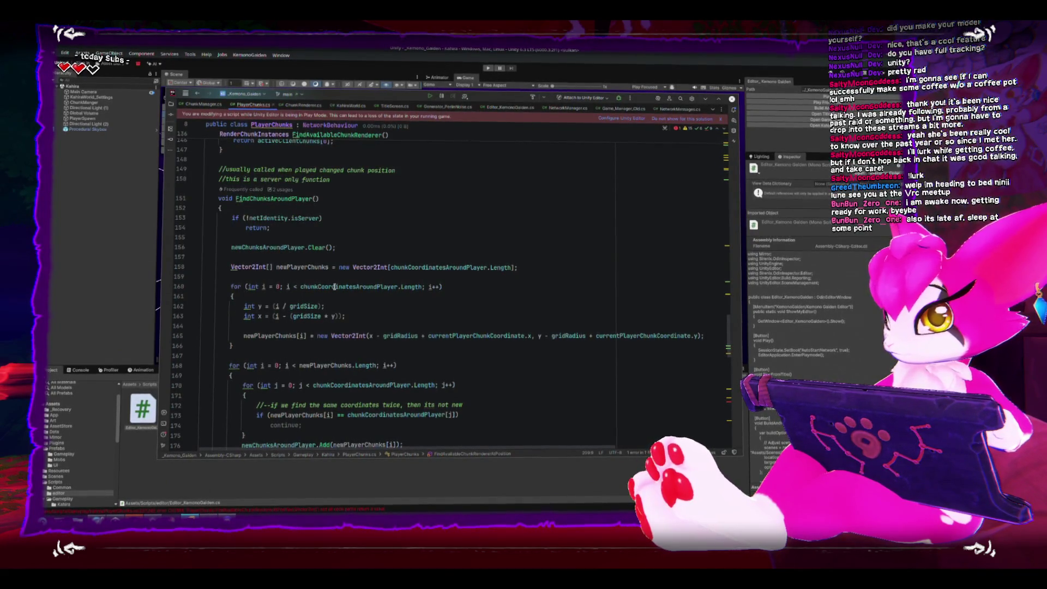
scroll(335, 287, "down", 1)
- Add a // comment above the second loop about creating a list of which chunks are new for the player
scroll(392, 396, "down", 1)
left_click(280, 295)
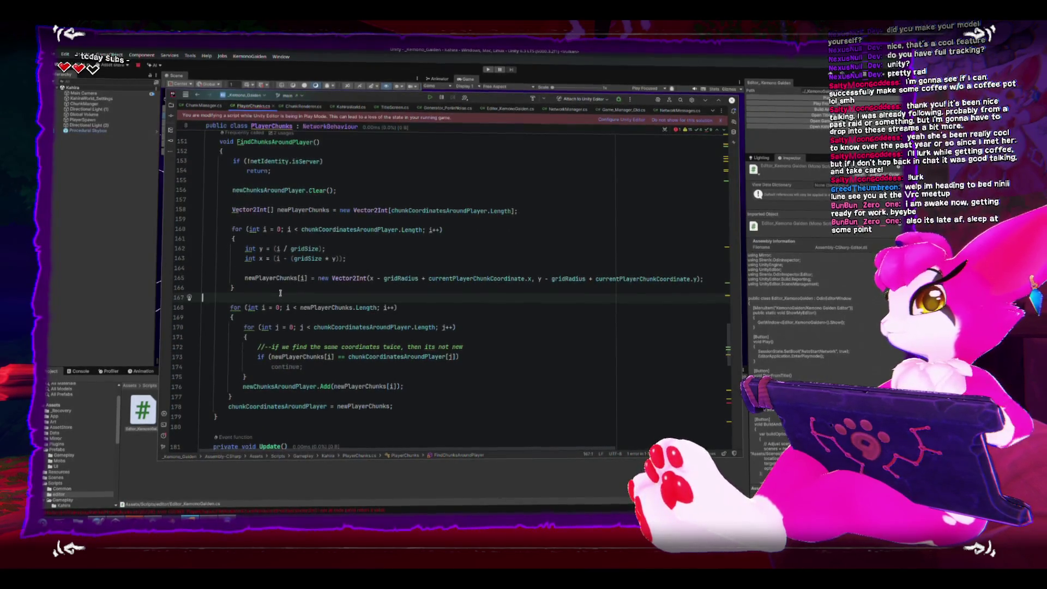
key("Return")
key("Return")
type("//--find")
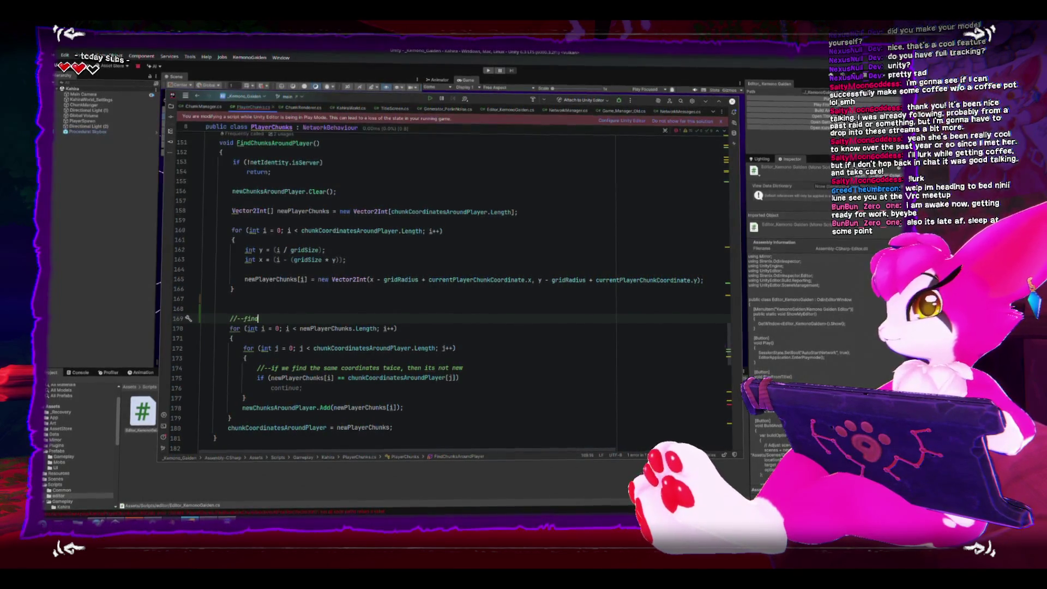
key("BackSpace")
key("BackSpace")
key("BackSpace")
key("BackSpace")
type("get allost")
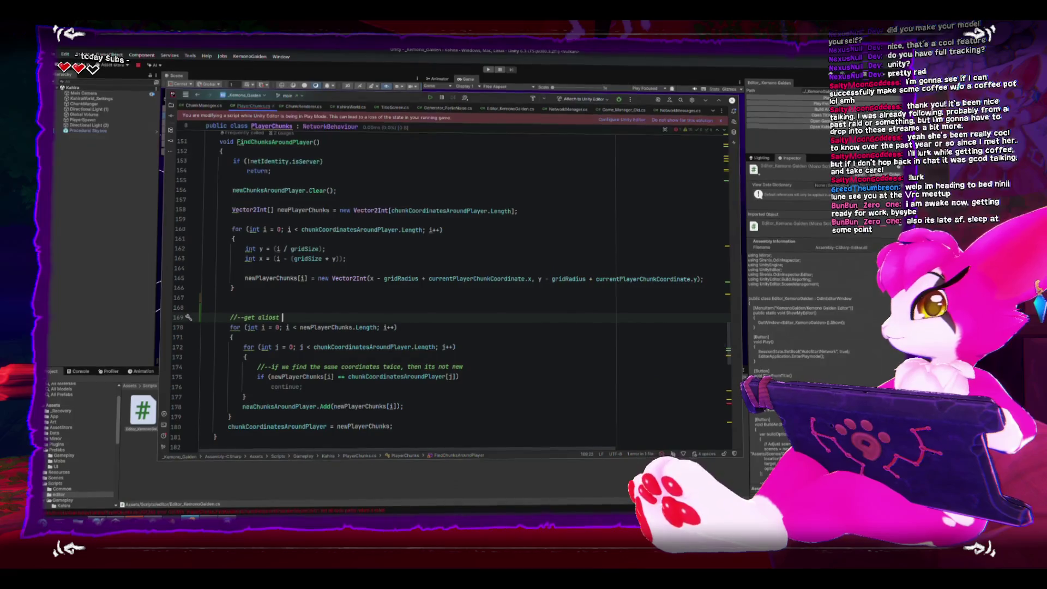
key("BackSpace")
key("BackSpace")
key("BackSpace")
type("reae alist of")
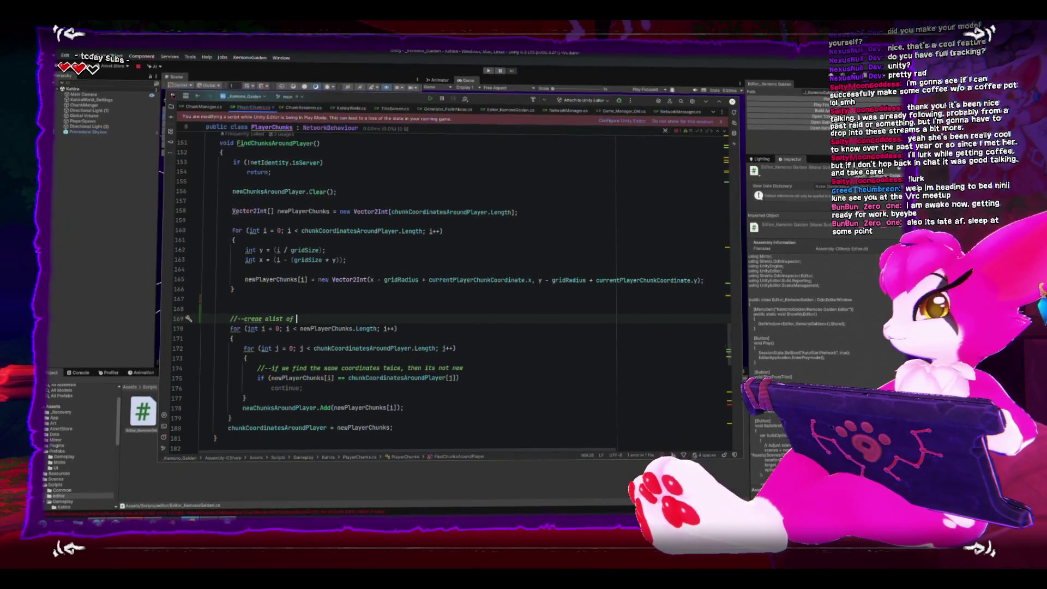
key("End")
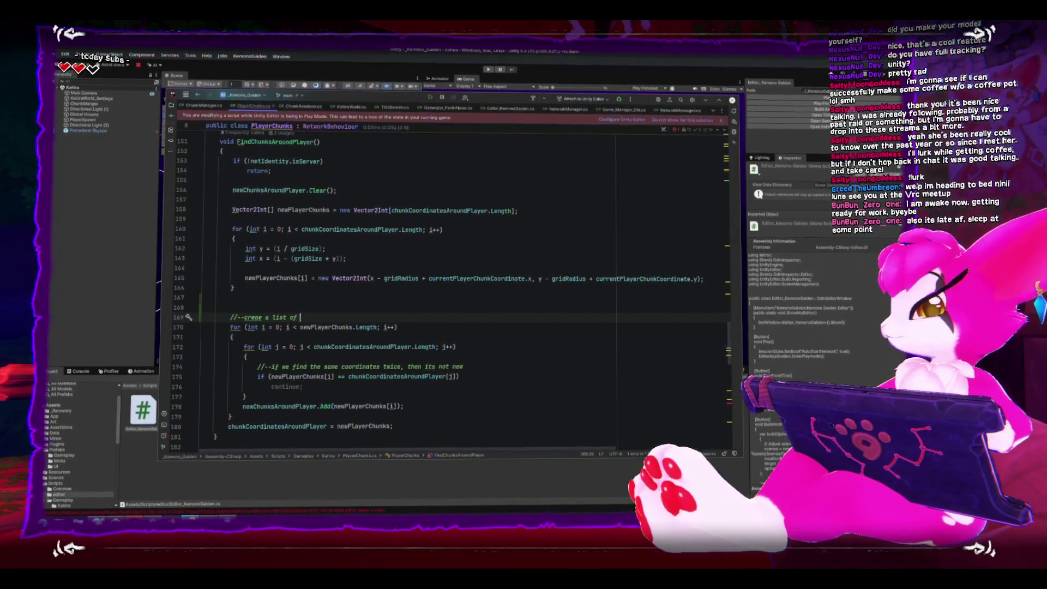
type("nks are new for the player")
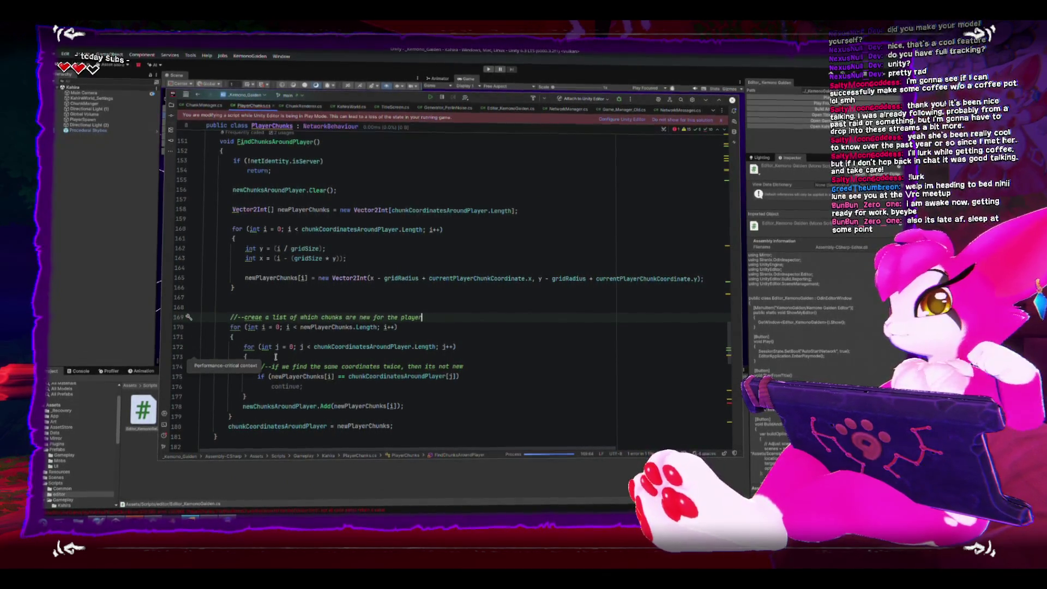
- Add a blank line after the outer loop and remove the extra blank line above the comment
scroll(276, 357, "down", 2)
left_click(376, 369)
scroll(465, 313, "up", 2)
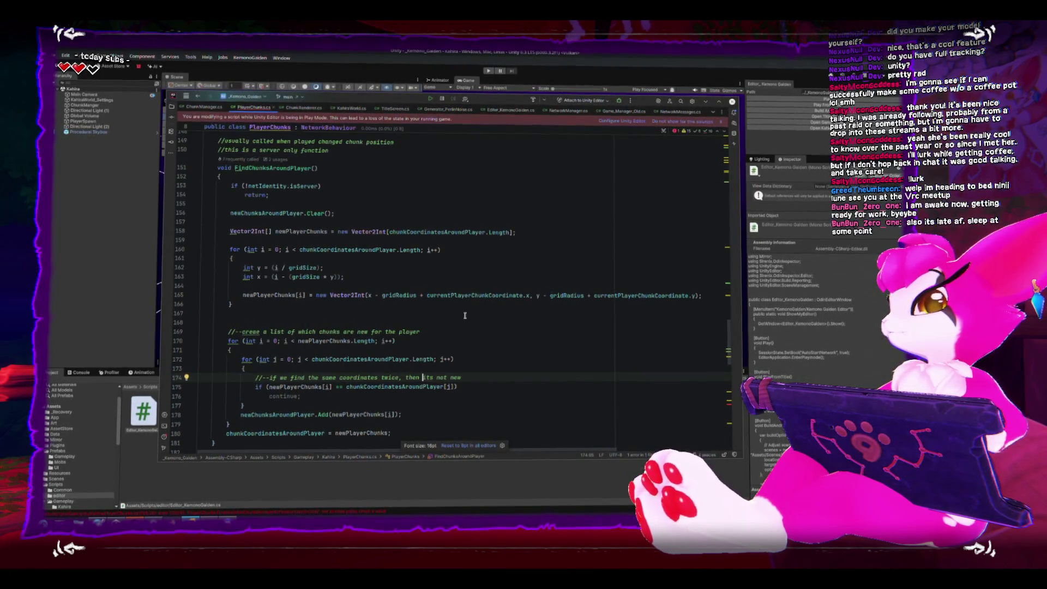
scroll(377, 324, "up", 1)
scroll(377, 324, "up", 1)
double_click(300, 258)
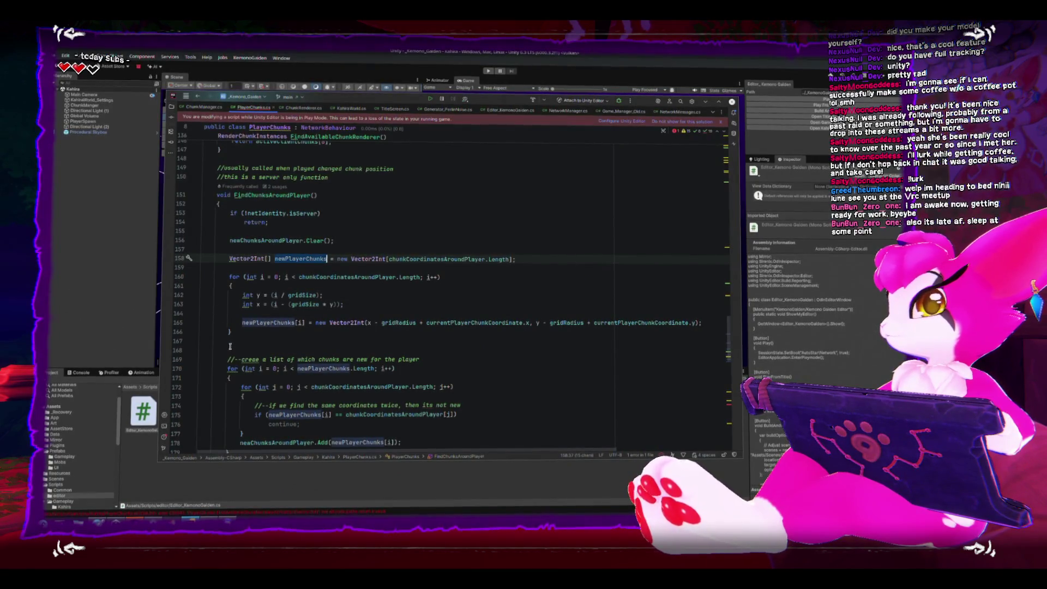
scroll(231, 347, "down", 2)
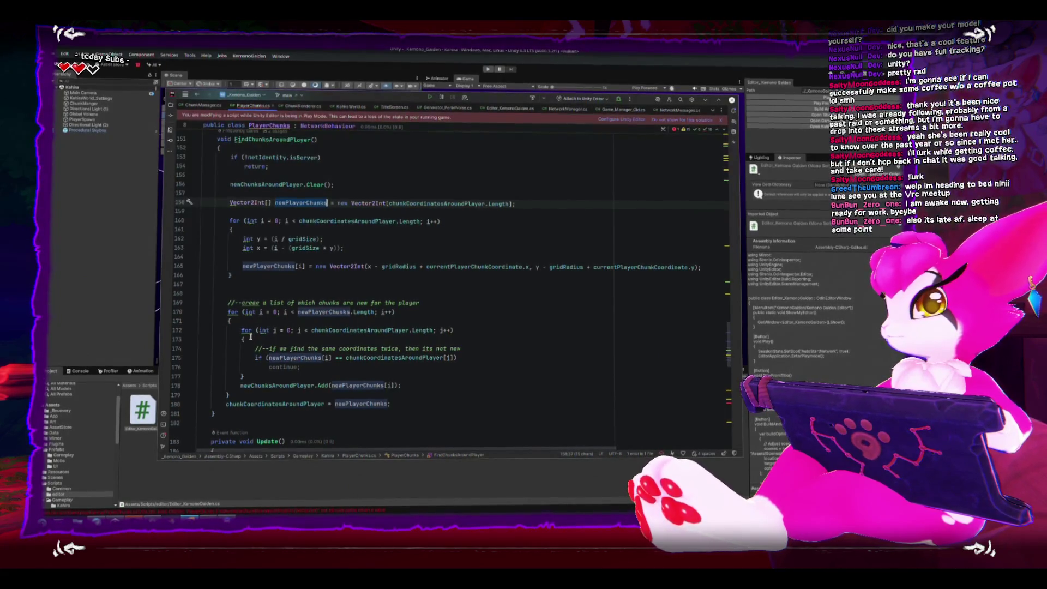
scroll(250, 334, "down", 1)
left_click(270, 364)
key("Return")
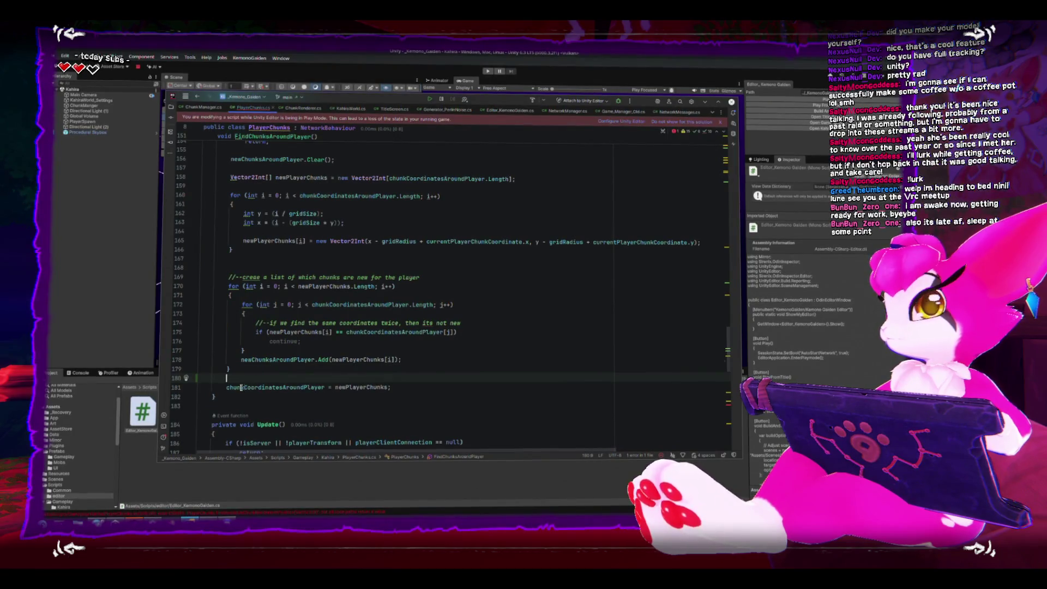
left_click(272, 265)
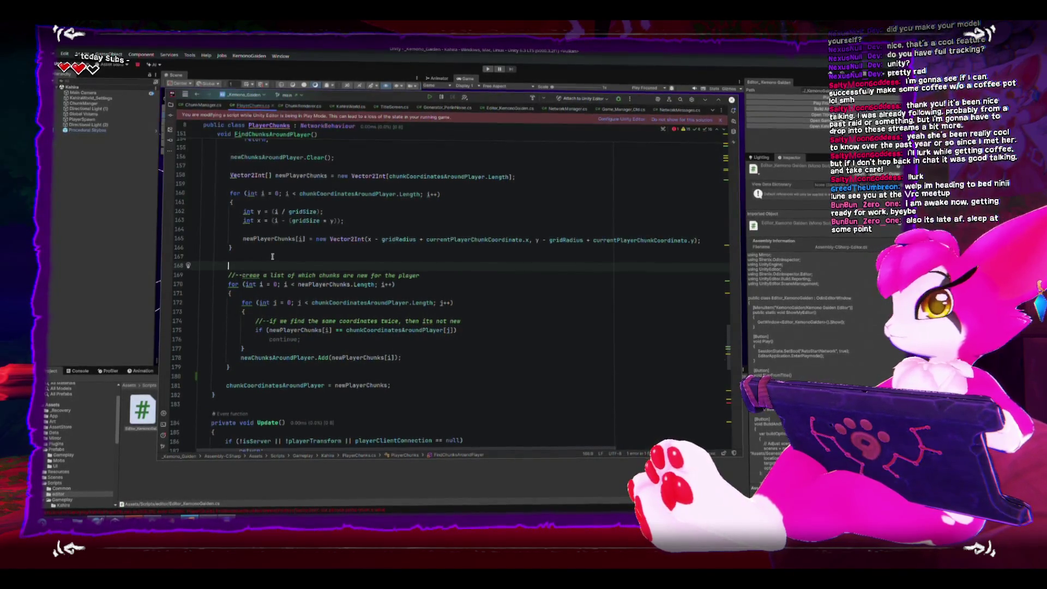
key("BackSpace")
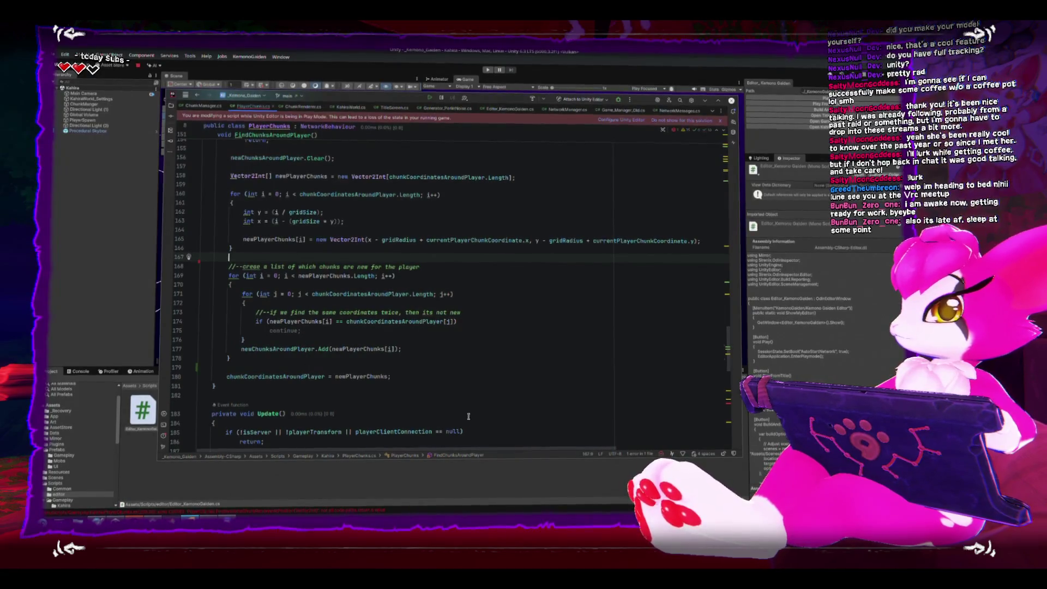
left_click(367, 367)
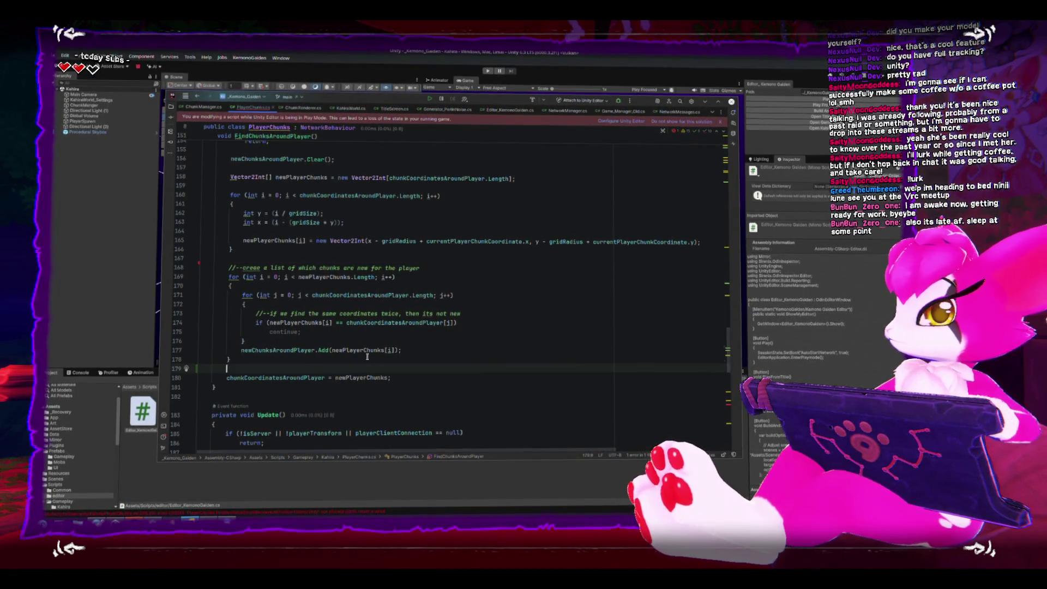
- Comment 'we need to assign the whole array to trigger mirror syncvar' above chunkCoordinatesAroundPlayer = newPlayerChunks
key("Return")
type("//--")
type("we ne")
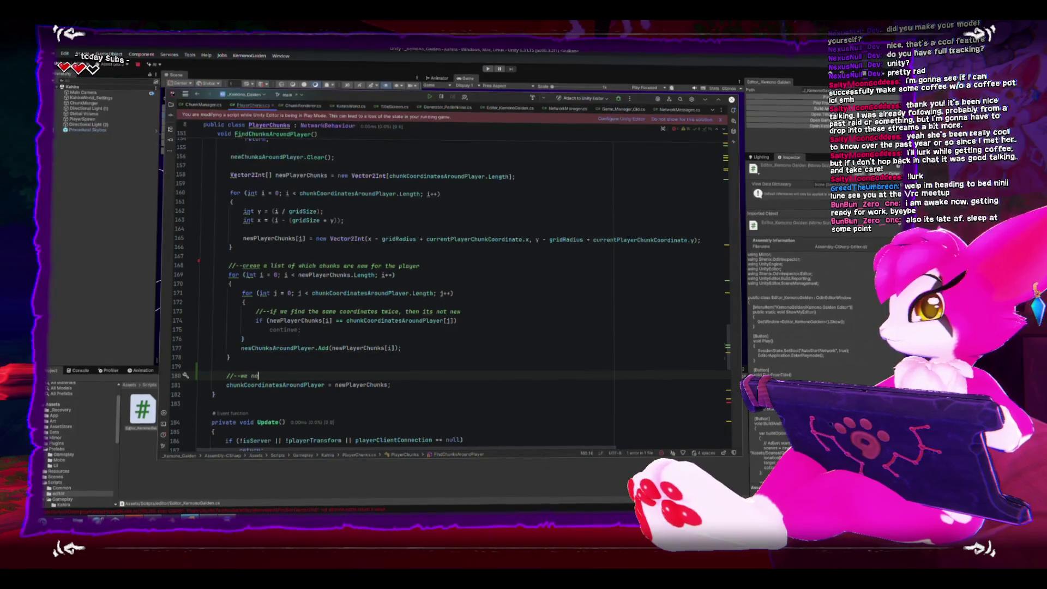
type("ed to assign the whole array to tr")
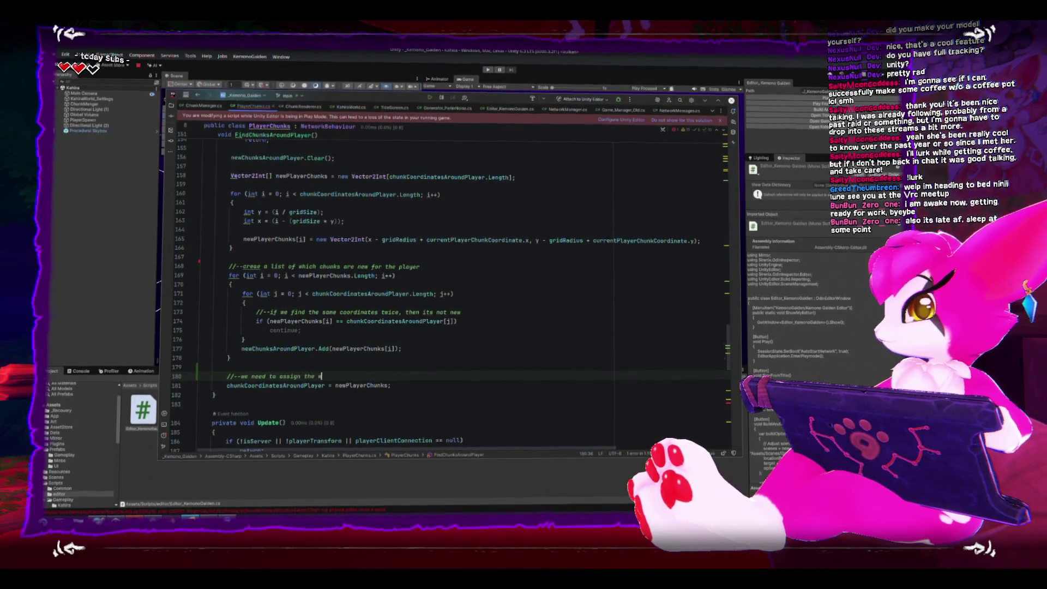
type("igger mirror syncvar")
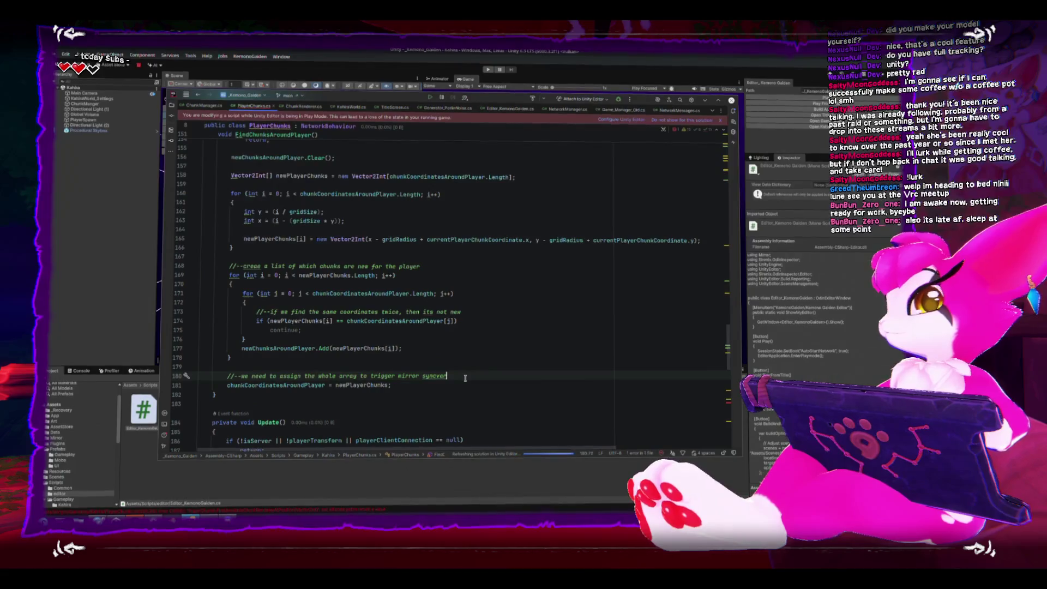
left_click(467, 384)
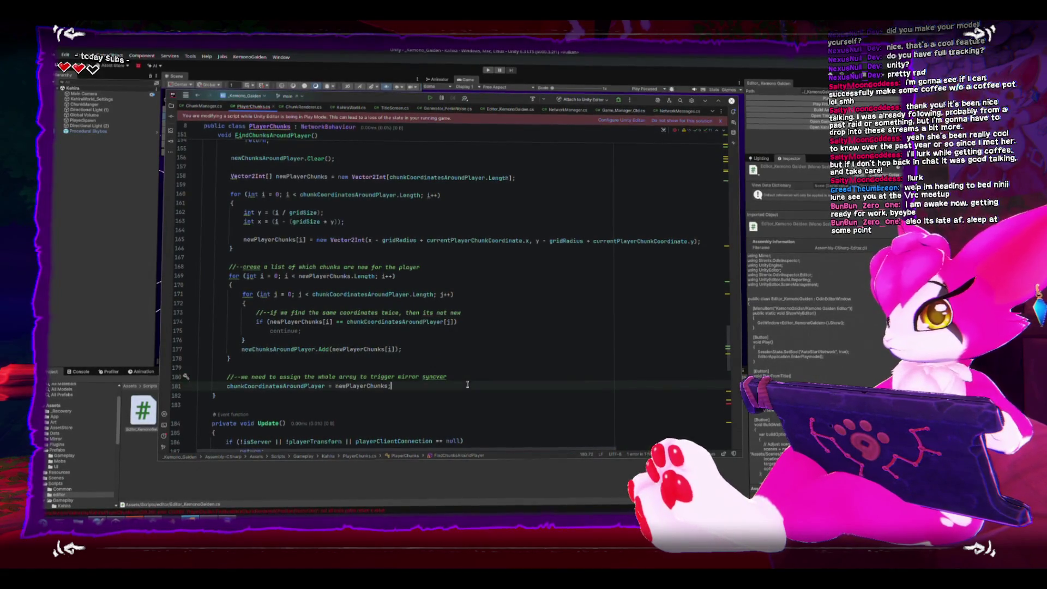
scroll(470, 384, "down", 3)
scroll(469, 384, "up", 3)
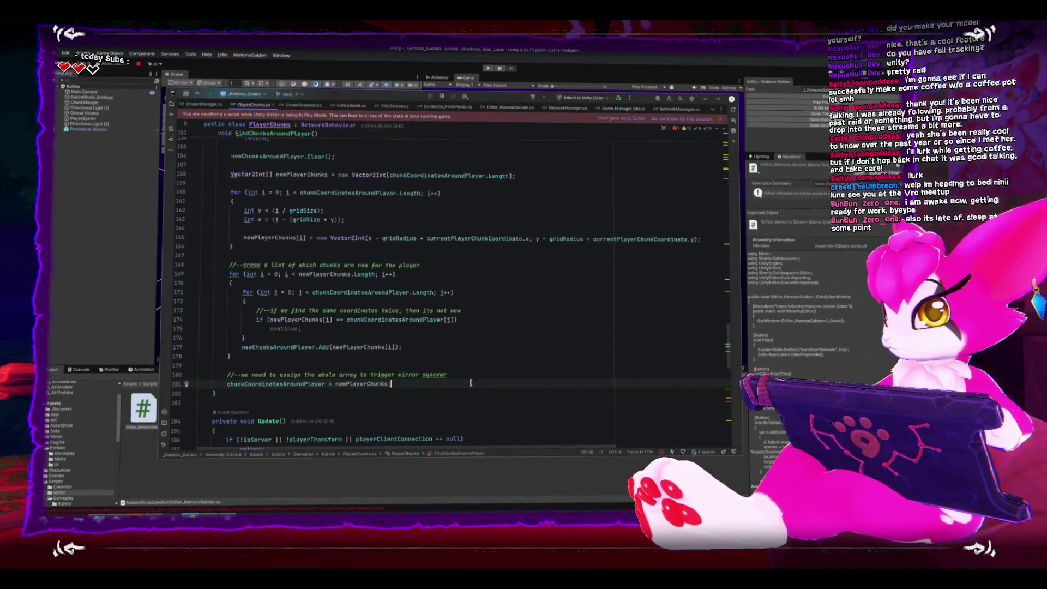
scroll(466, 383, "up", 1)
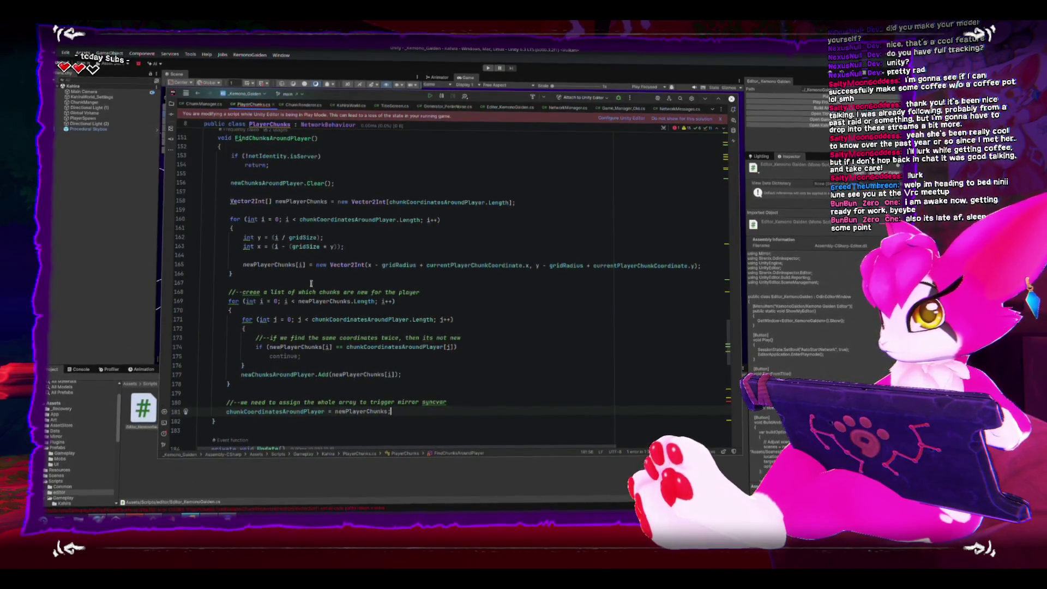
- Copy the chunkCoordinatesAroundPlayer and chunkScanOffset setup lines from InitilizeServerData to the top of InitializeClientData
scroll(322, 279, "up", 13)
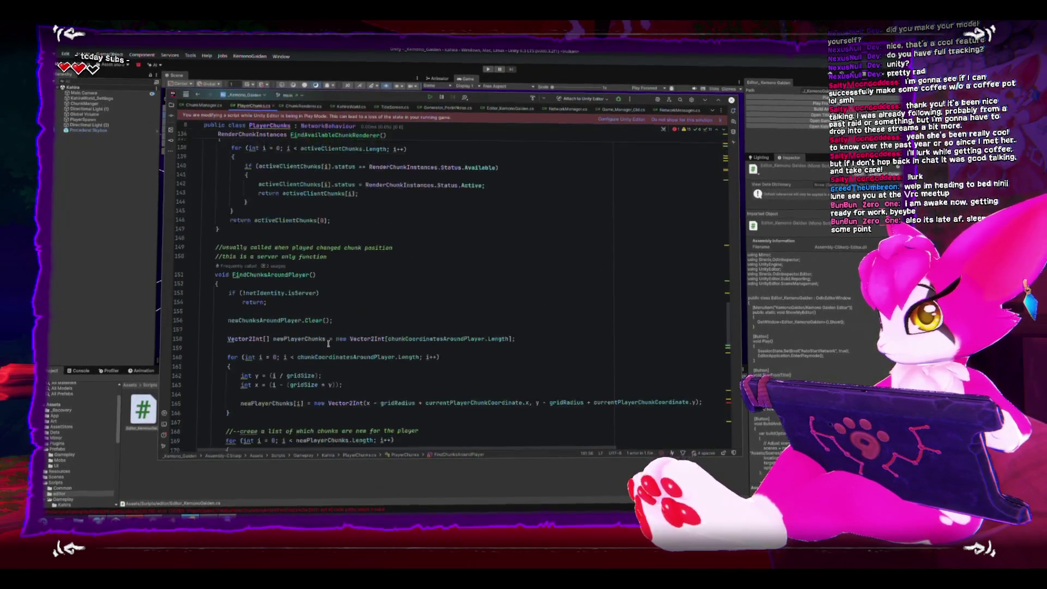
scroll(328, 347, "up", 16)
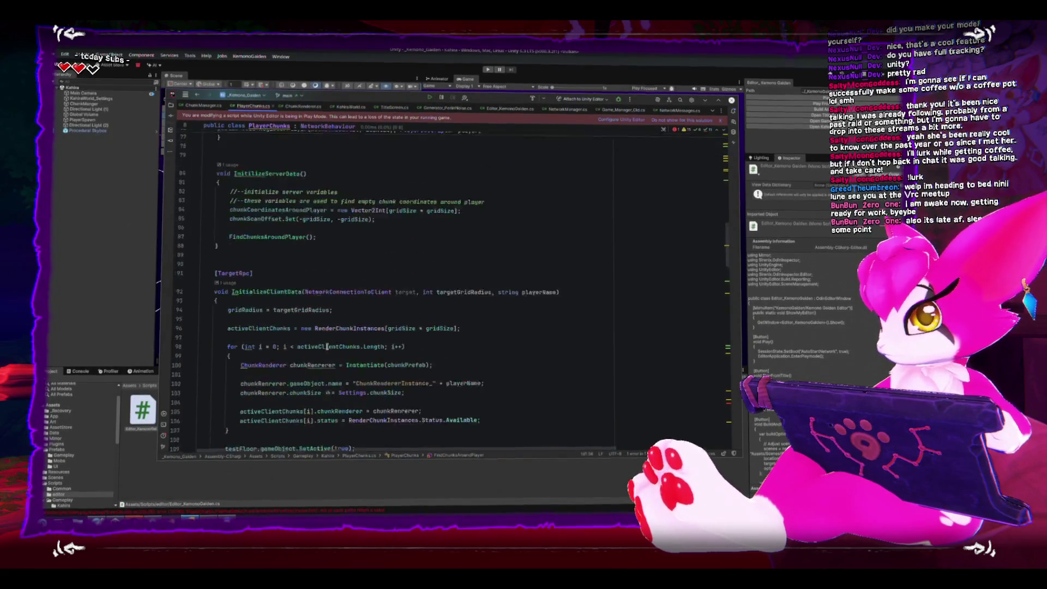
scroll(327, 348, "up", 2)
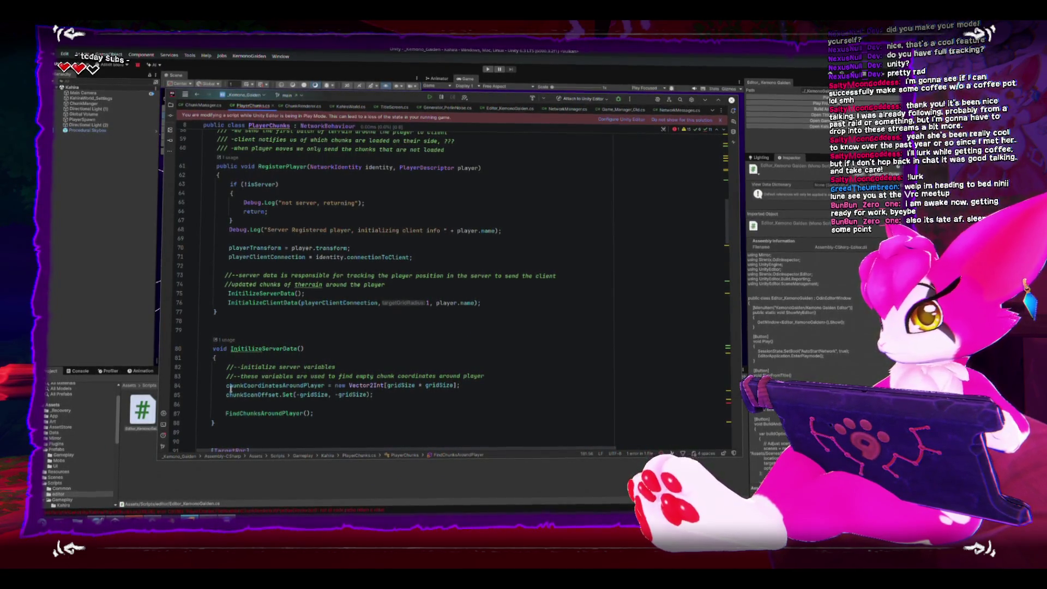
mouse_move(227, 385)
left_mouse_down()
mouse_move(431, 402)
mouse_move(416, 394)
left_mouse_up()
key("ctrl+c")
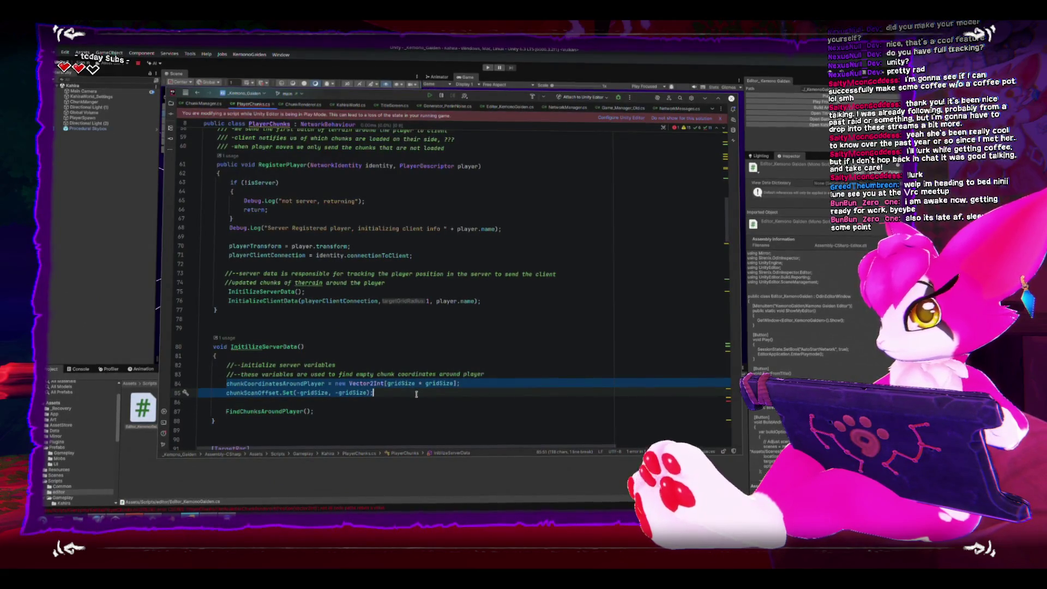
scroll(416, 394, "down", 4)
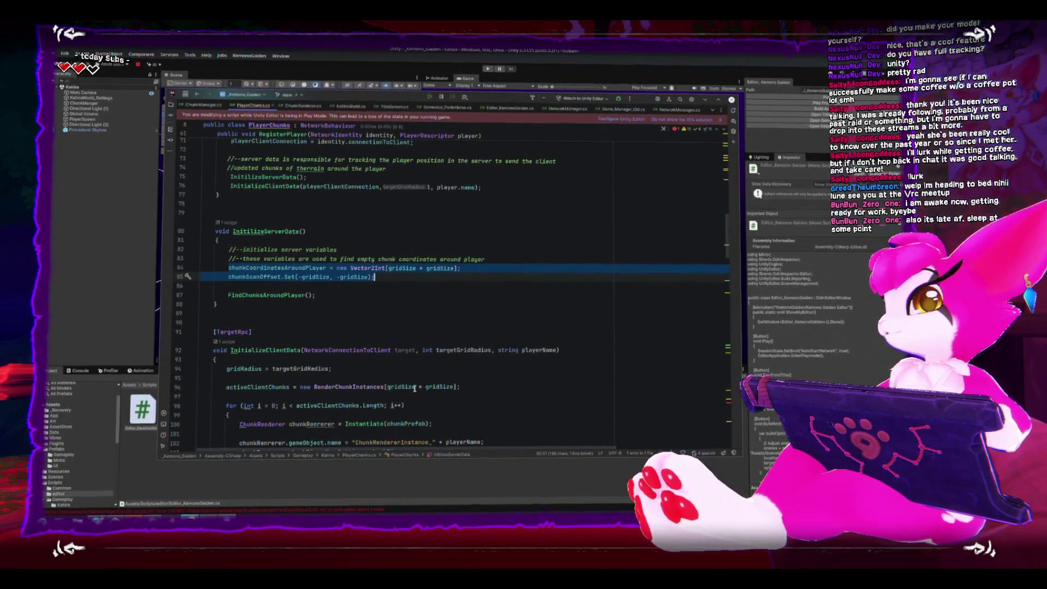
scroll(415, 389, "down", 6)
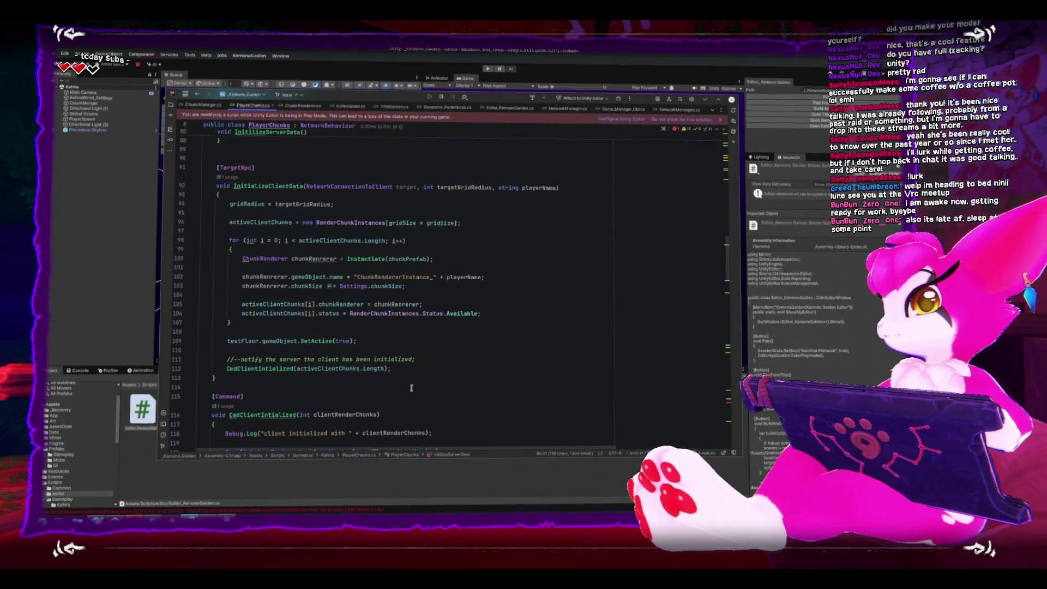
left_click(351, 198)
key("ctrl+v")
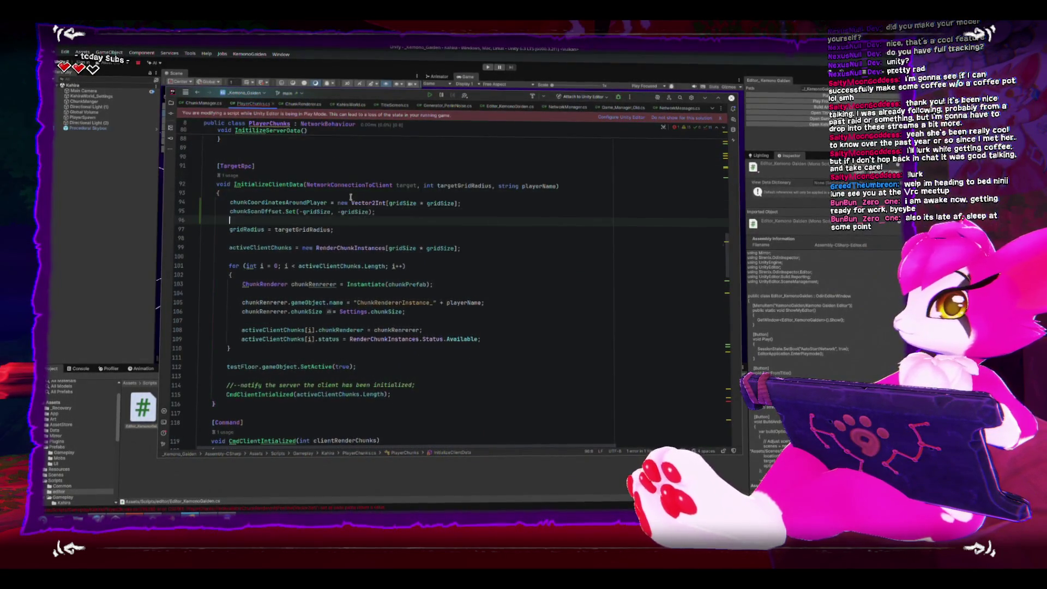
- Delete the duplicated chunkCoordinatesAroundPlayer allocation line from InitializeClientData, keeping the chunkScanOffset line
scroll(411, 229, "up", 15)
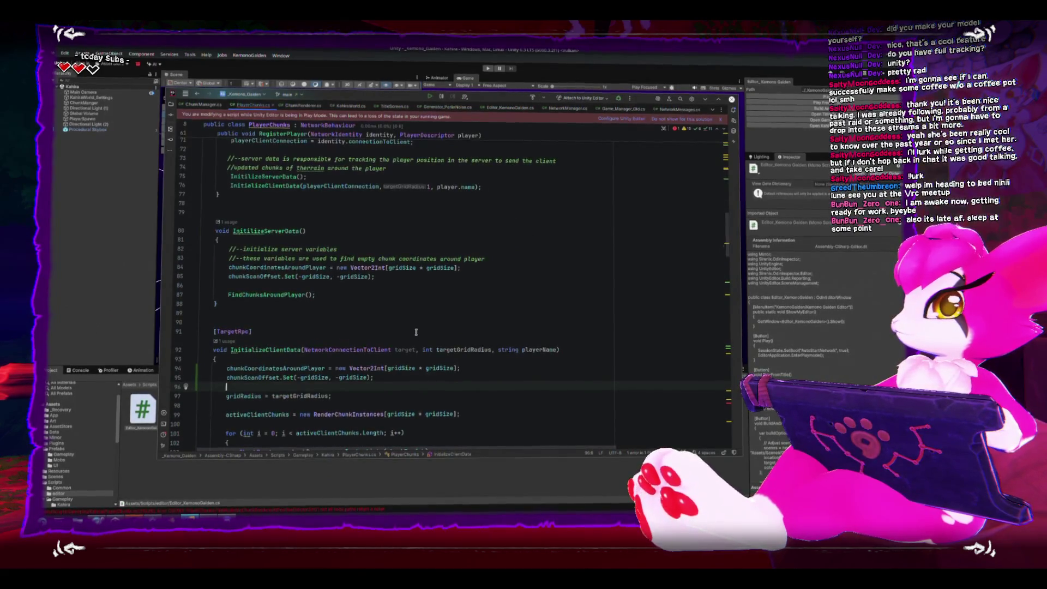
scroll(414, 330, "up", 10)
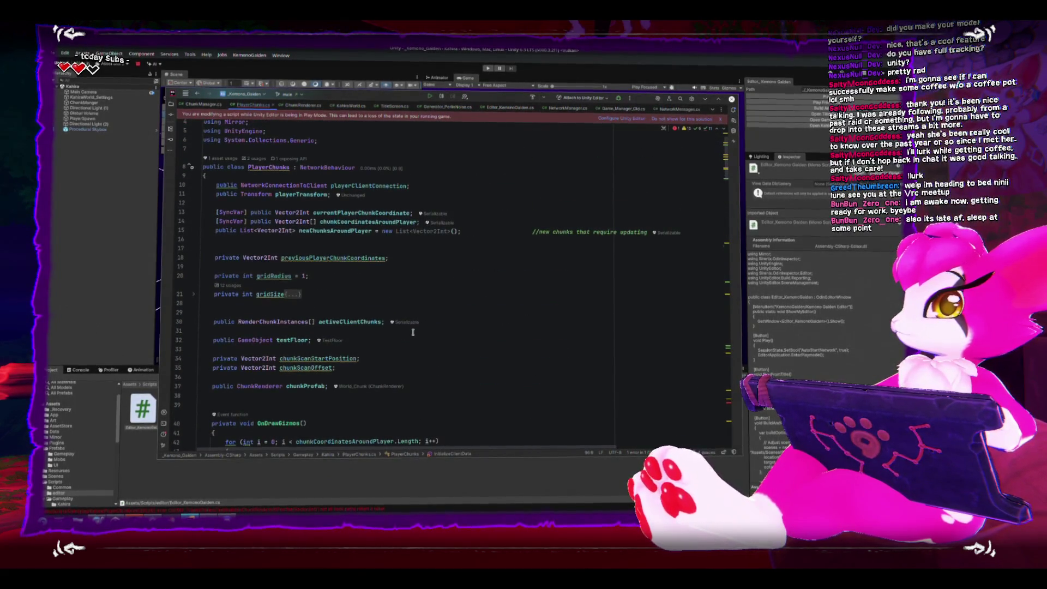
scroll(394, 282, "down", 15)
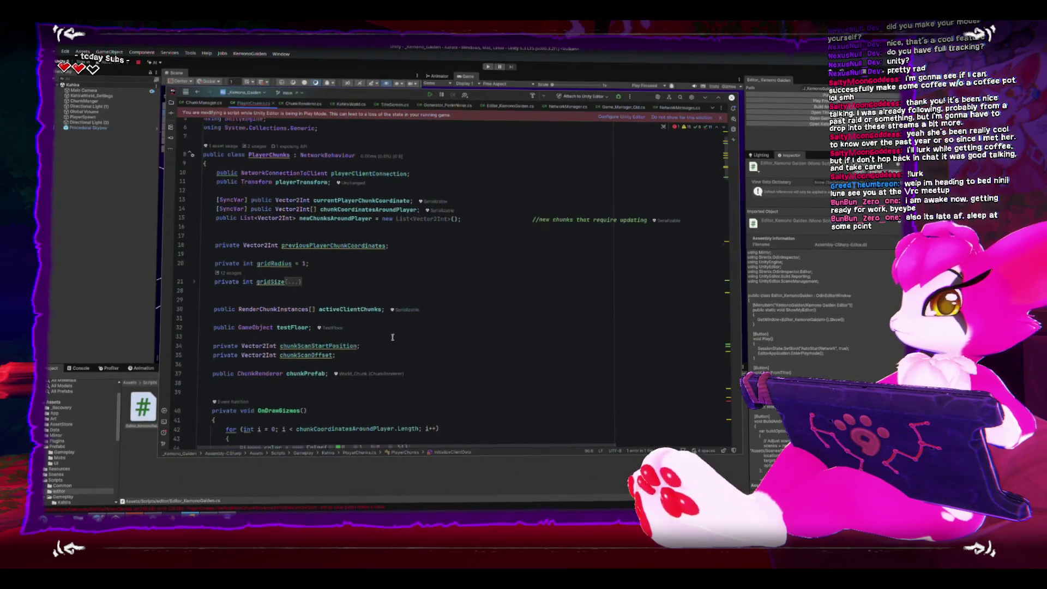
scroll(293, 335, "down", 5)
scroll(272, 283, "up", 20)
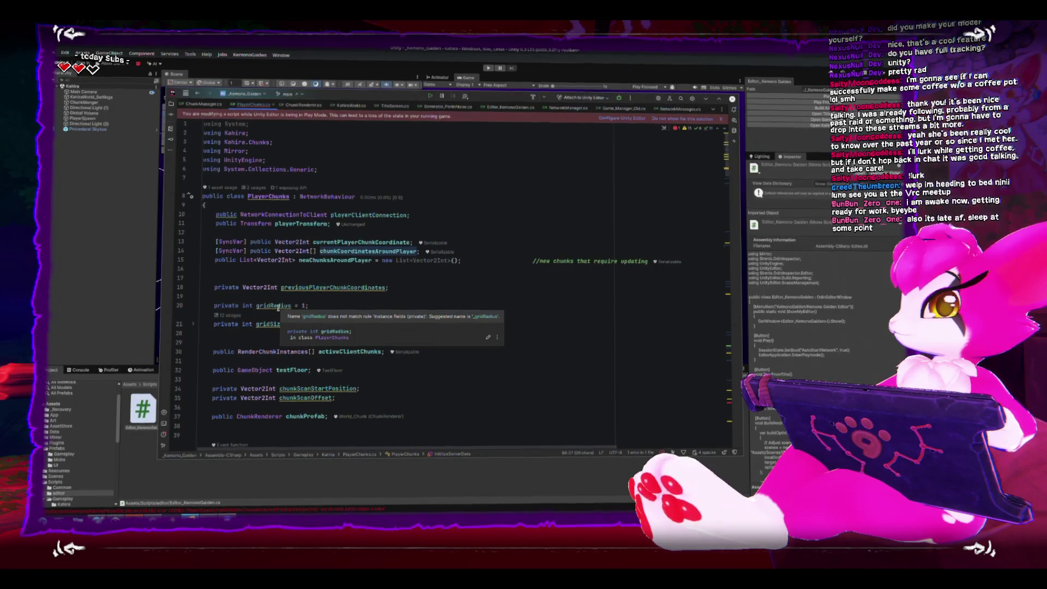
scroll(277, 308, "down", 4)
scroll(276, 311, "down", 15)
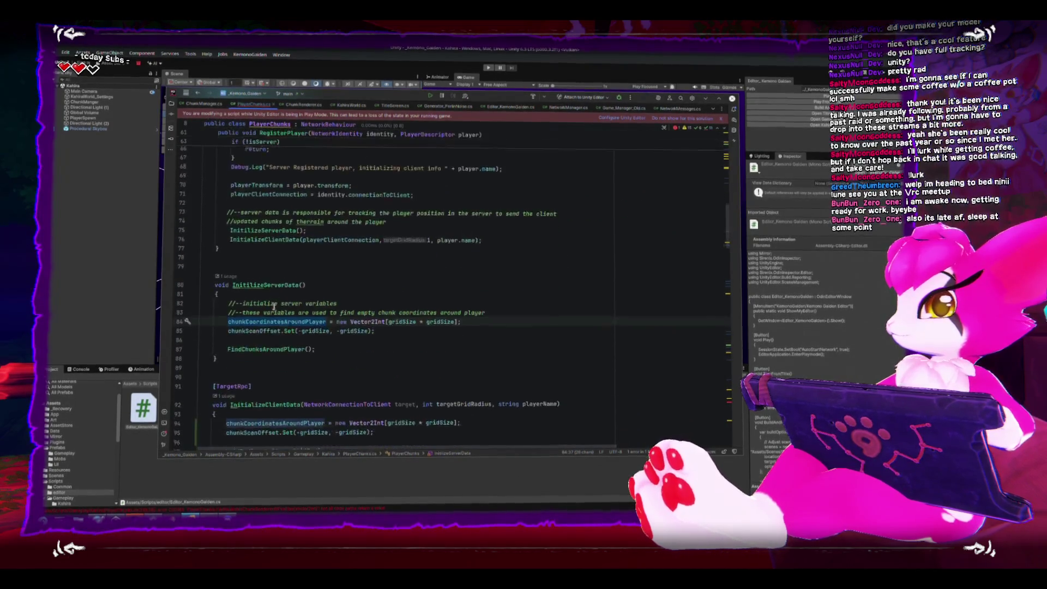
left_click(281, 248)
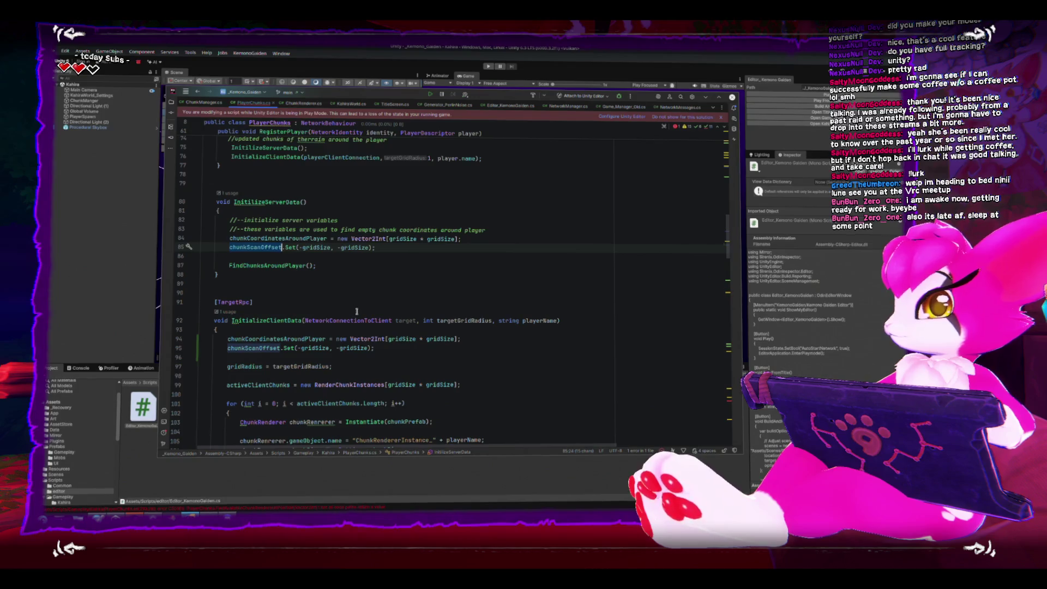
left_click_drag(462, 341, 228, 341)
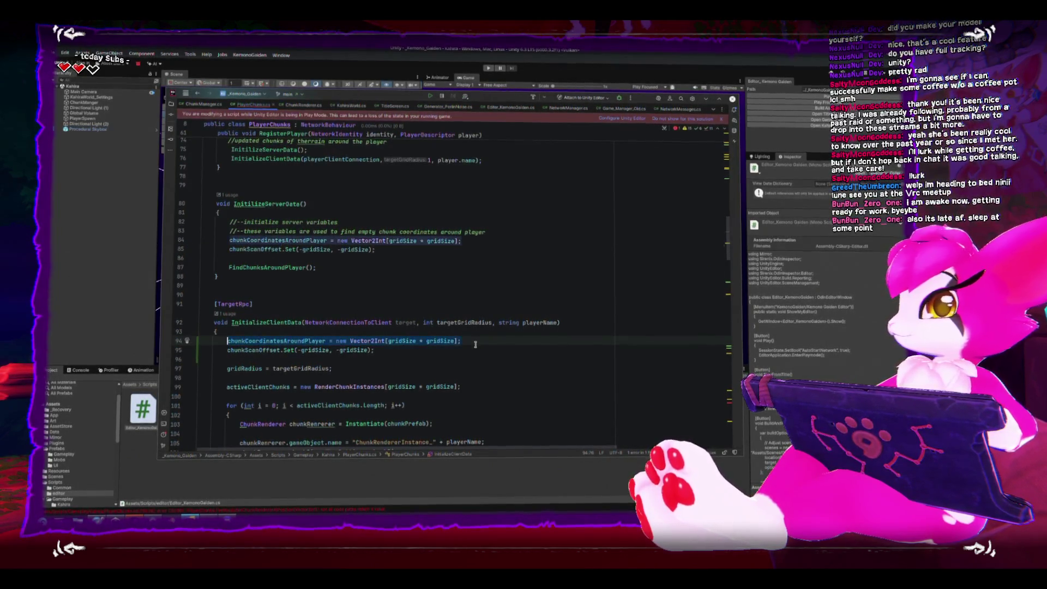
key("BackSpace")
key("BackSpace")
left_click(282, 340)
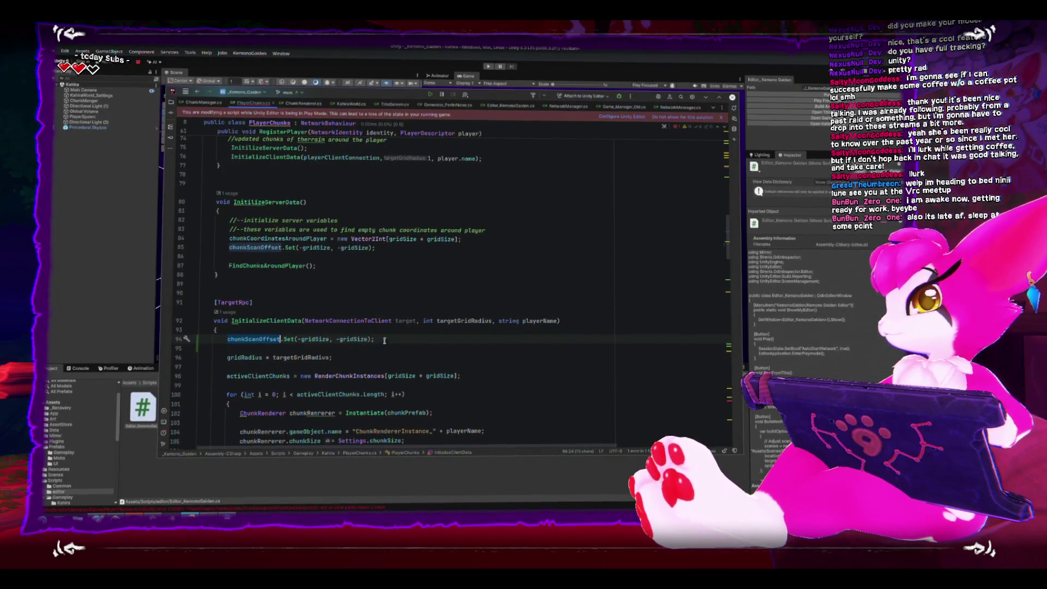
scroll(385, 341, "up", 15)
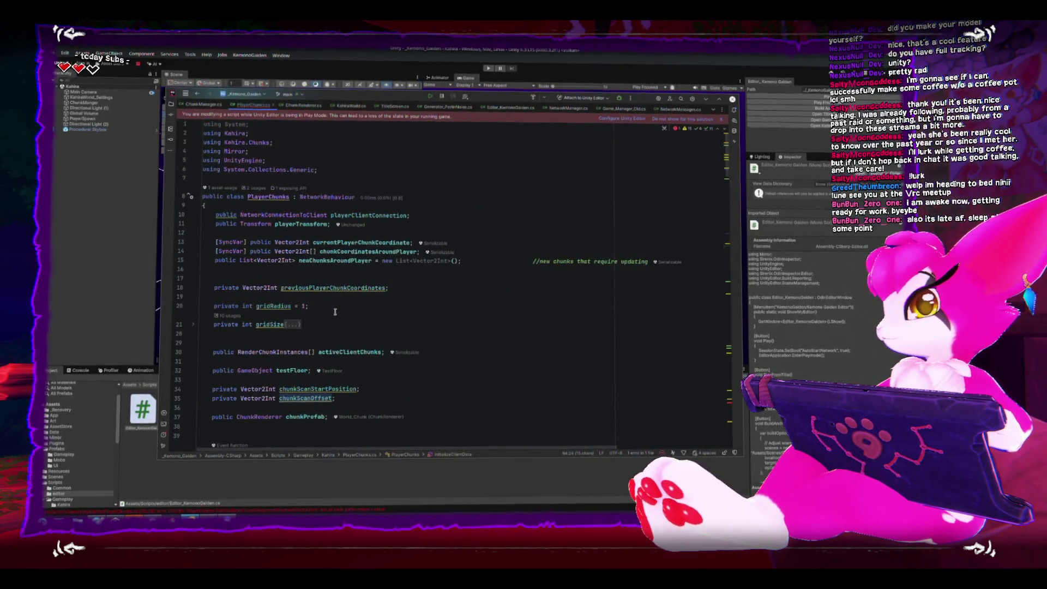
scroll(335, 312, "down", 18)
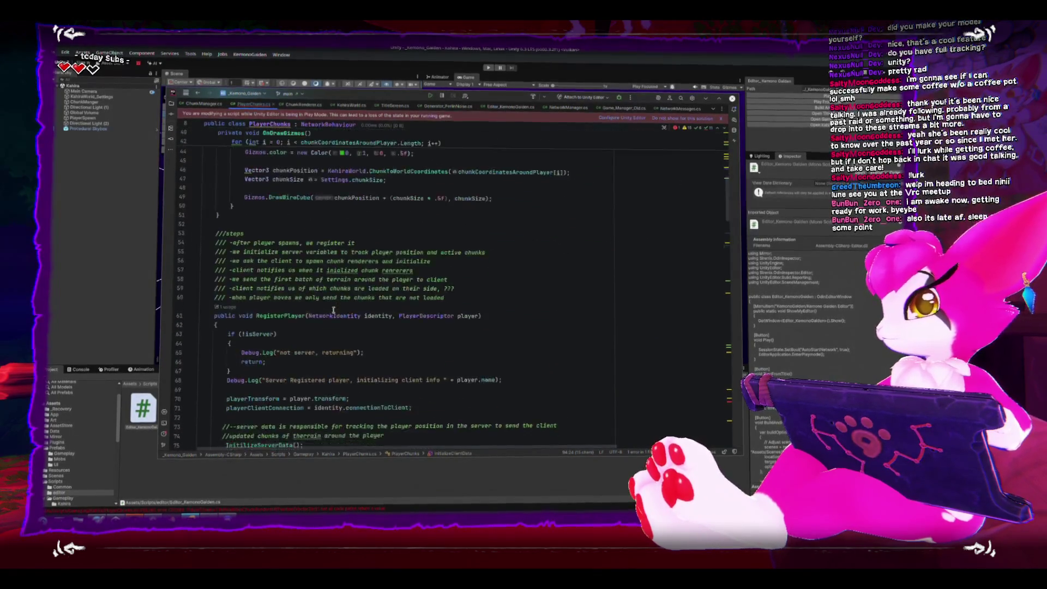
scroll(332, 308, "down", 15)
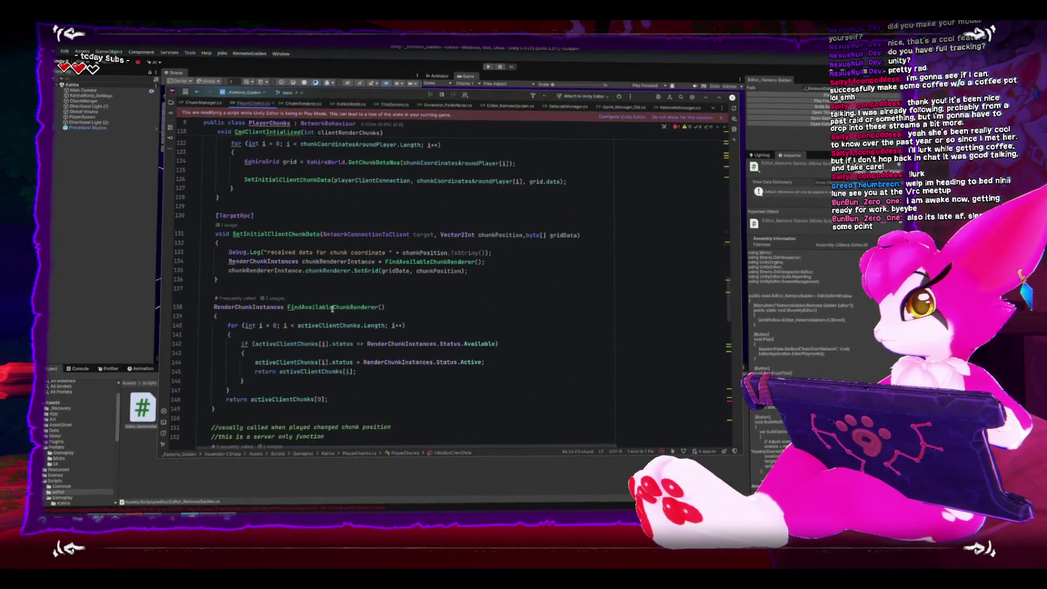
scroll(332, 310, "up", 2)
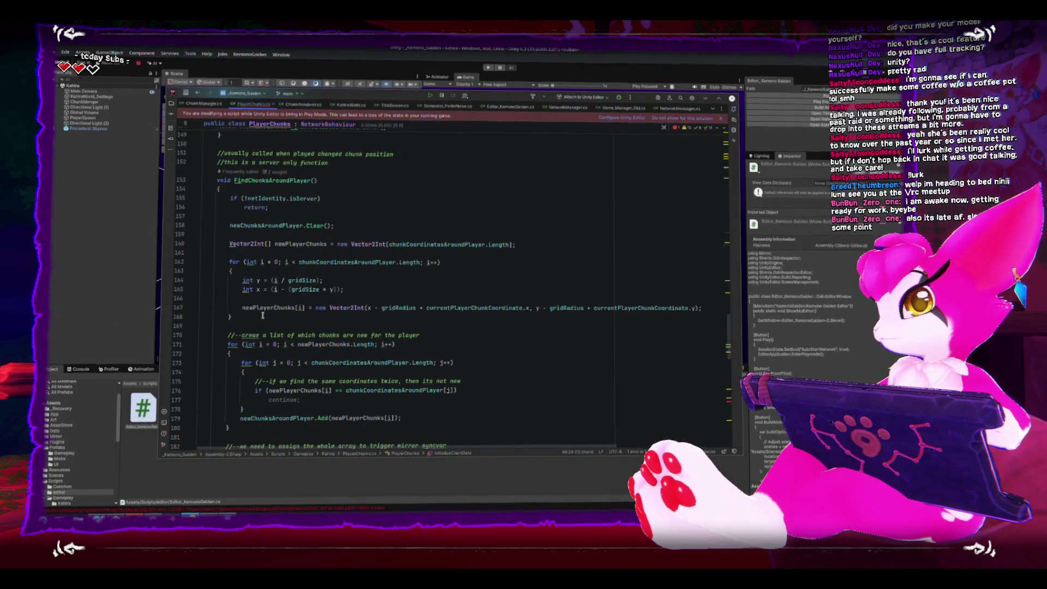
left_click_drag(243, 316, 201, 263)
key("ctrl+c")
- Copy FindChunksAroundPlayer's coordinate for loop into FindAvailableChunkRendererAtPosition's body
right_click(281, 271)
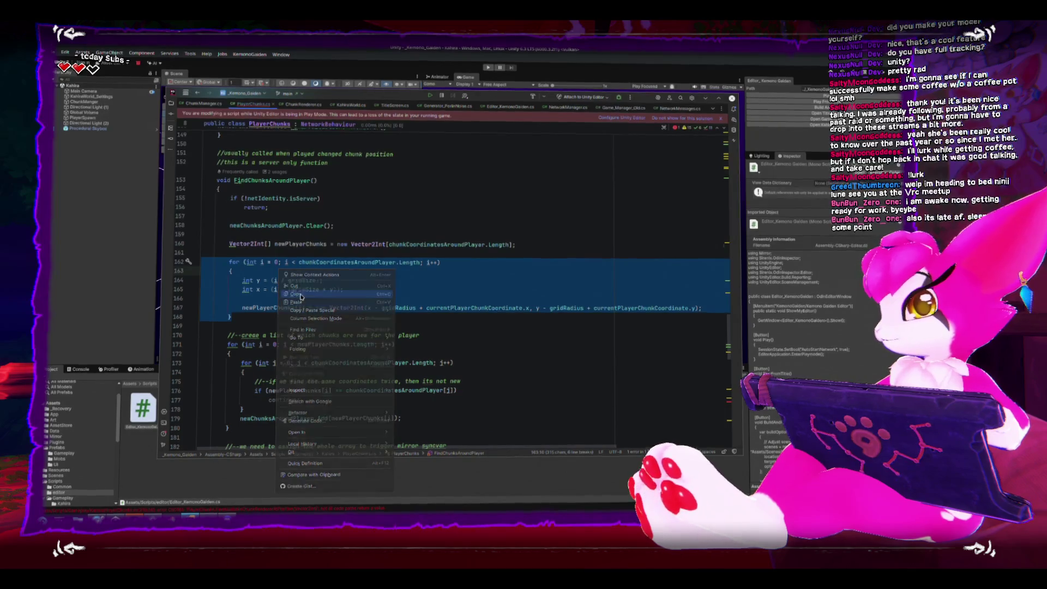
scroll(306, 325, "down", 10)
scroll(306, 325, "down", 2)
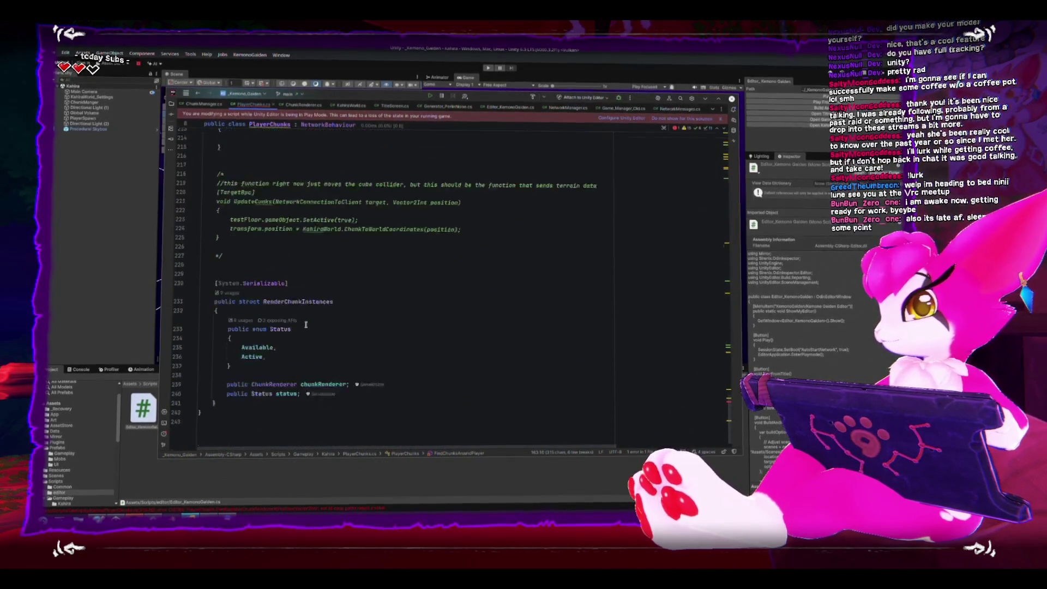
scroll(307, 326, "up", 3)
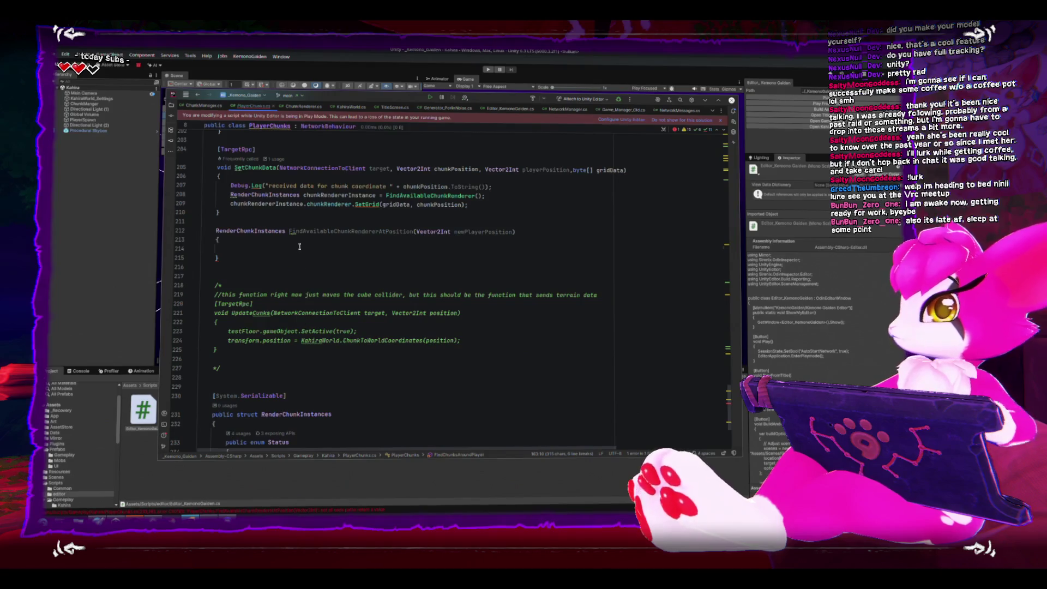
left_click(300, 247)
key("ctrl+v")
- Declare a Vector2Int[] chunksAroundPlayer array above the pasted loop
left_click(310, 324)
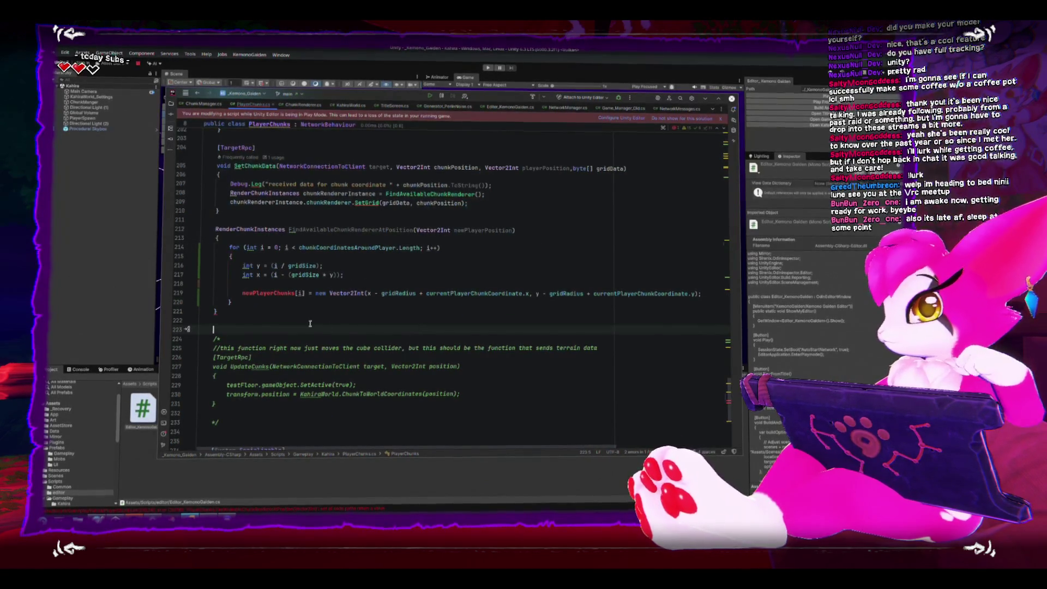
left_click(246, 293)
left_click(257, 241)
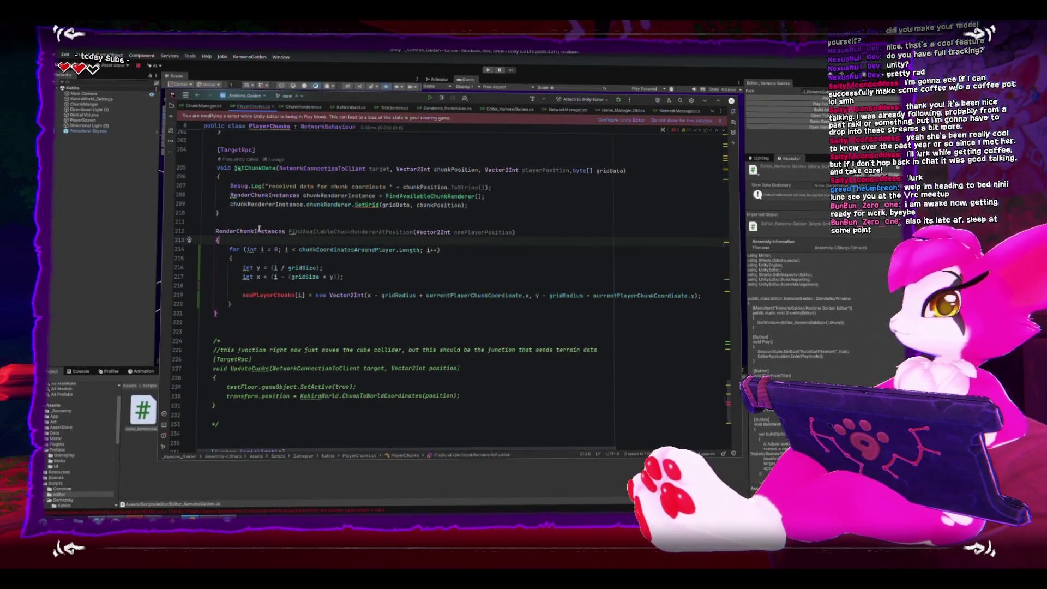
key("Return")
key("Return")
key("Up")
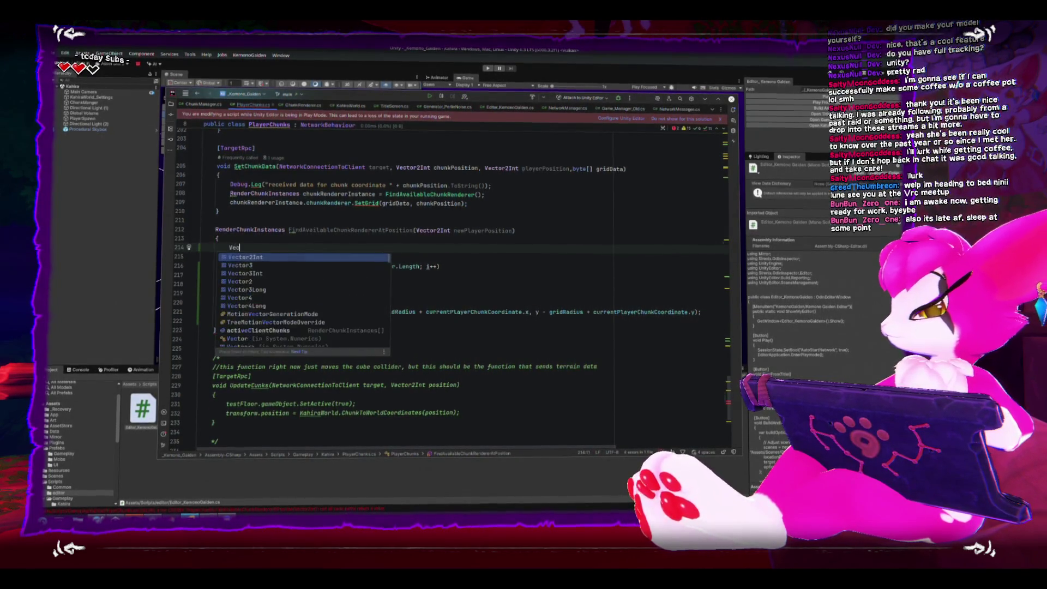
type("tor2I")
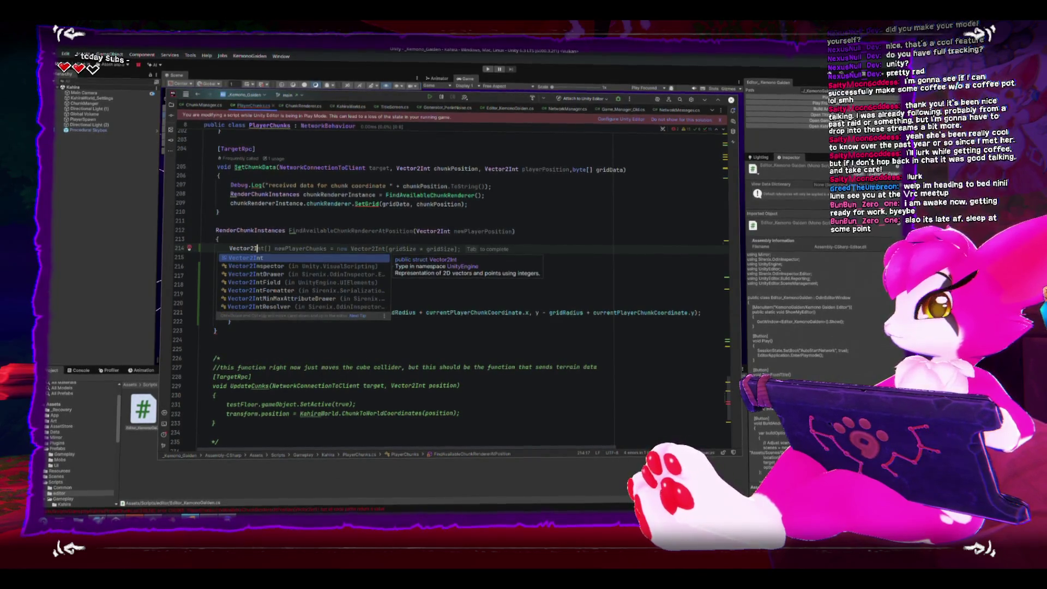
type("nt[] ")
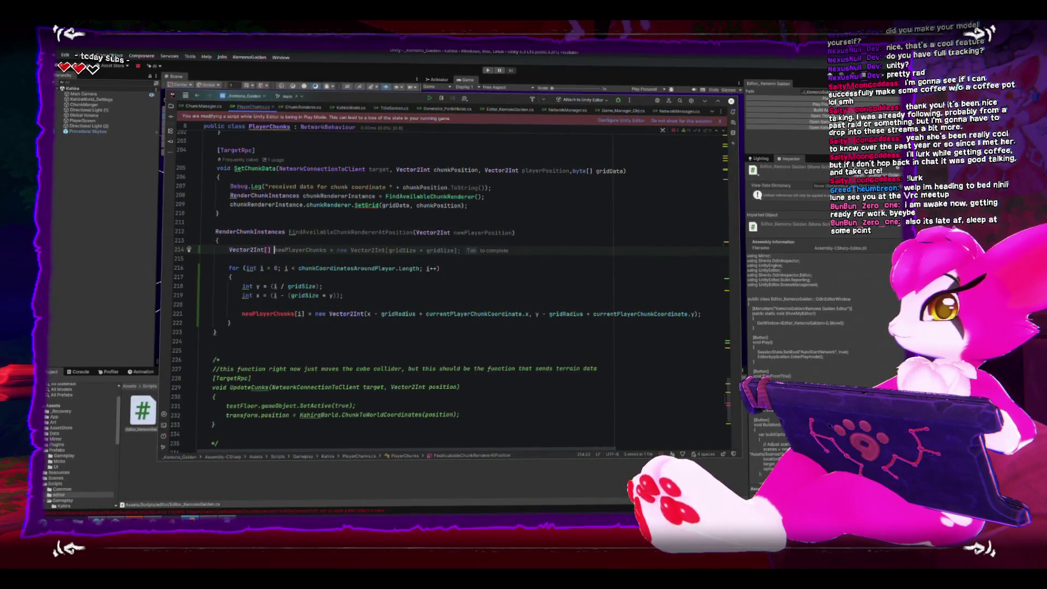
type("chunksAround")
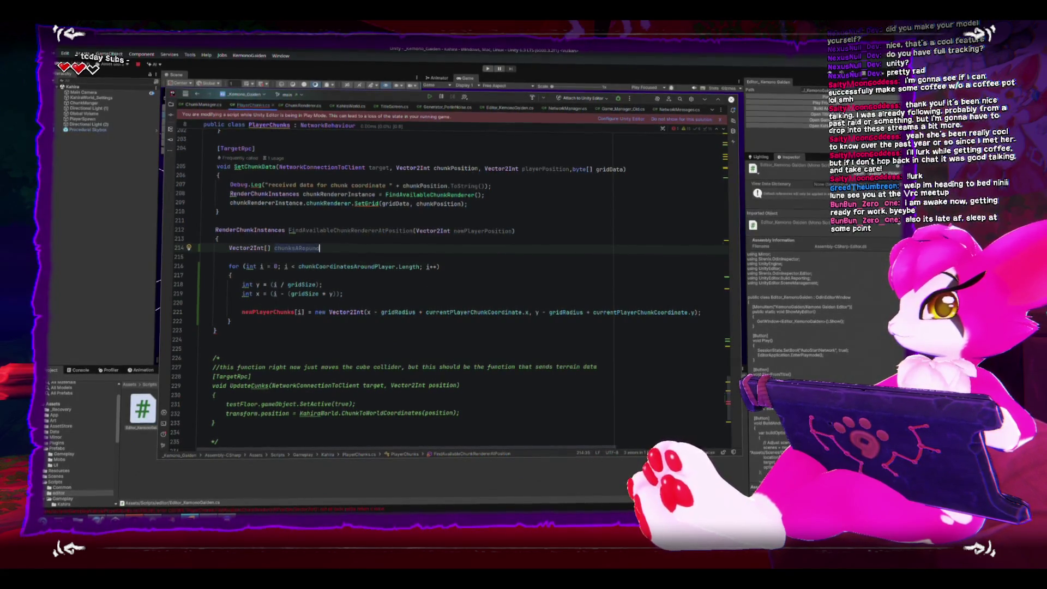
type("oundPlay")
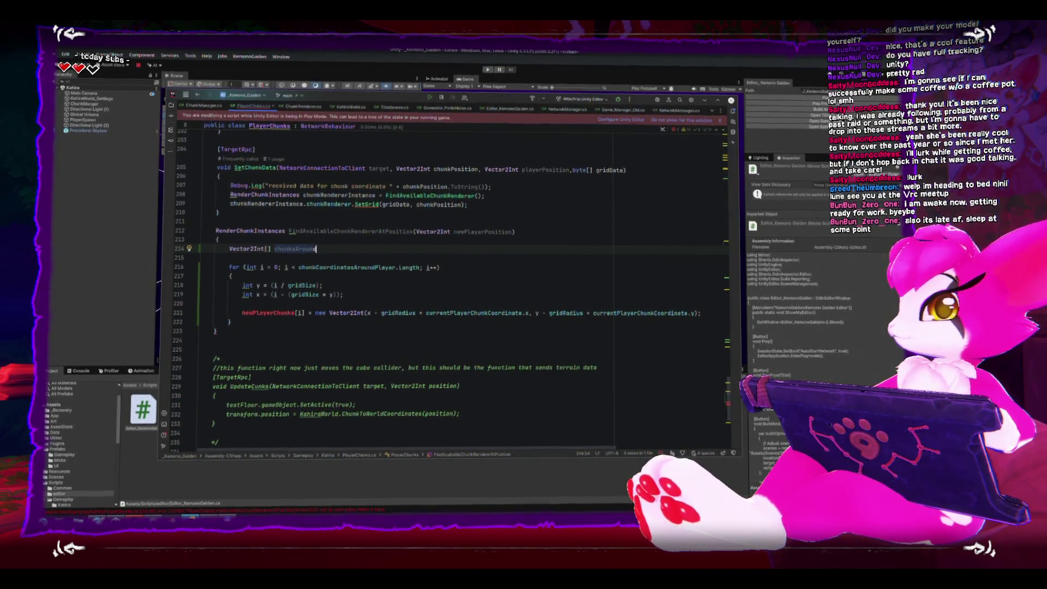
key("Tab")
scroll(294, 309, "up", 10)
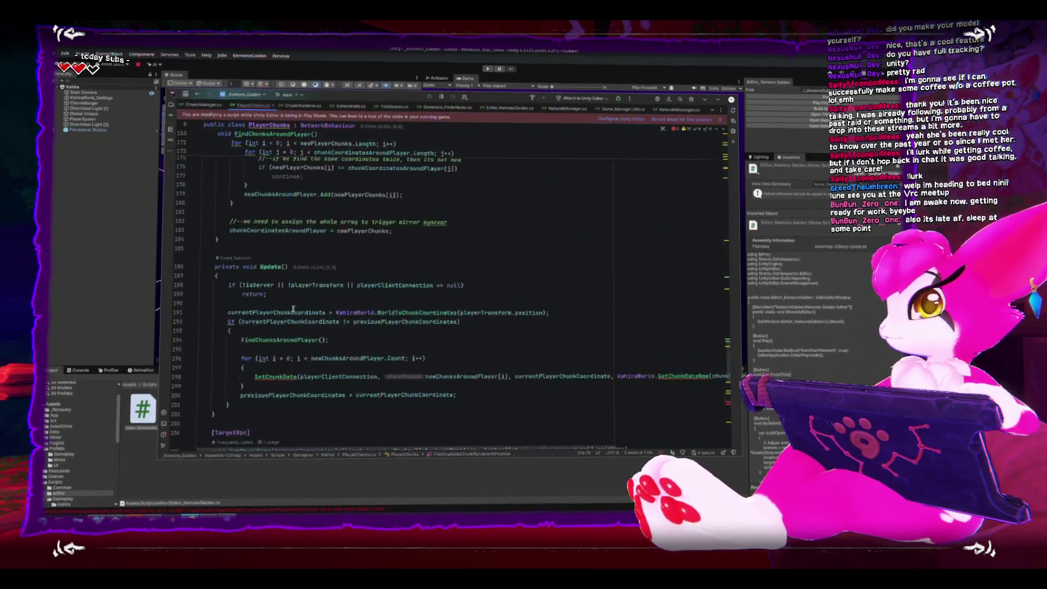
scroll(293, 310, "up", 5)
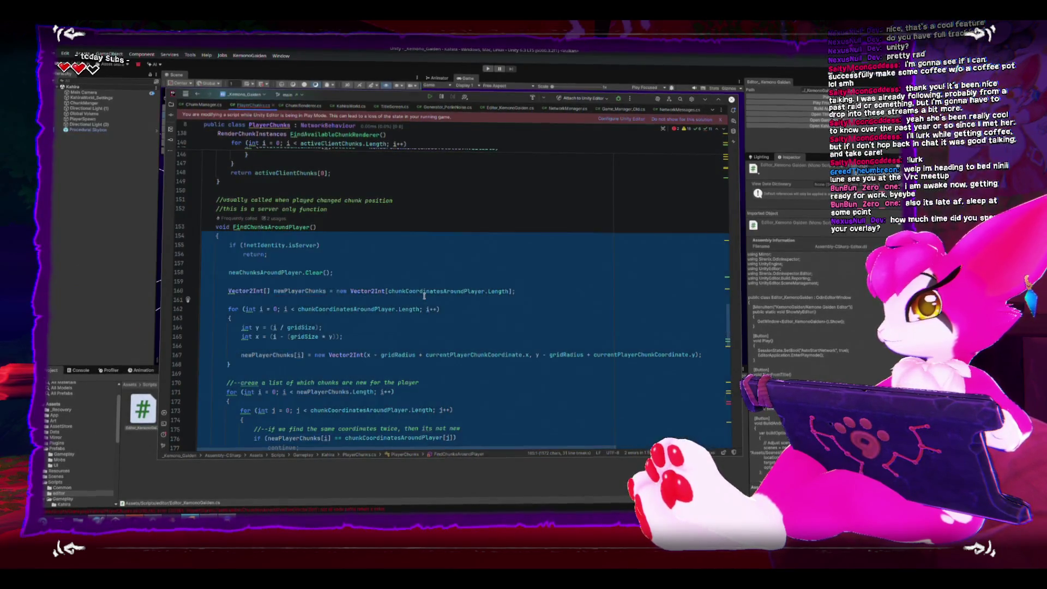
double_click(425, 292)
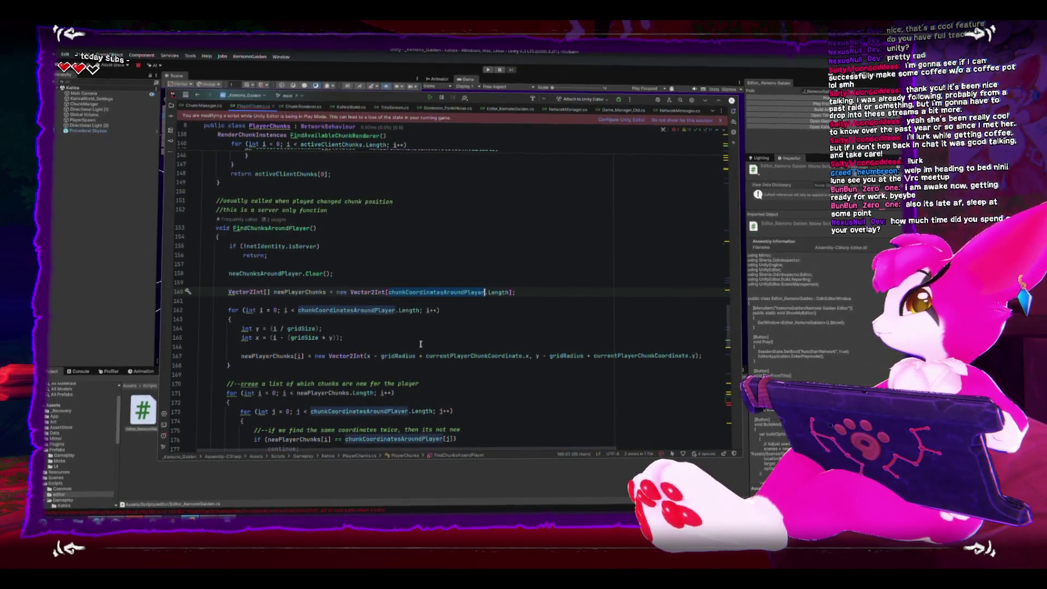
scroll(426, 330, "up", 15)
scroll(419, 344, "up", 6)
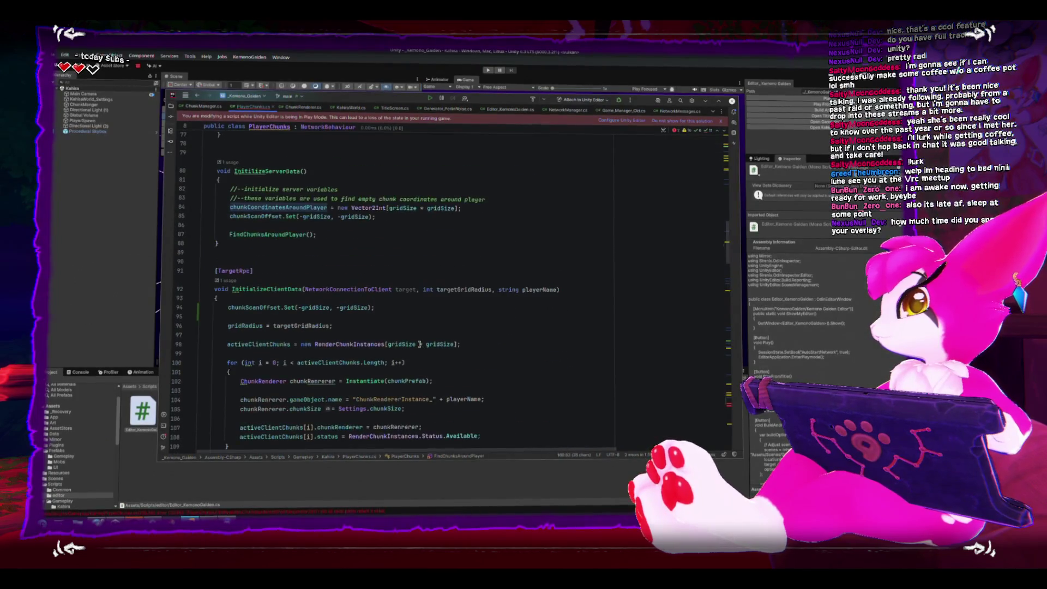
scroll(420, 342, "down", 20)
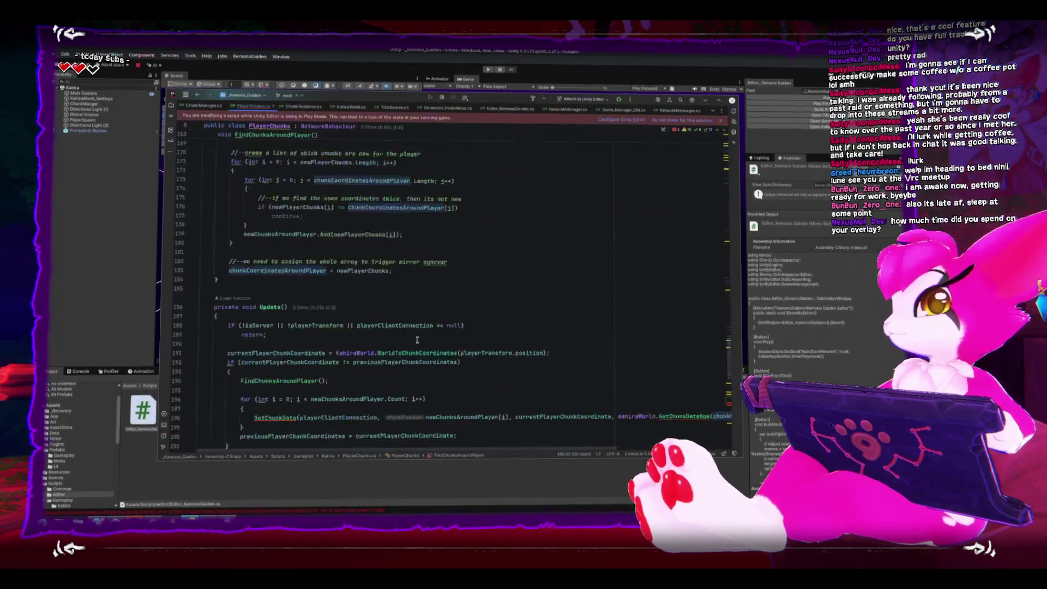
scroll(417, 340, "down", 18)
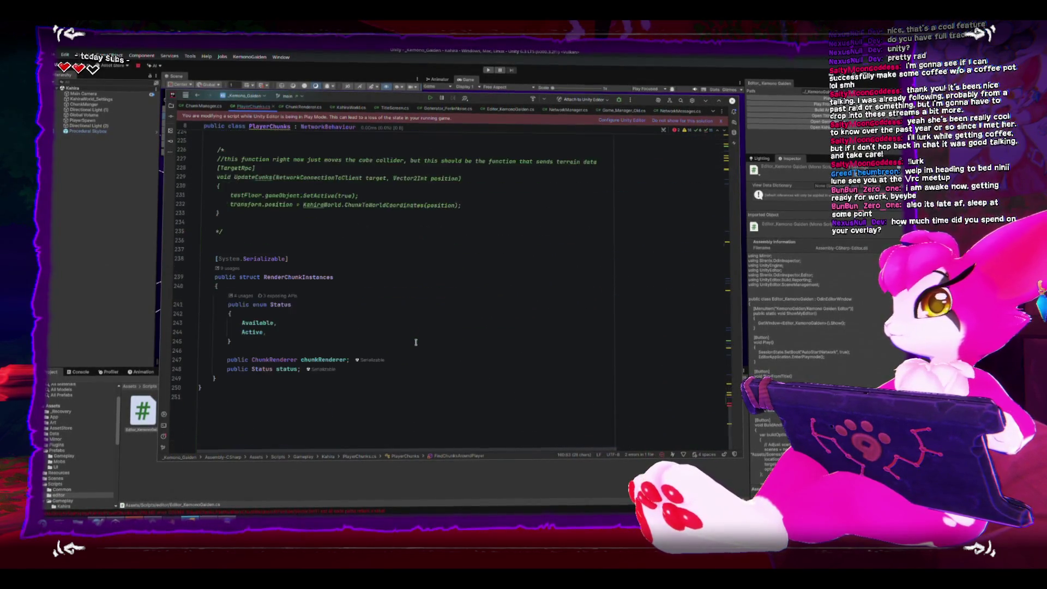
scroll(415, 342, "up", 8)
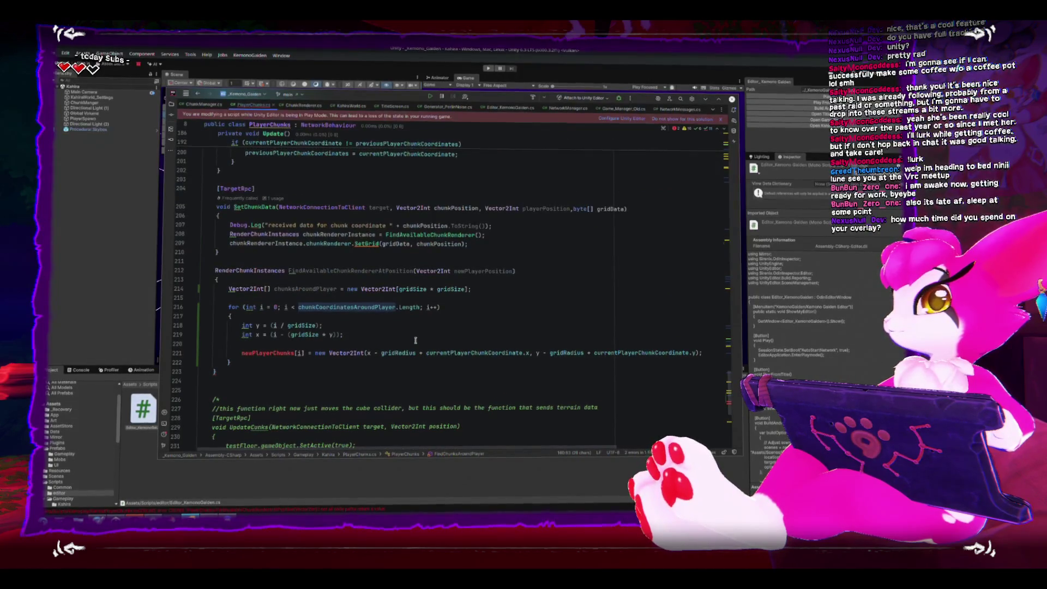
double_click(323, 292)
key("ctrl+c")
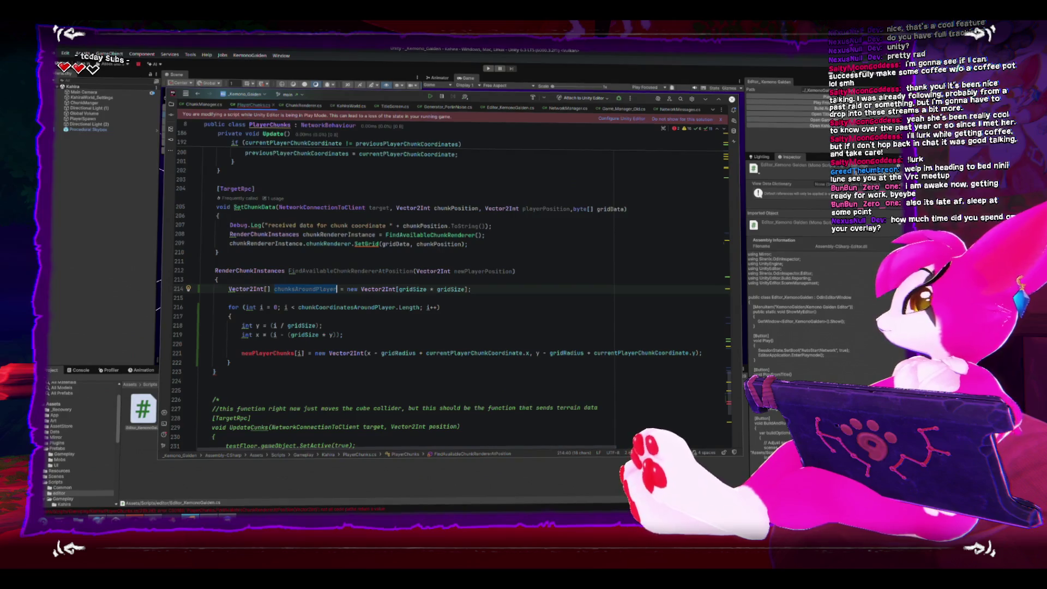
key("alt+Tab")
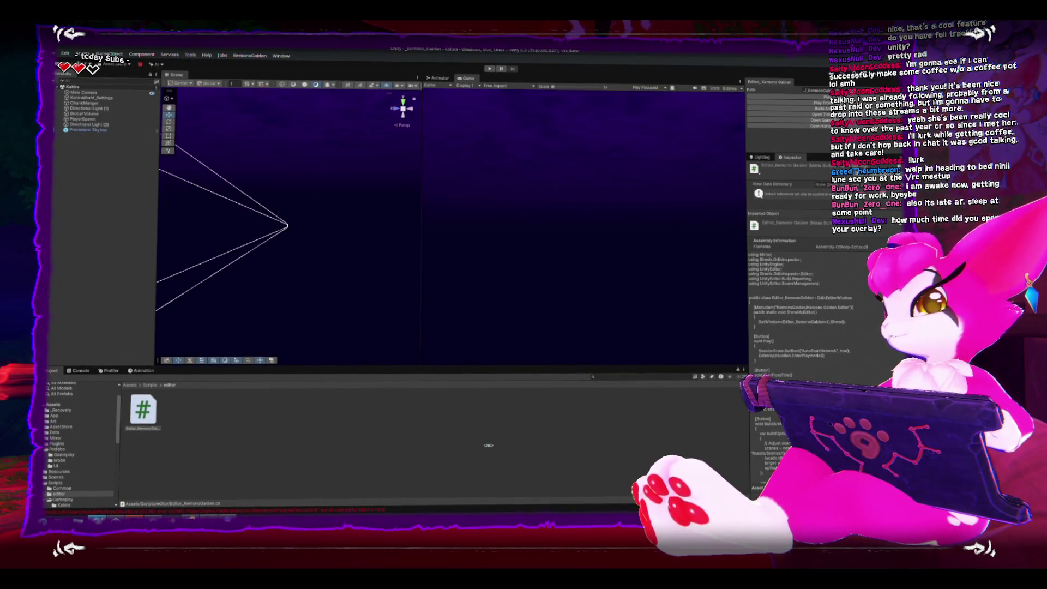
key("alt+Tab")
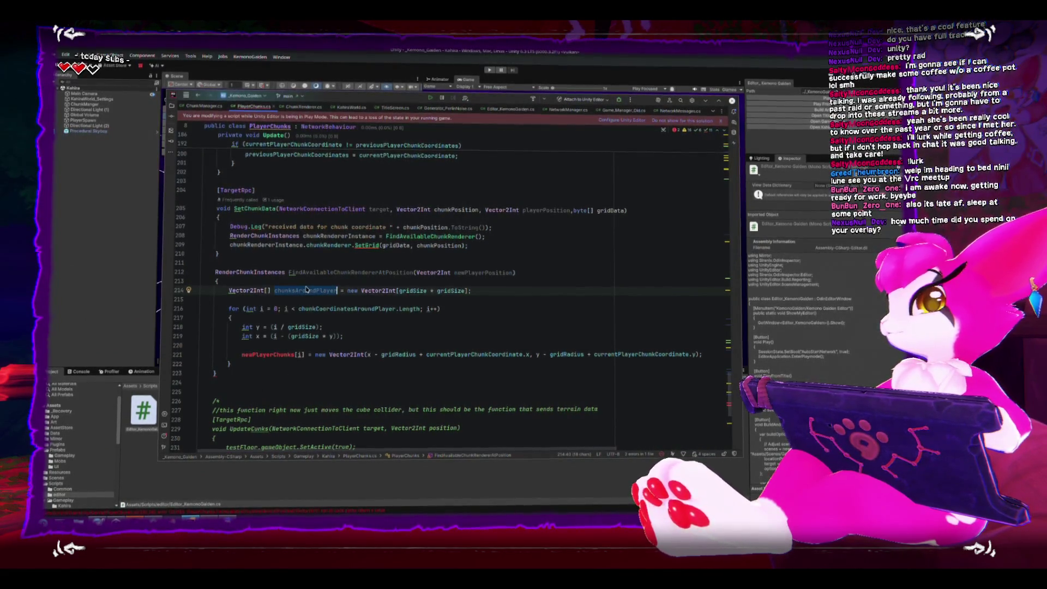
- Replace chunkCoordinatesAroundPlayer and newPlayerChunks in the copied loop with chunksAroundPlayer
double_click(323, 307)
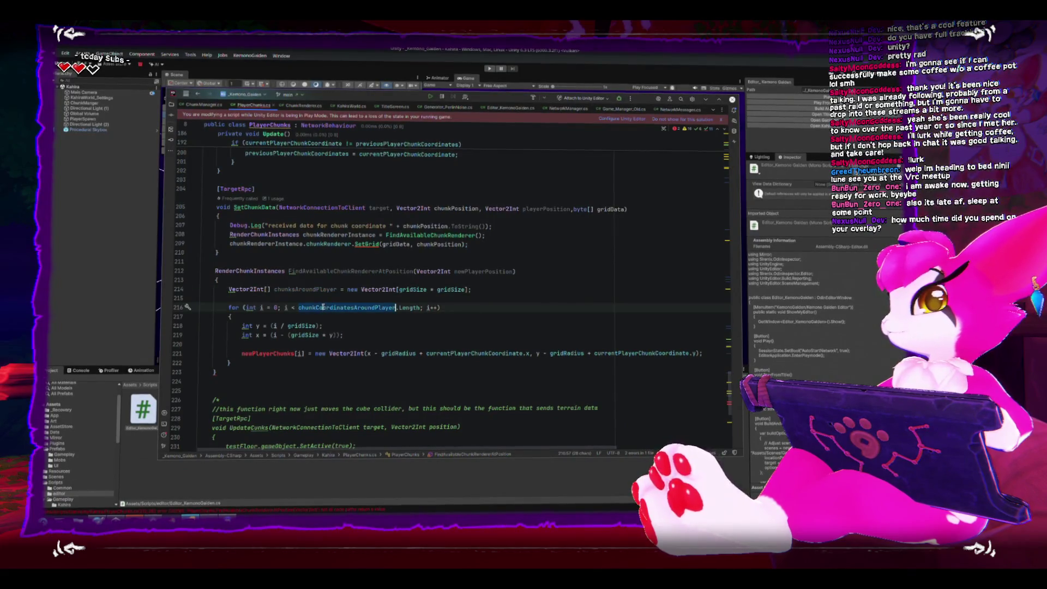
key("ctrl+v")
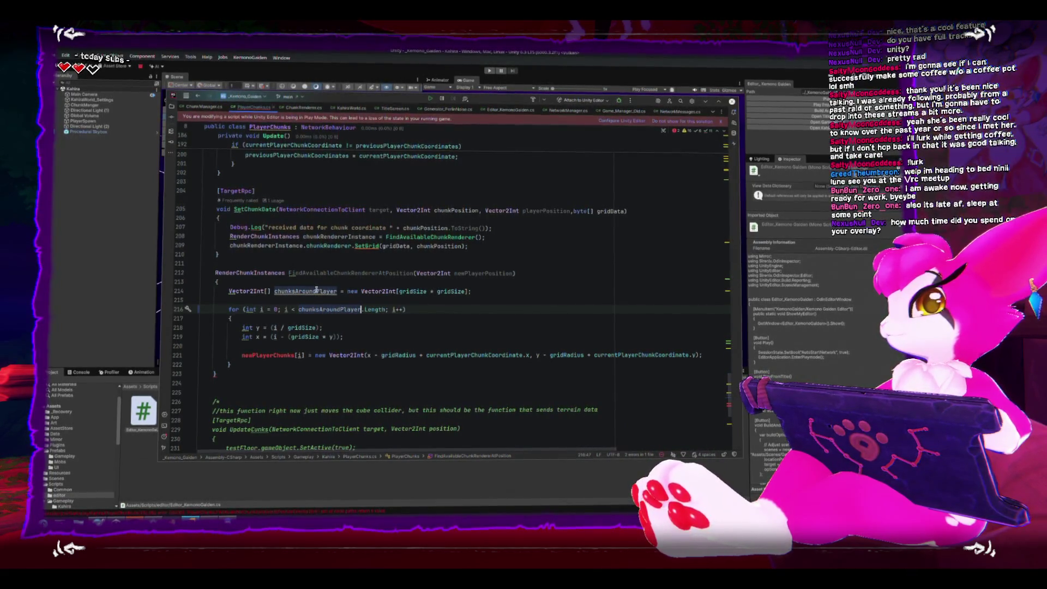
double_click(269, 355)
key("ctrl+v")
left_click(324, 372)
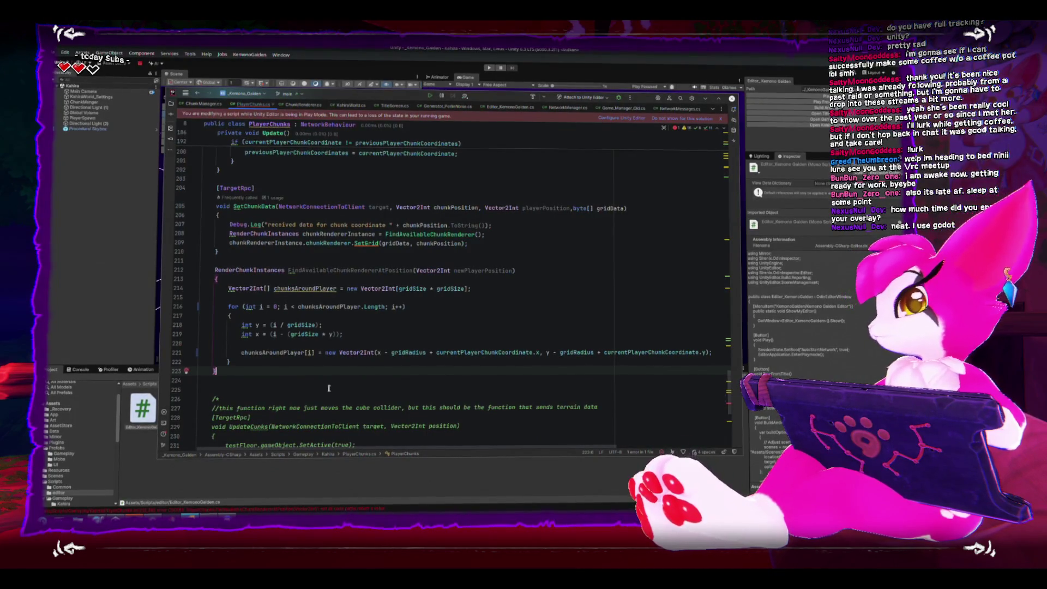
- Add an empty for (int i = 0; i < activeClientChunks.Length; i++) loop before the method's closing brace
key("Return")
key("Return")
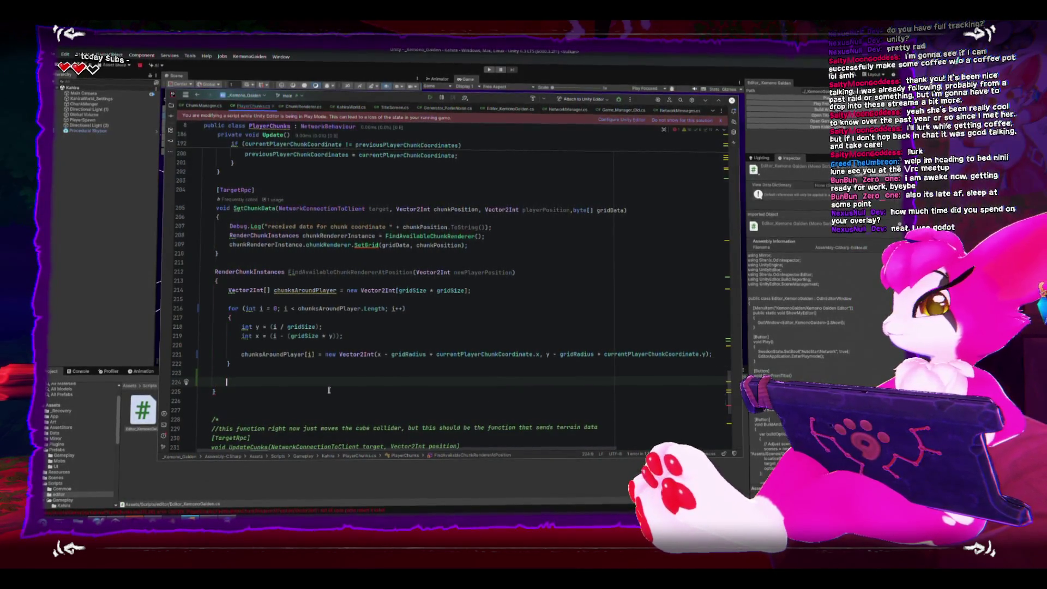
type("for(int ")
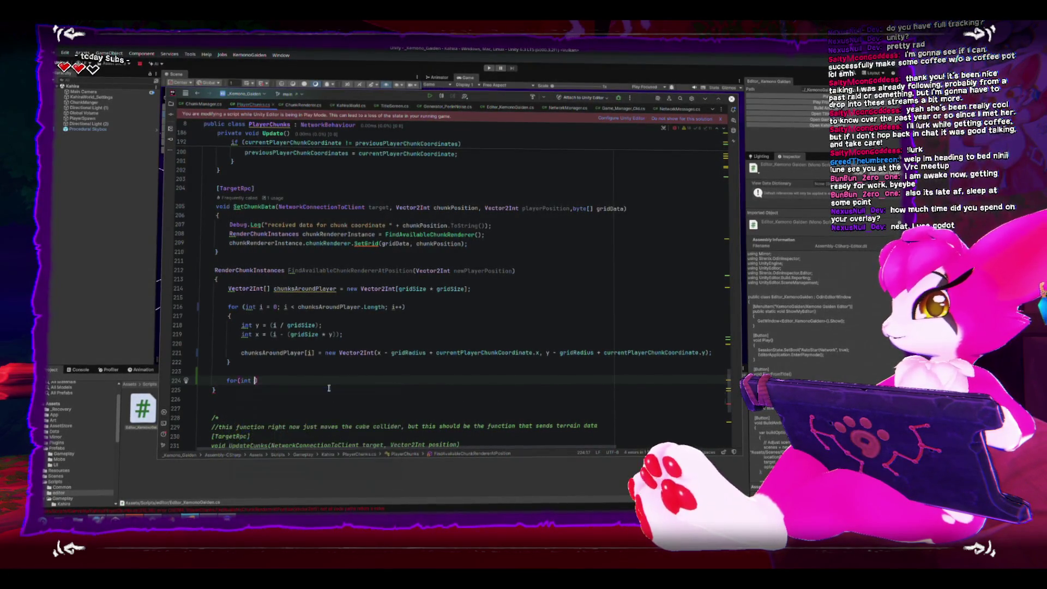
type("i = 0")
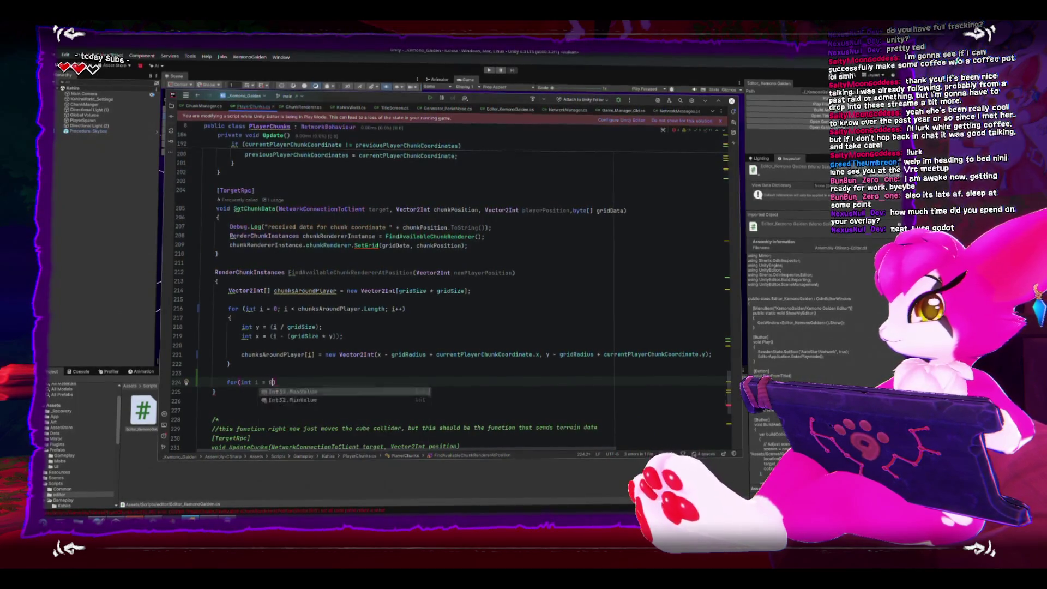
type("; ")
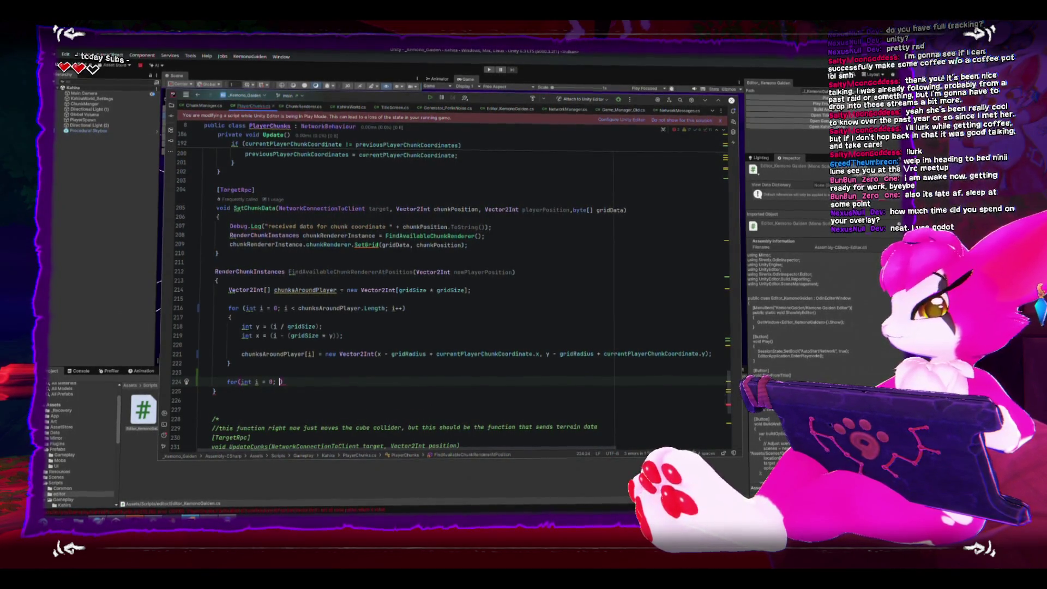
type("i< ")
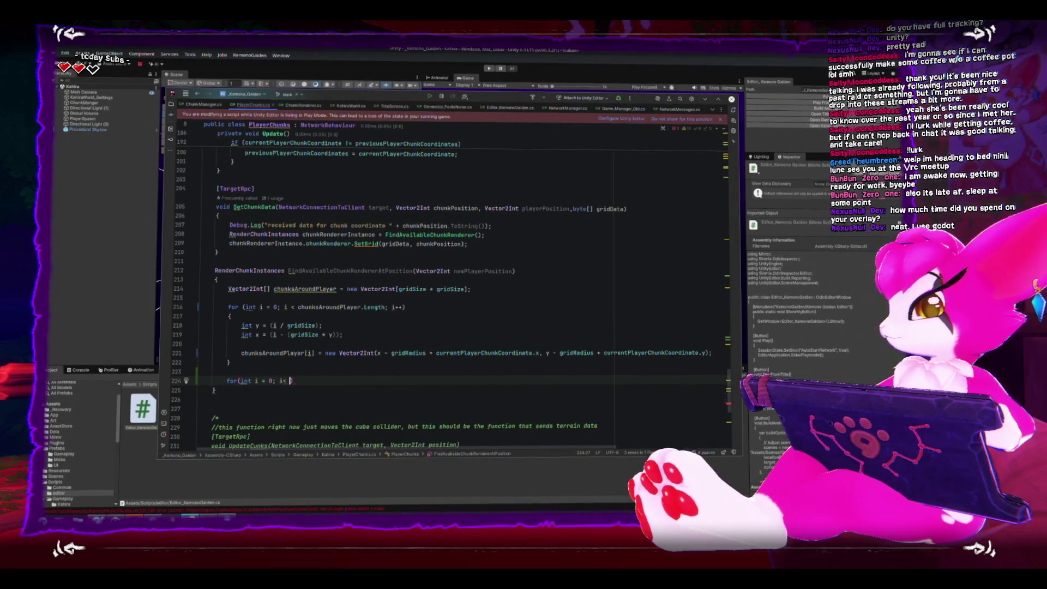
type("Render")
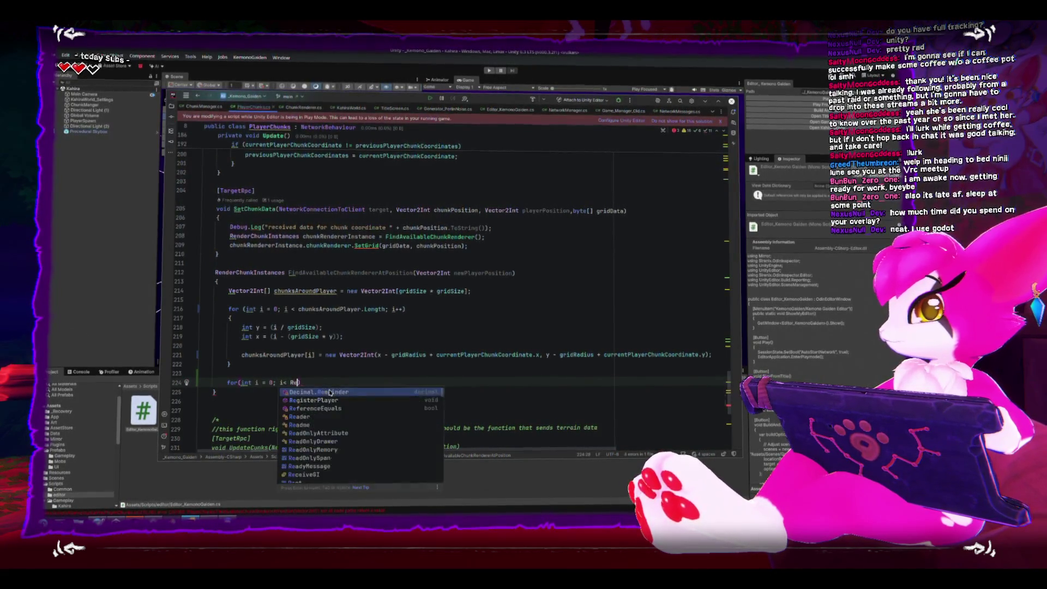
type("C")
key("Return")
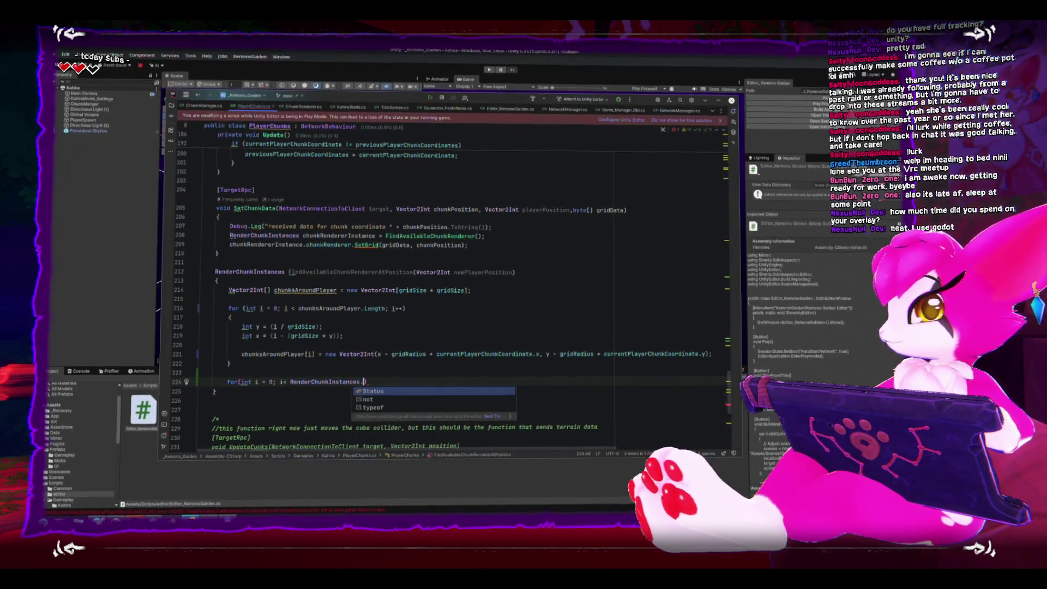
key("BackSpace")
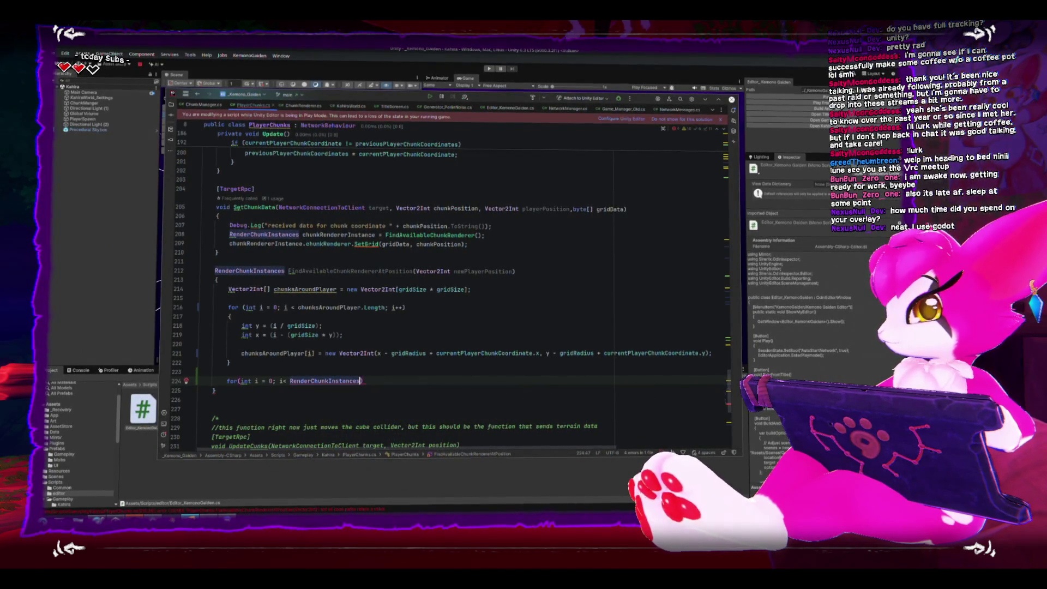
type("ac")
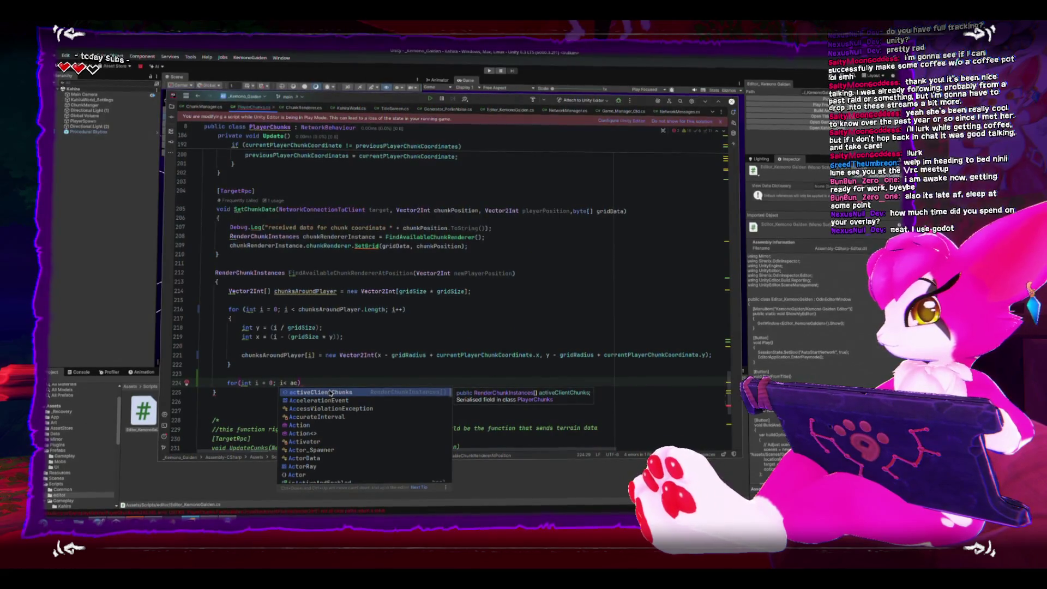
type("tivec")
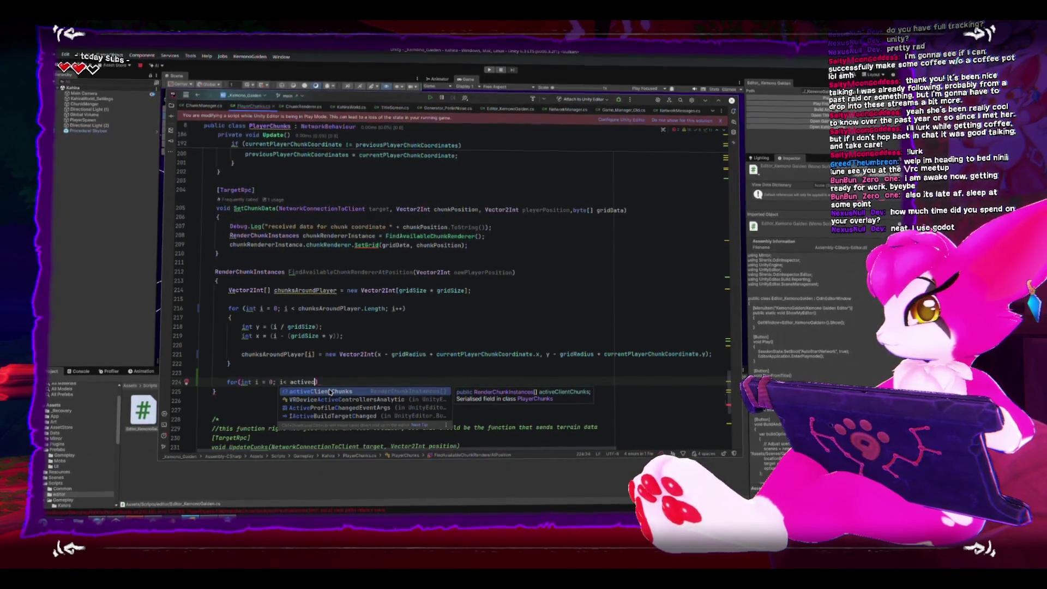
key("Return")
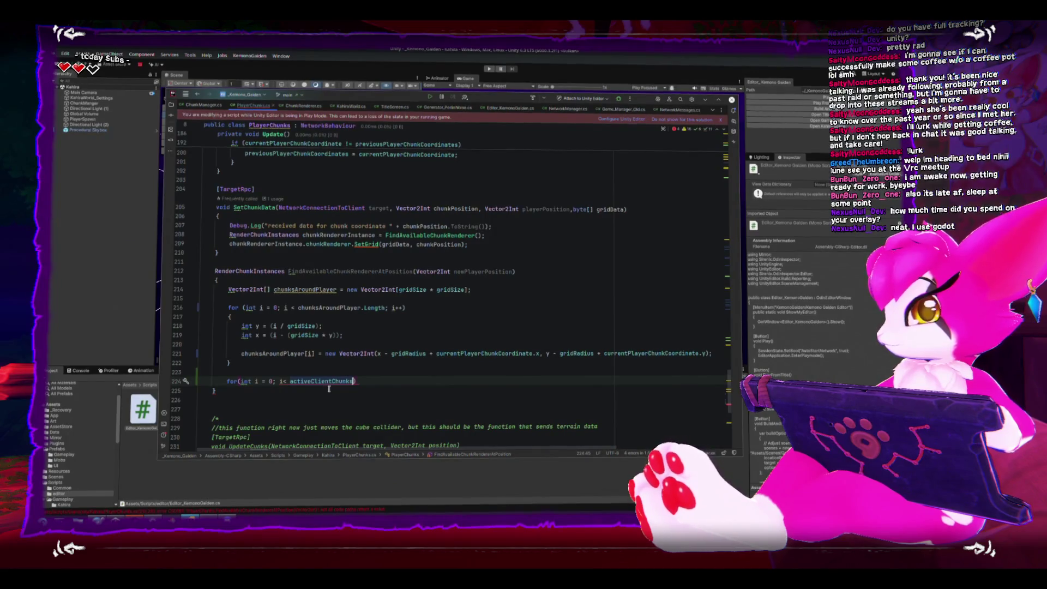
type(".L")
key("Return")
type("i++")
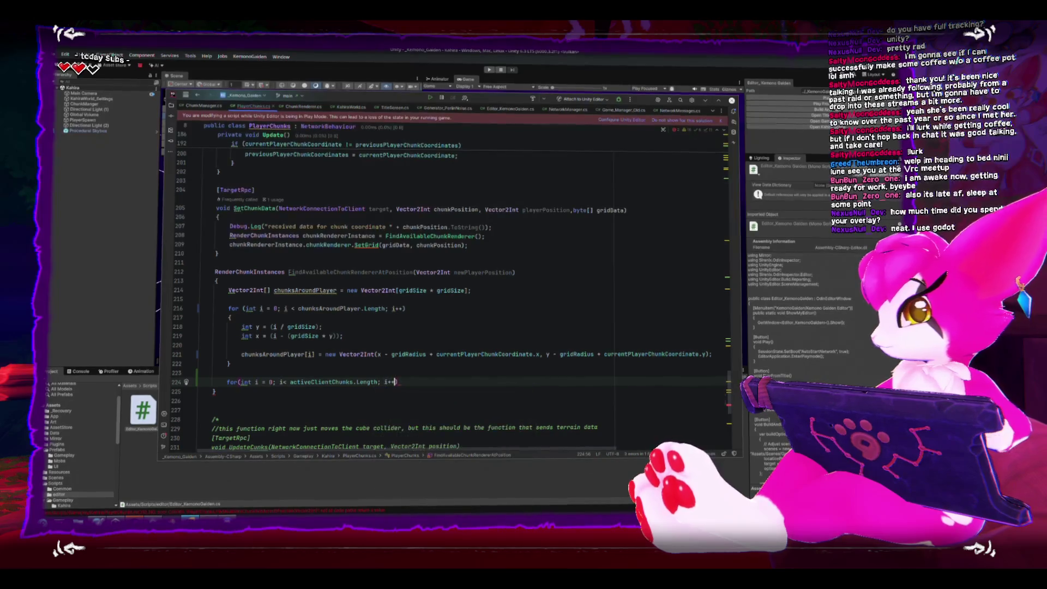
key("Return")
type("{")
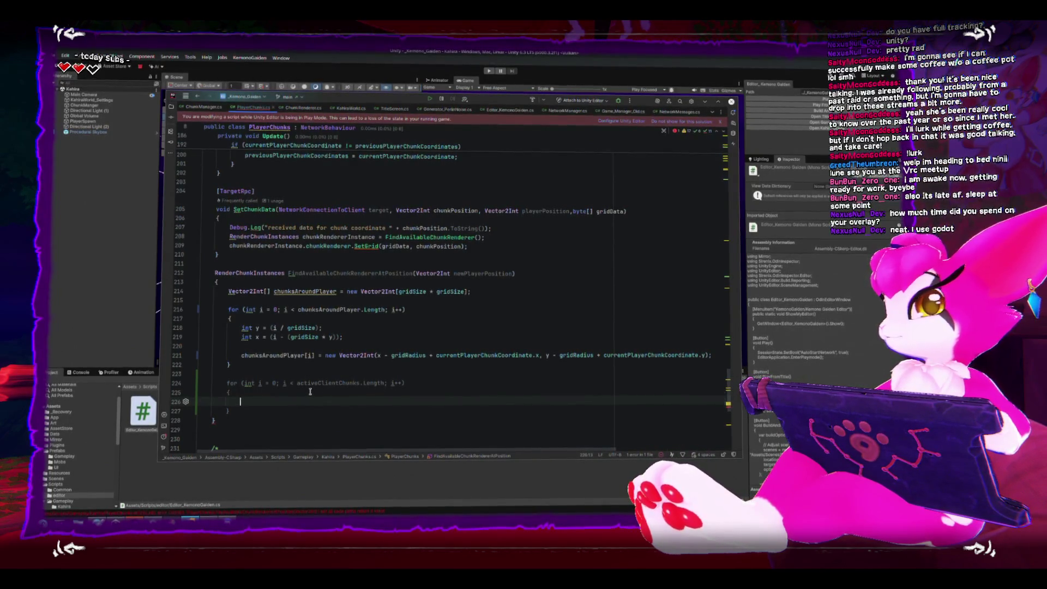
mouse_move(326, 381)
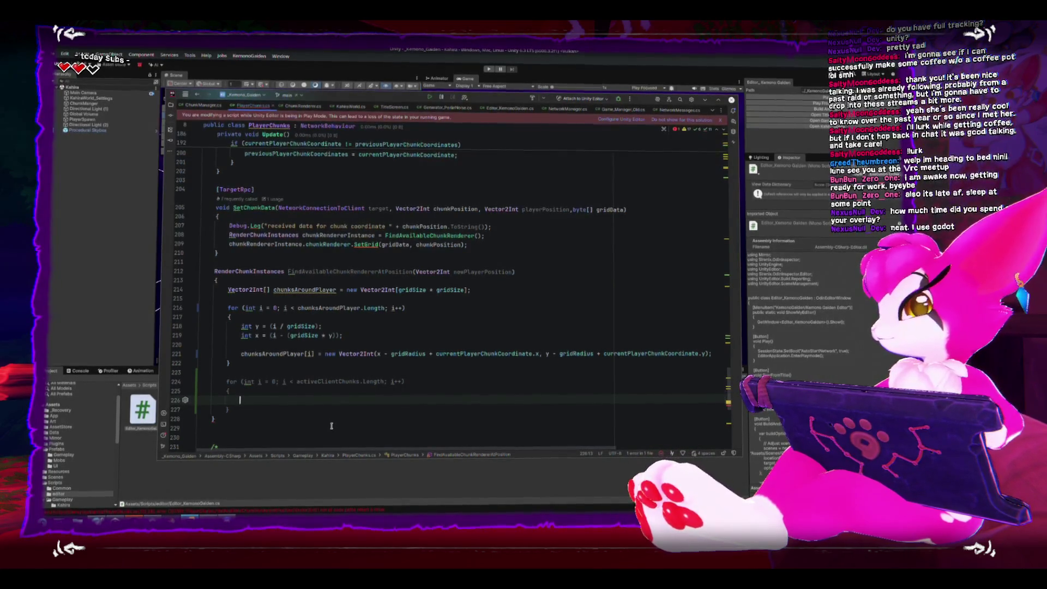
- Nest an empty for loop with counter j up to chunksAroundPlayer.Length inside it
type("for")
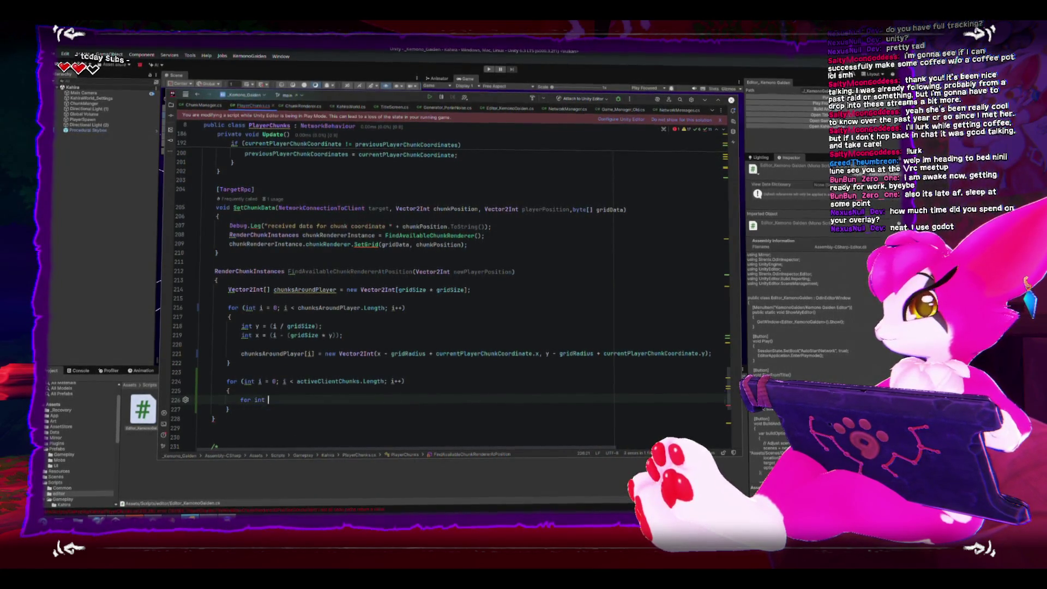
type("( int ")
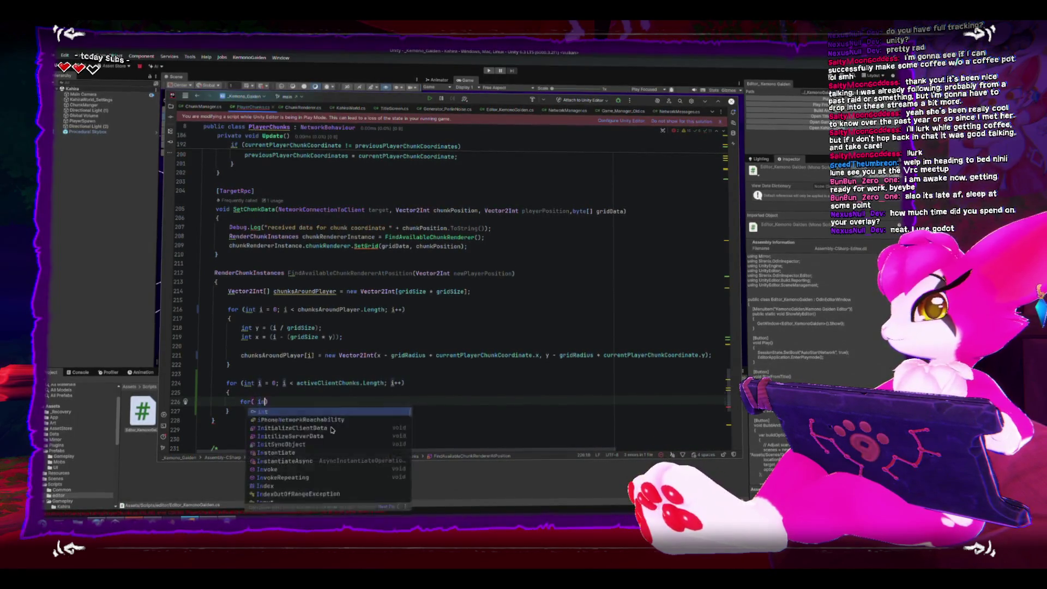
type("i")
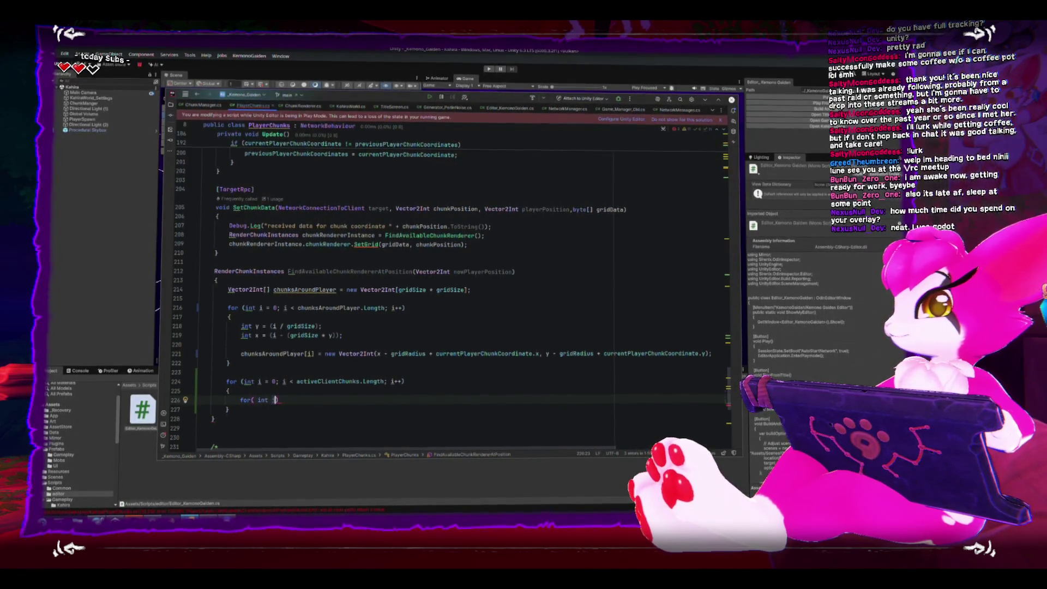
type(" = 0")
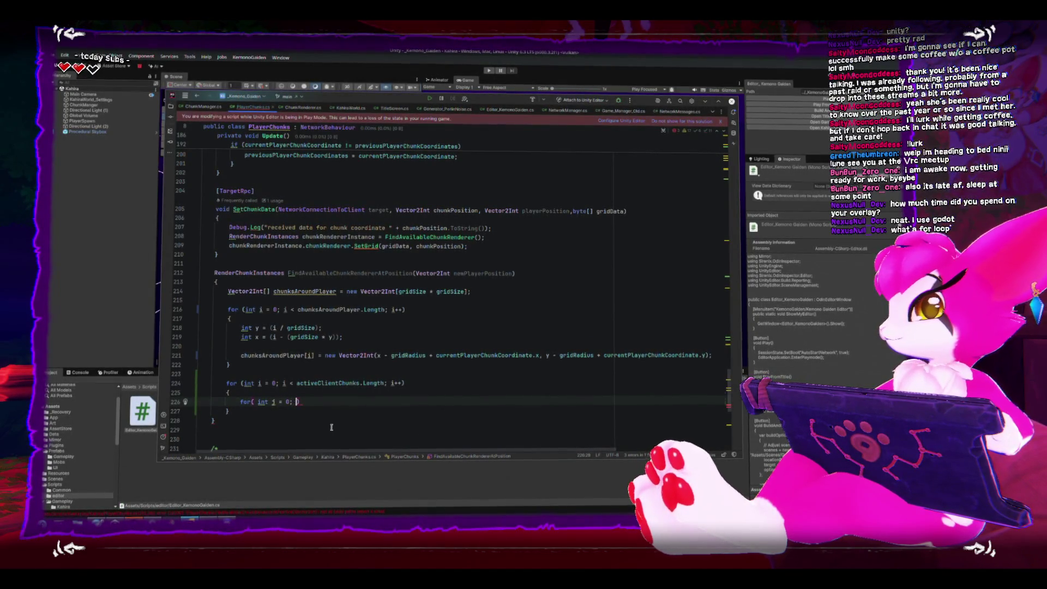
type("j <")
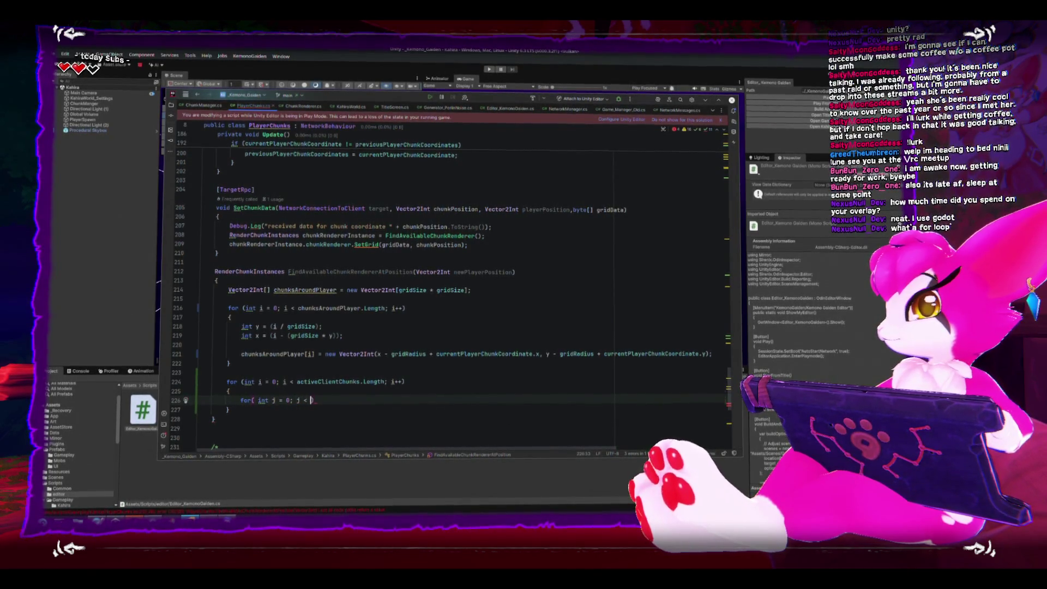
type(" chu")
key("Return")
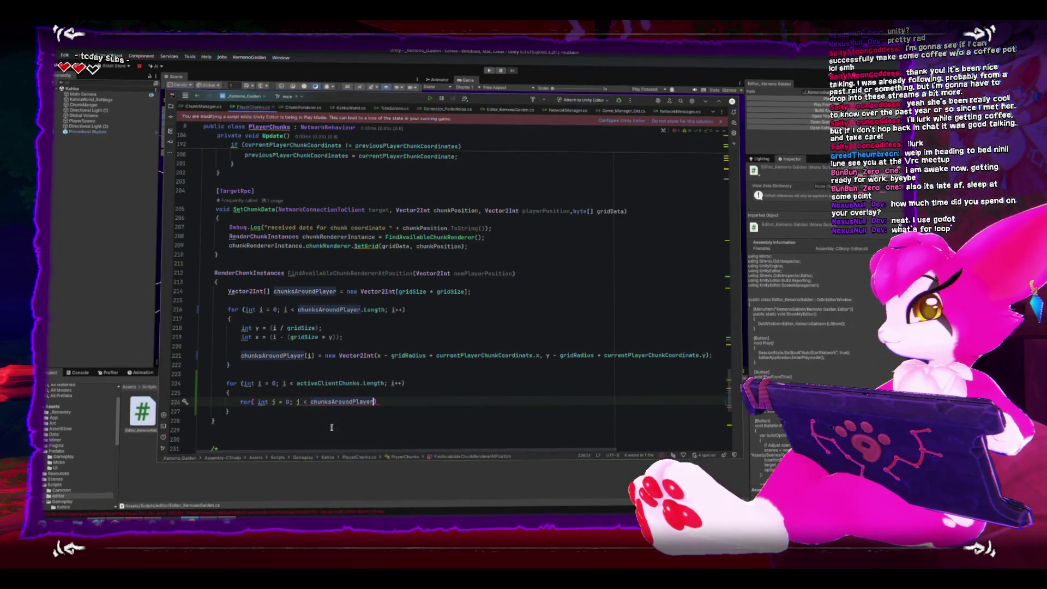
type("; j++")
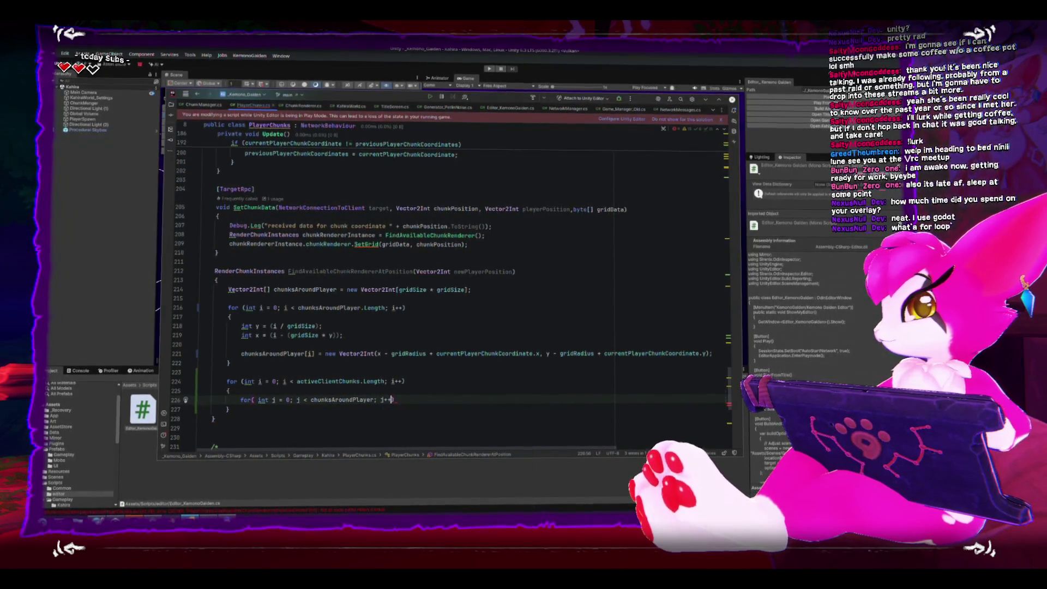
type("{")
key("Return")
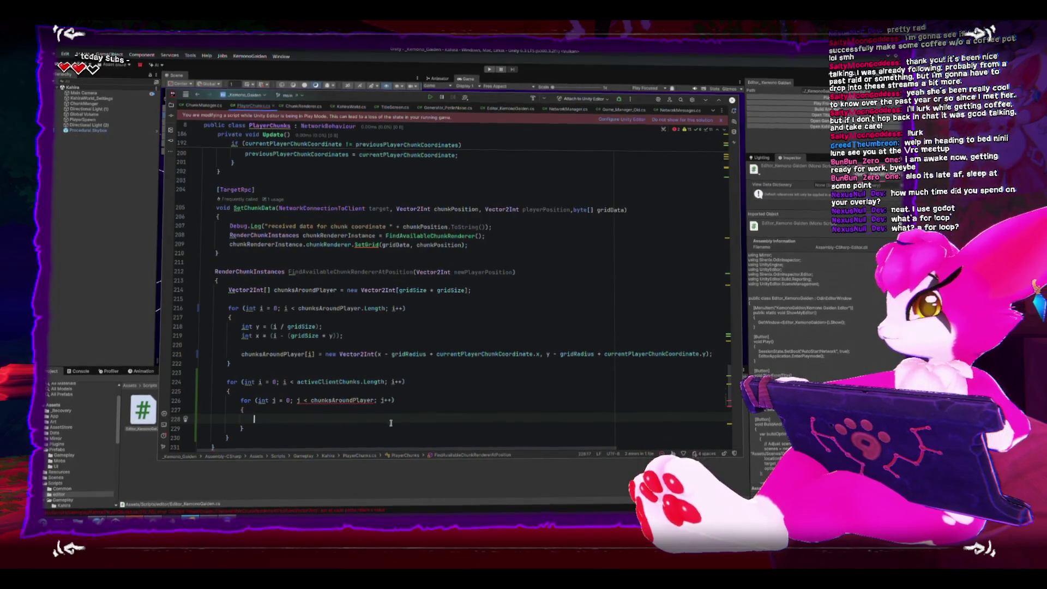
left_click(374, 402)
type(".Length")
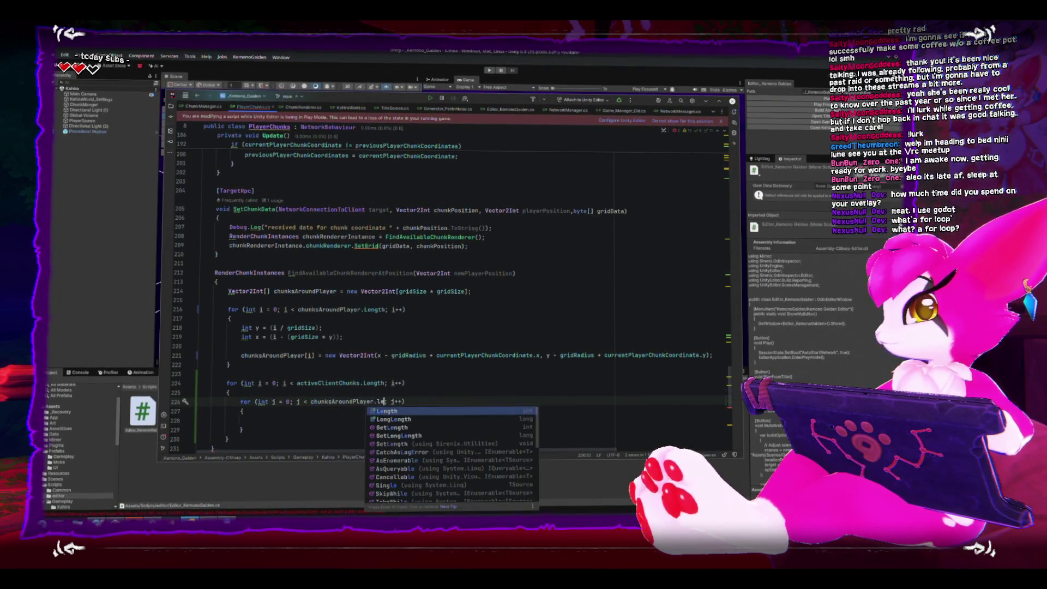
left_click(253, 419)
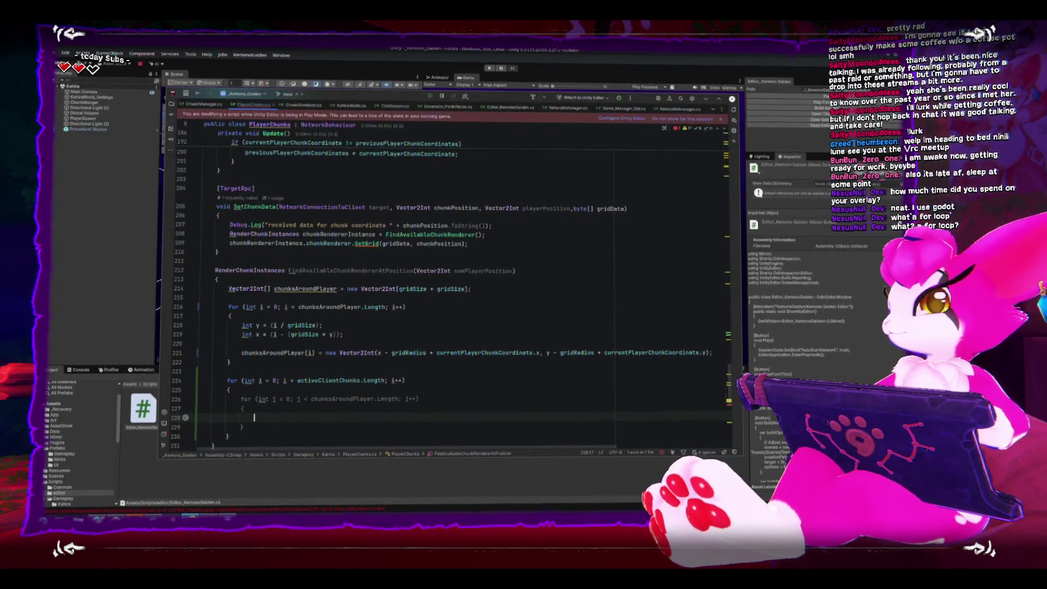
scroll(349, 385, "down", 2)
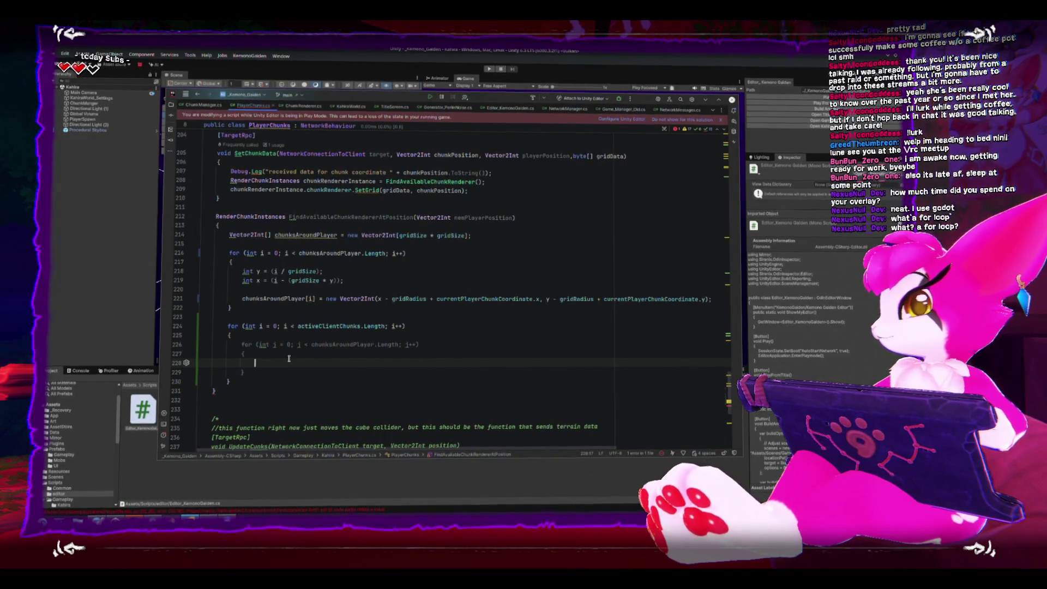
- Start the if condition with activeClientChunks[i].chunkRenderer using autocomplete
type("if(ac")
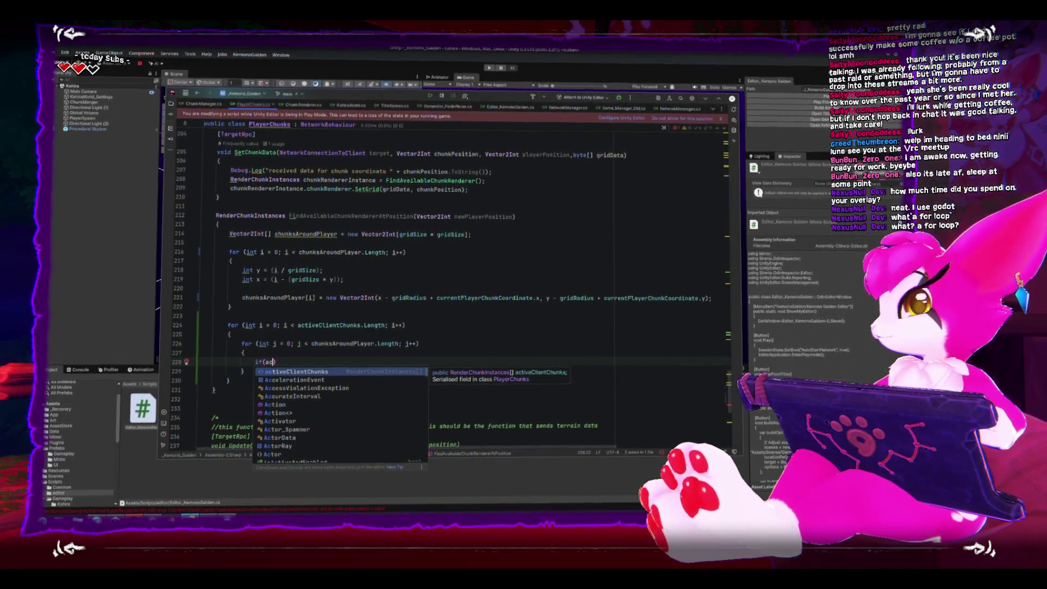
key("Return")
type(".c")
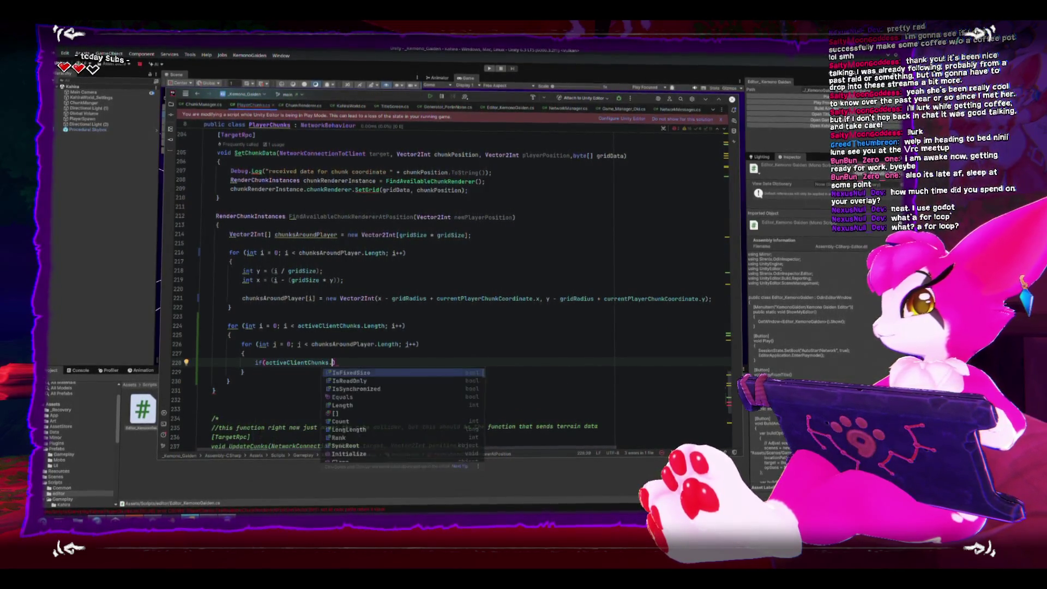
key("BackSpace")
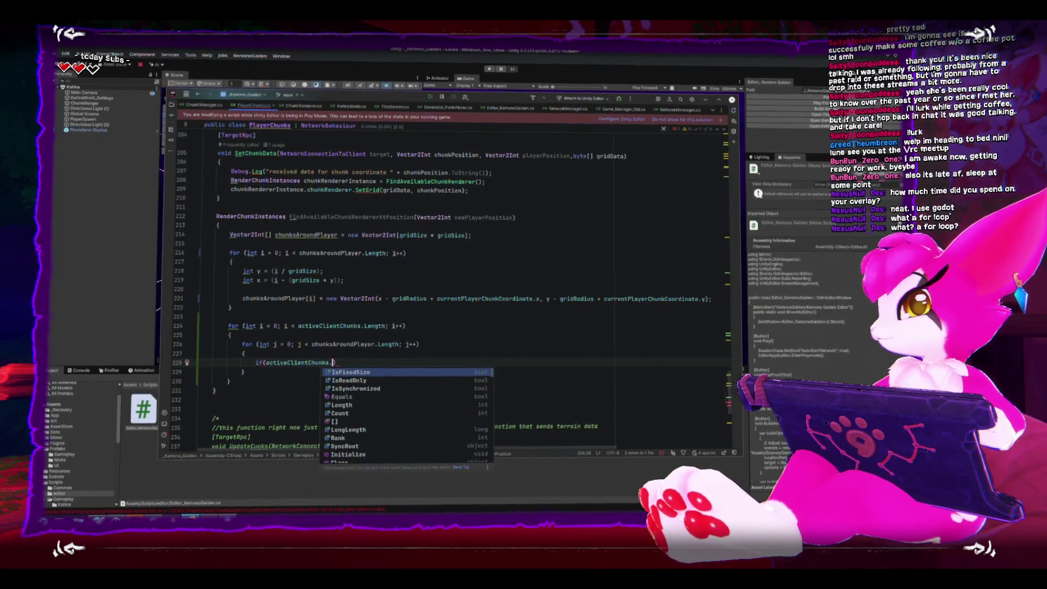
key("BackSpace")
type("[i].")
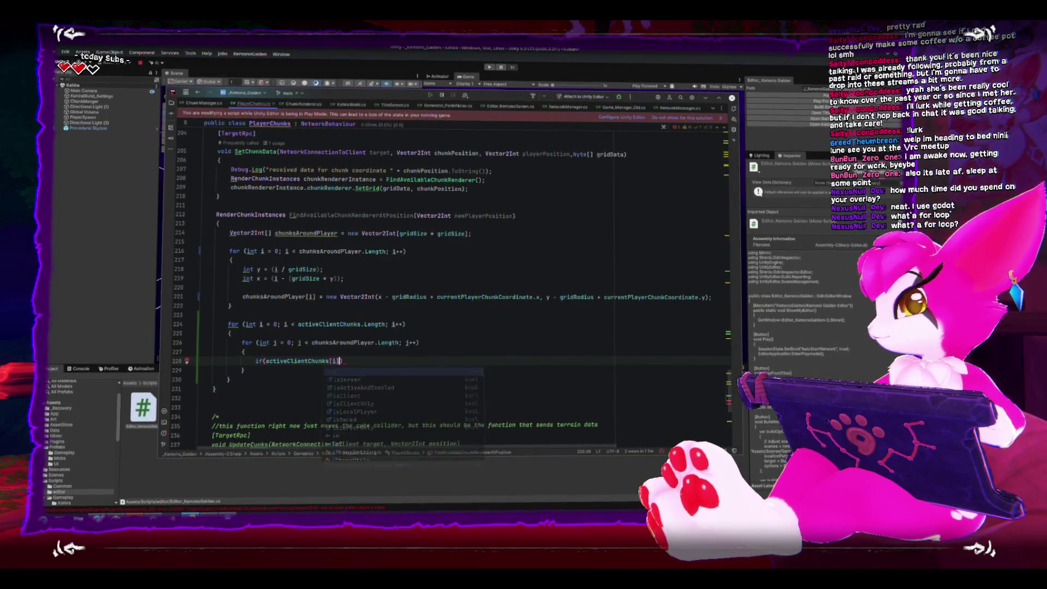
type(".chunkRenderer")
key("Return")
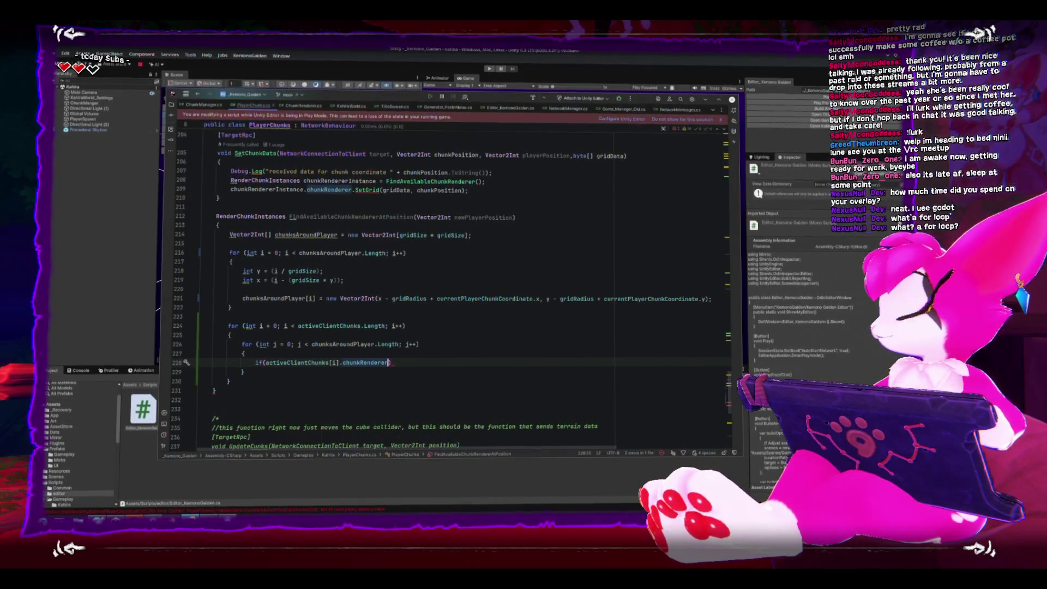
- Complete the condition as .chunkCoordinate == chunksAroundPlayer[i]
type(".")
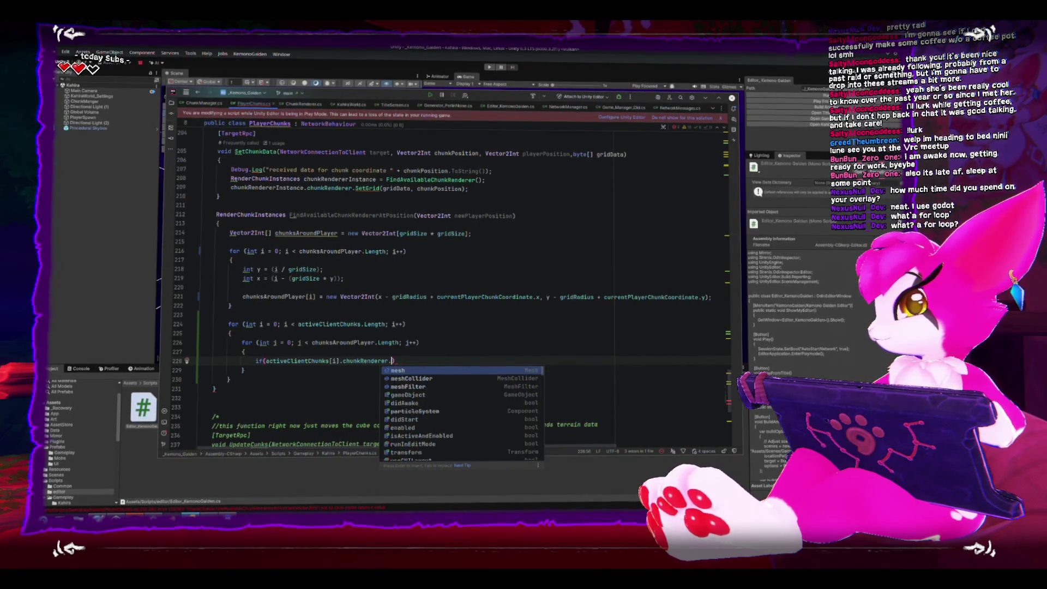
type("chun")
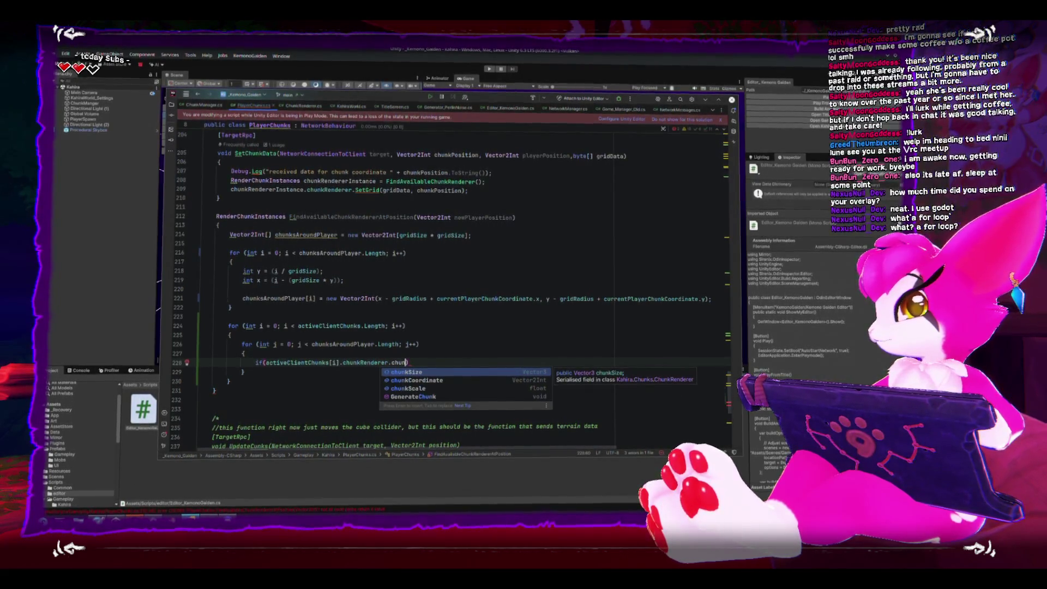
key("Down")
key("Return")
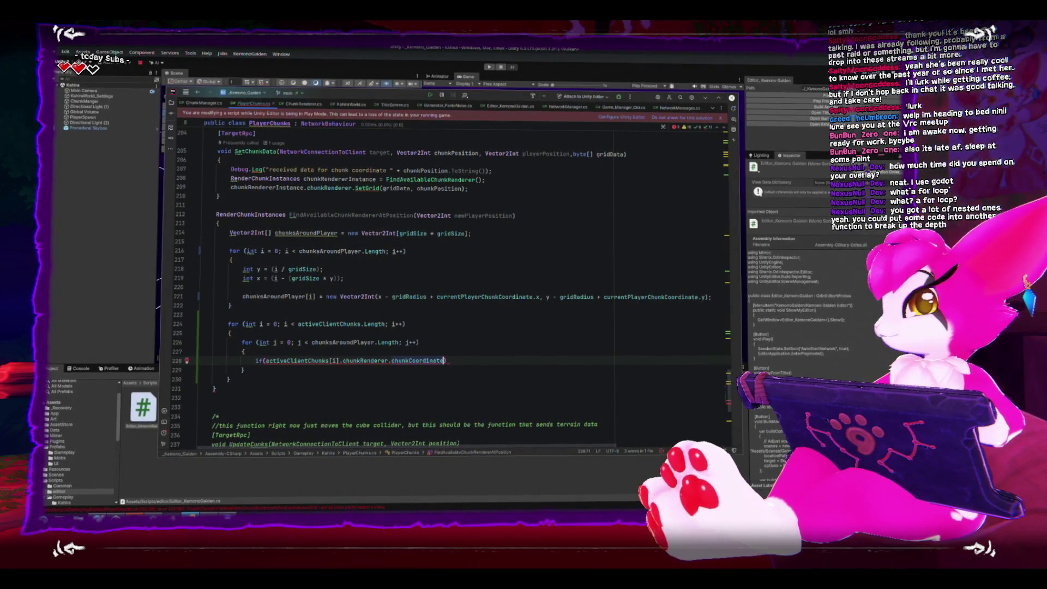
type(" == chun")
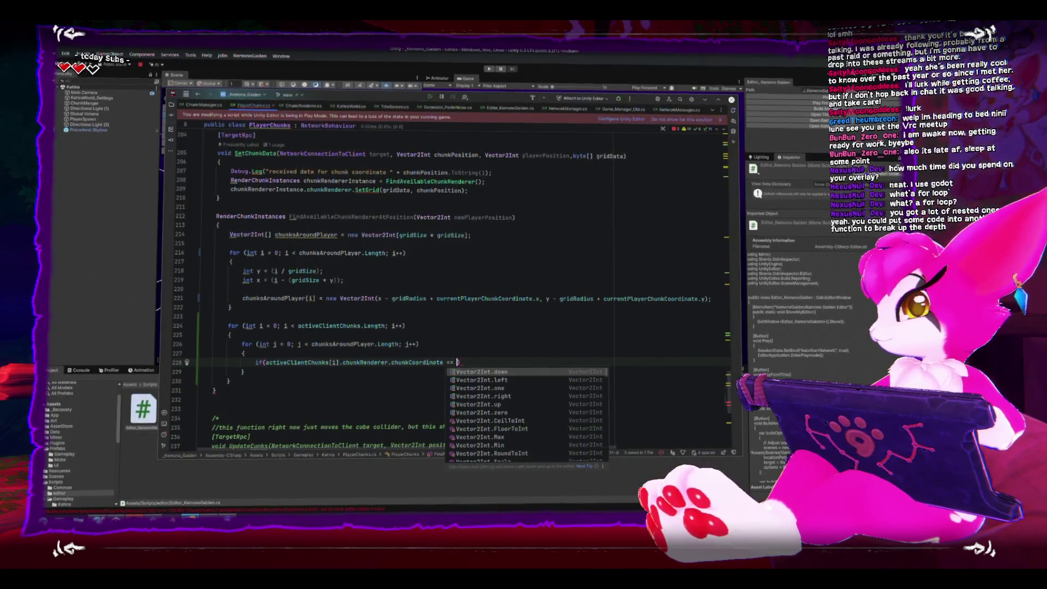
key("Return")
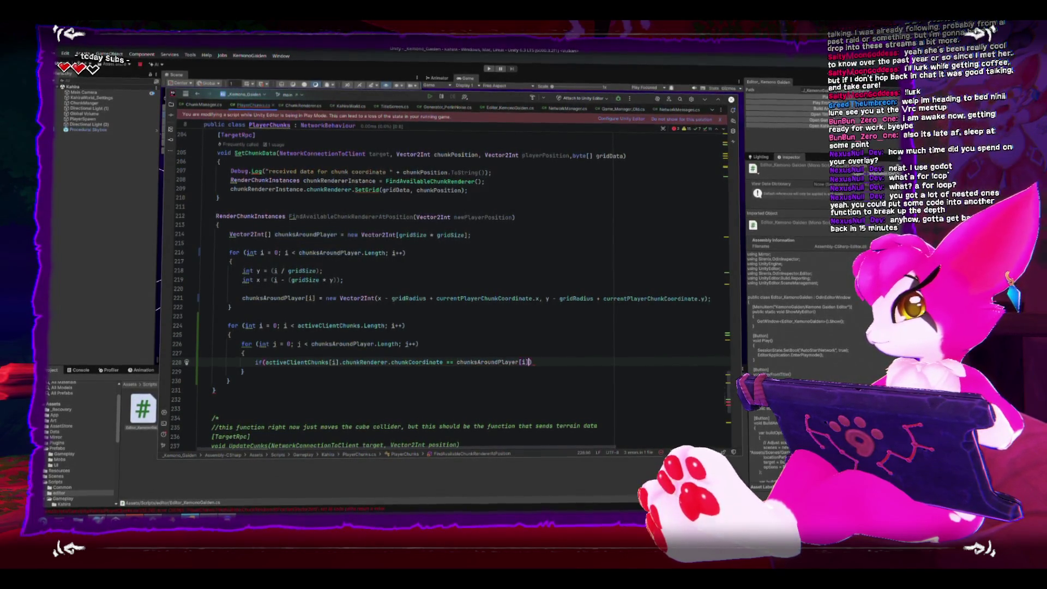
type(".")
key("BackSpace")
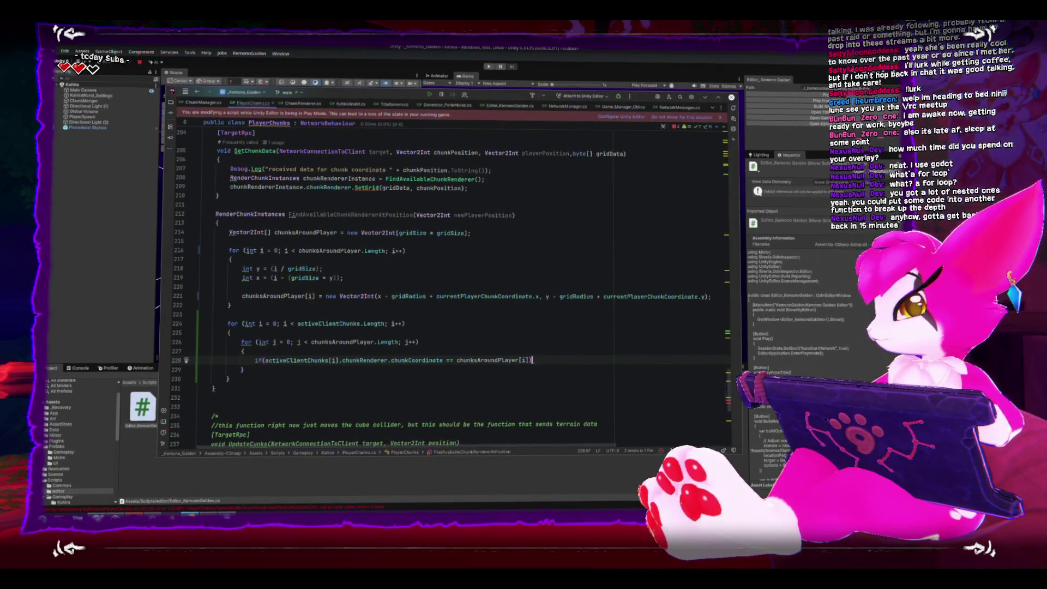
- Add continue; in the if body and return activeClientChunks[i] after the inner loop
key("Return")
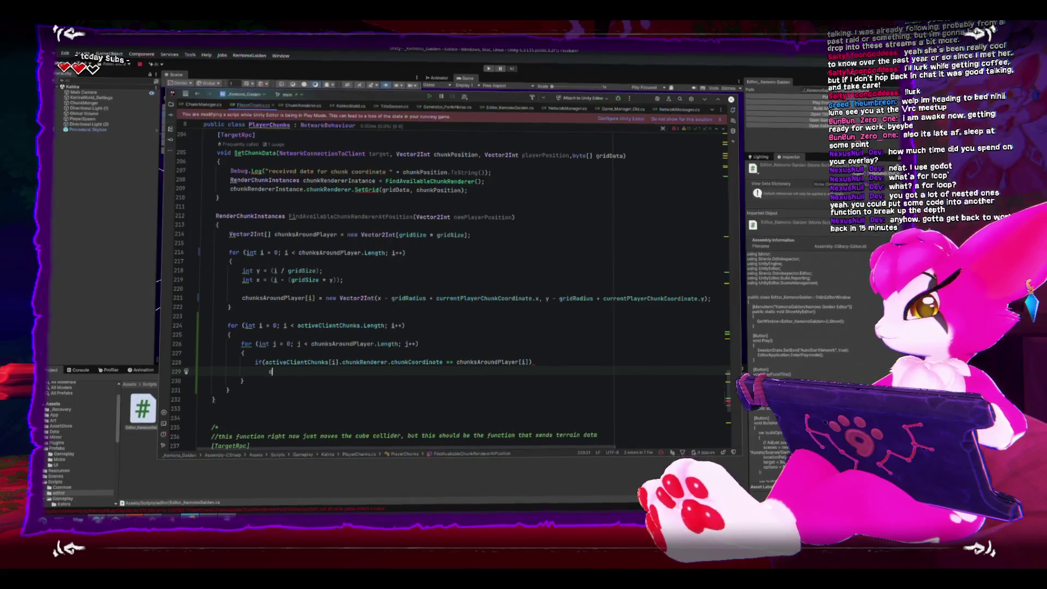
type("continue;")
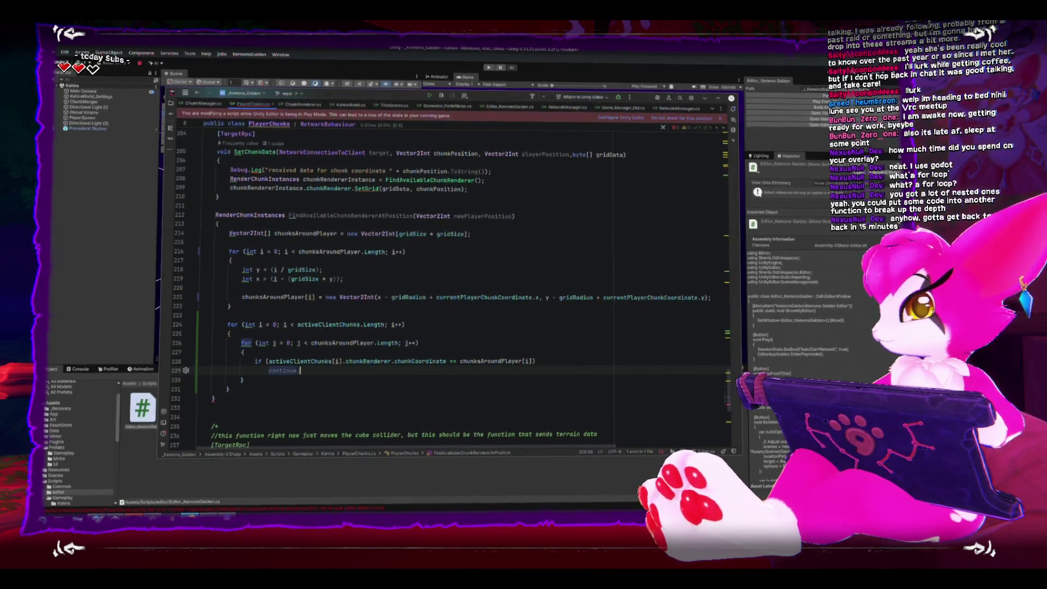
left_click(243, 379)
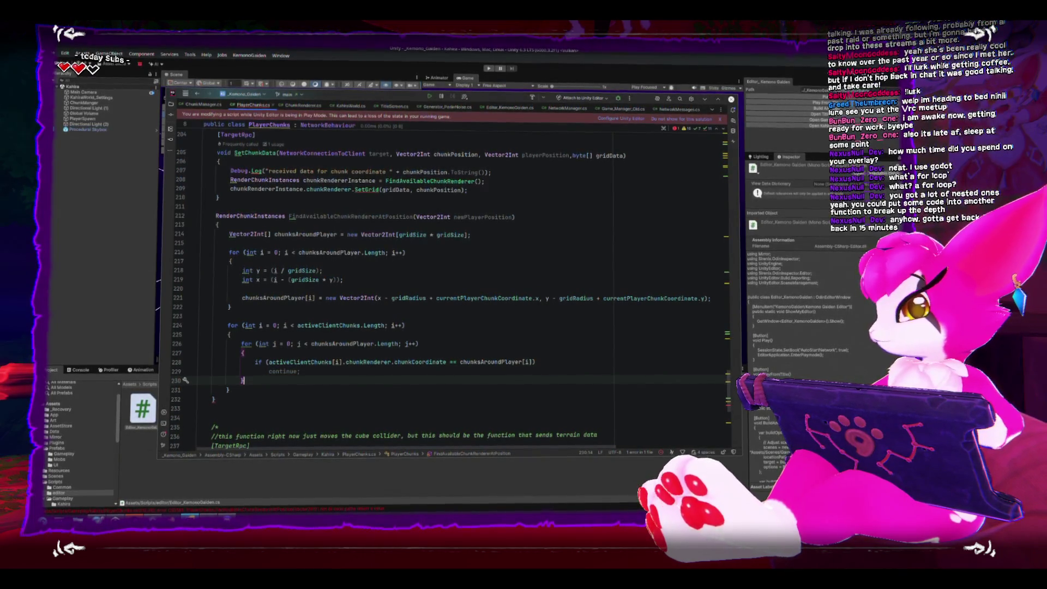
key("Return")
type("return activeClientChunks")
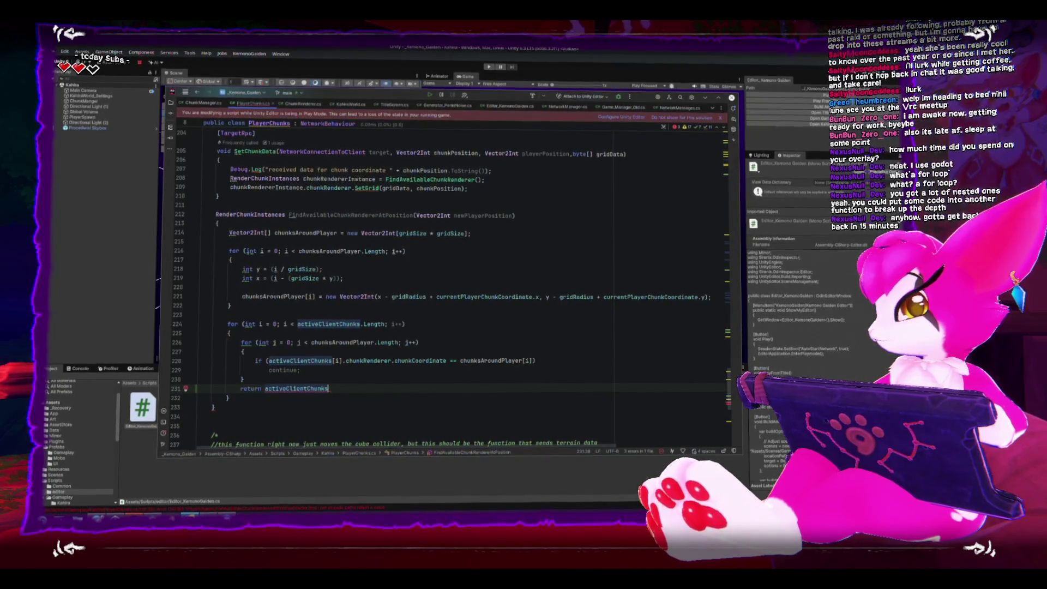
type("[i];")
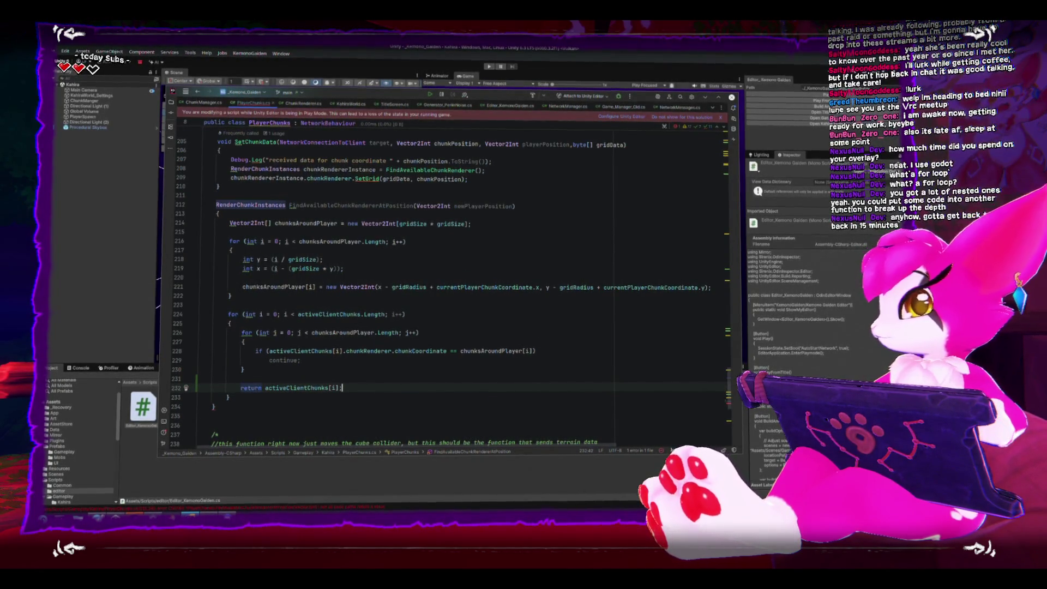
- Change the chunksAroundPlayer index in the condition from i to j
double_click(528, 352)
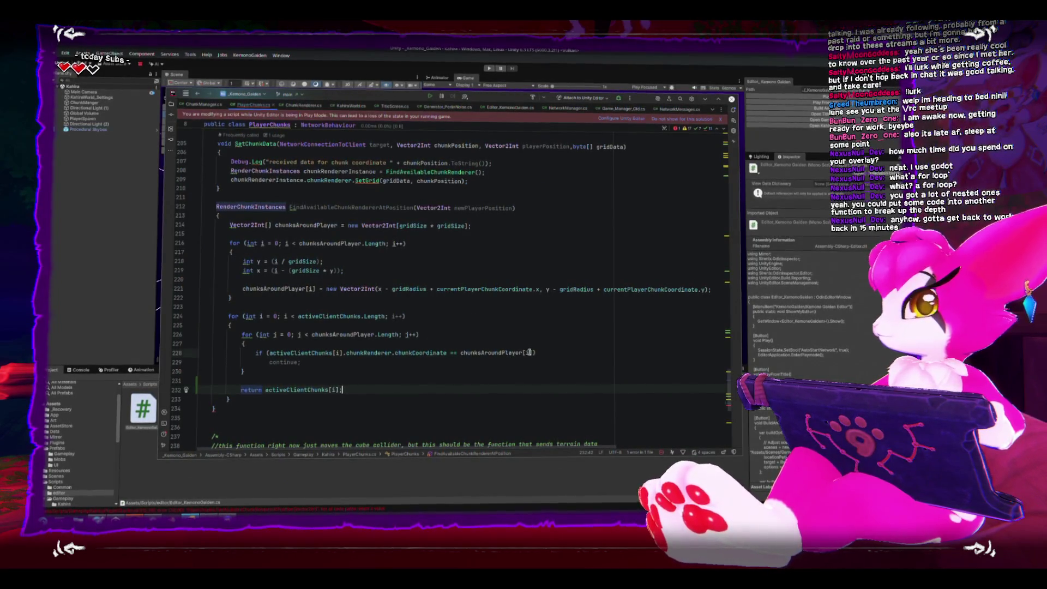
type("j")
key("Escape")
left_click(437, 398)
left_click(438, 389)
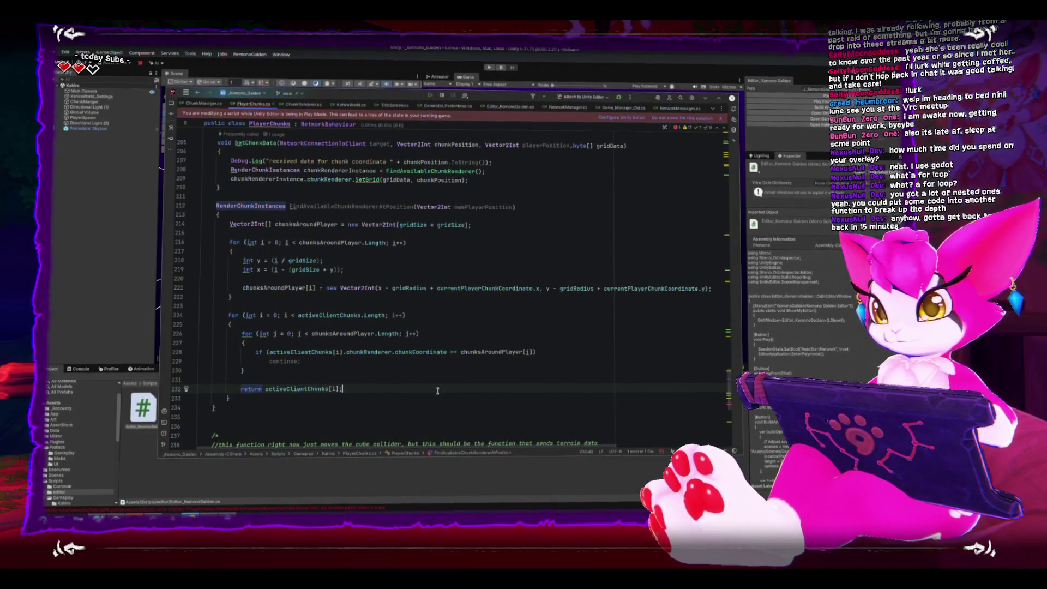
key("alt+Tab")
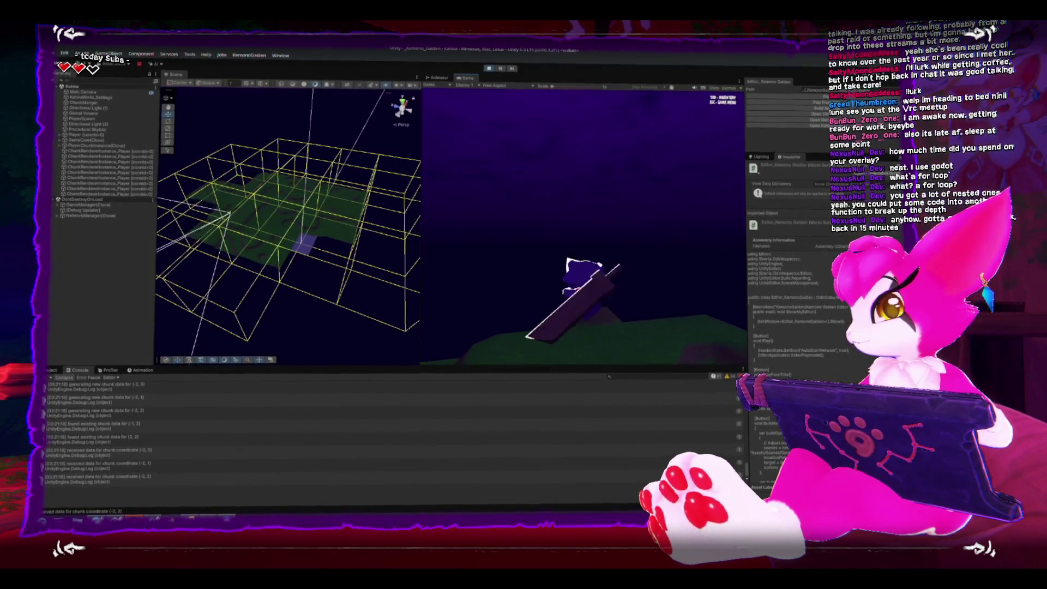
- Open the in-game pause menu and orbit the Scene view to look down on the chunks
key("Escape")
mouse_move(262, 218)
left_mouse_down()
mouse_move(252, 211)
mouse_move(267, 226)
left_mouse_up()
key("Escape")
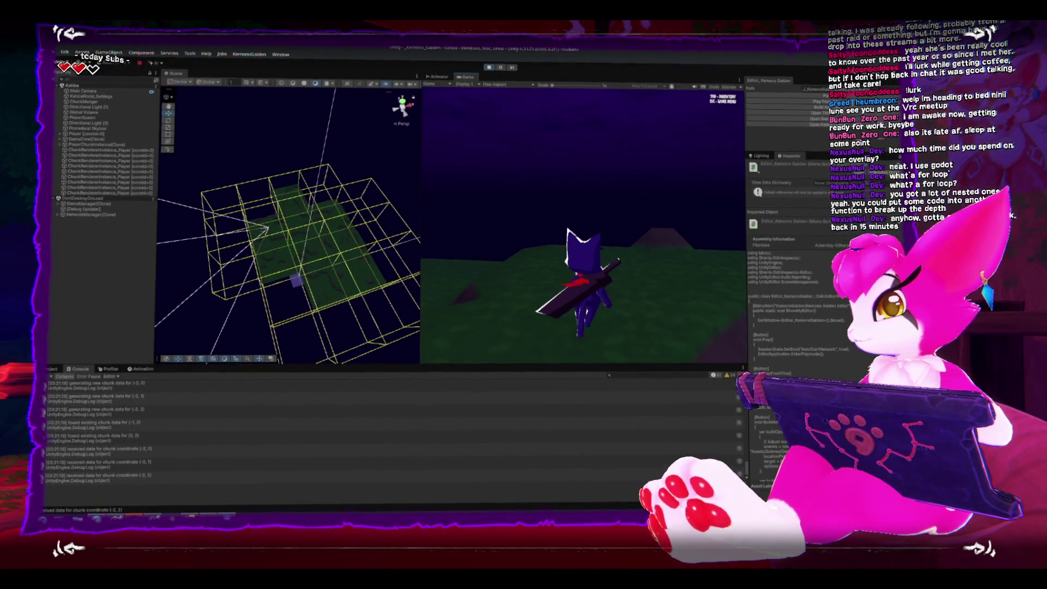
key("Escape")
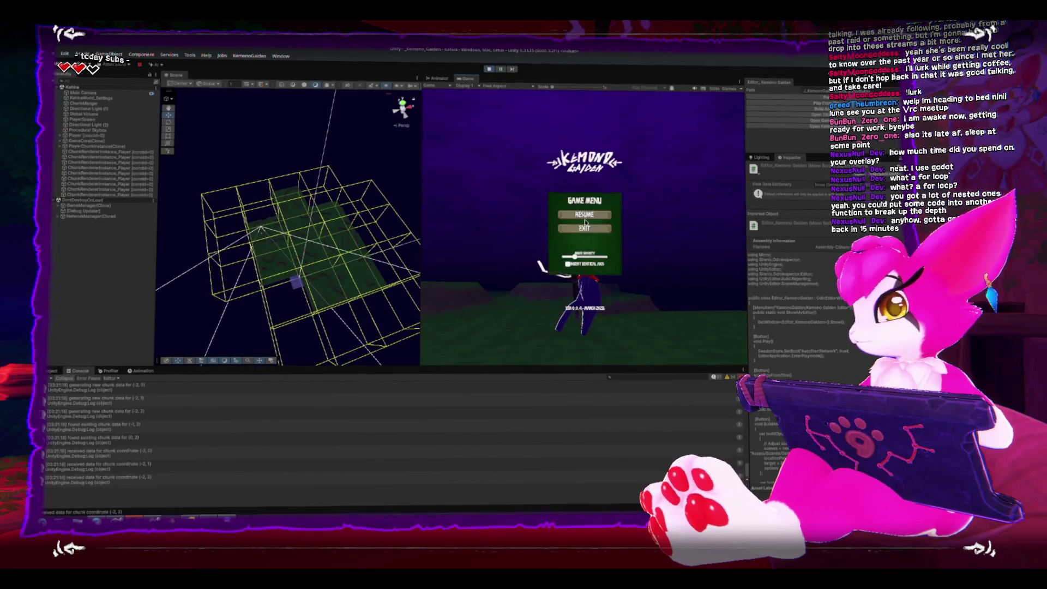
- Stop Play mode and start it again so the updated code runs
left_click(492, 68)
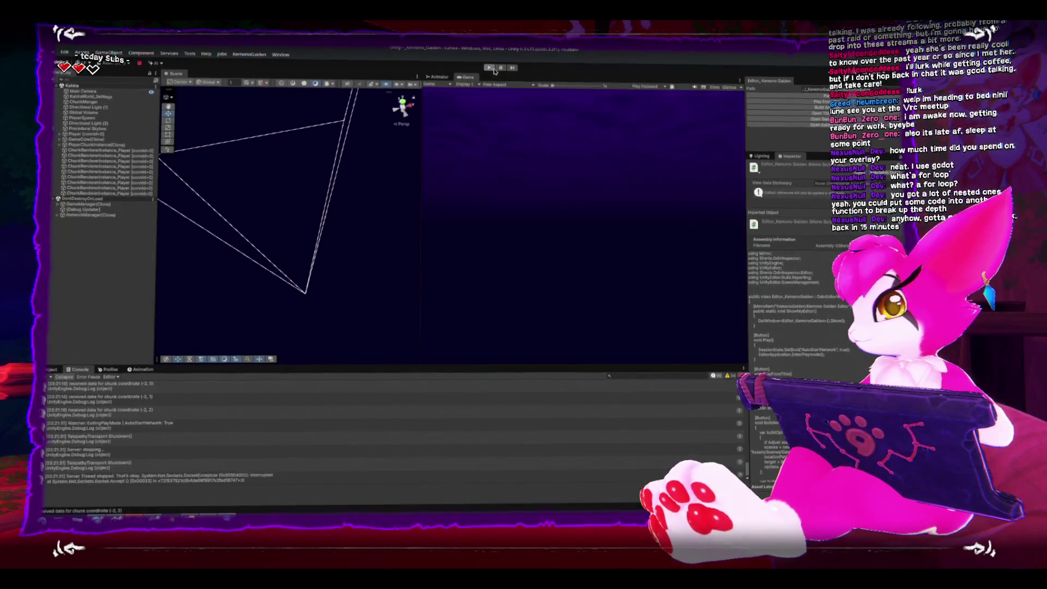
left_click(809, 97)
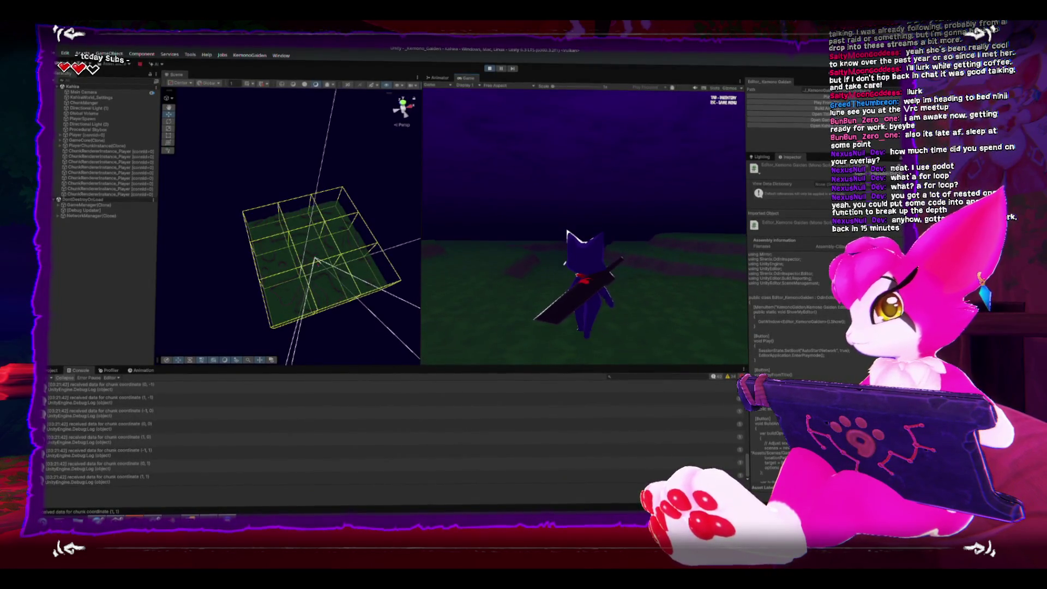
key("Escape")
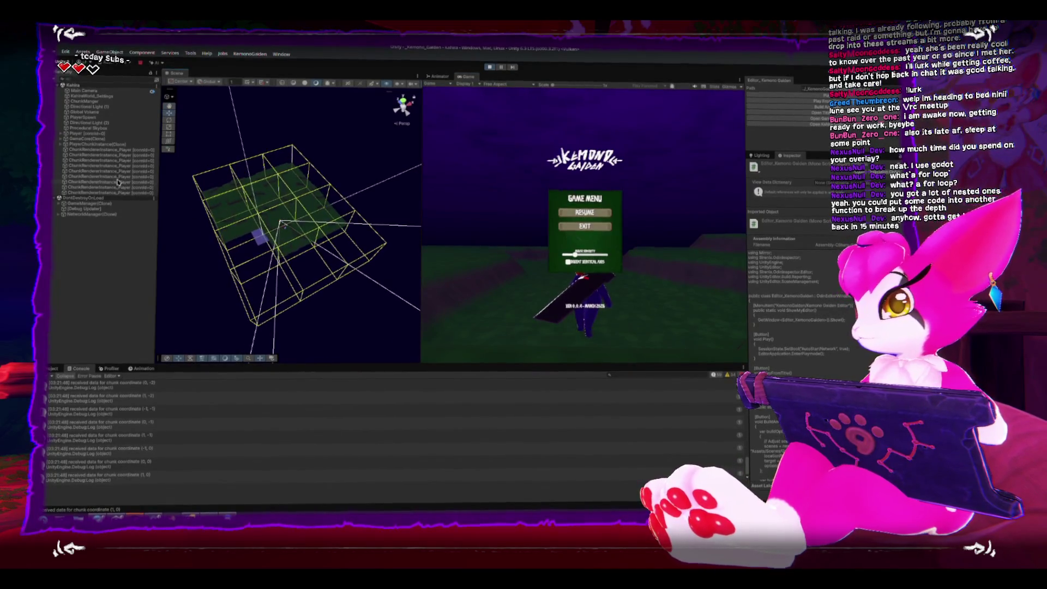
- Inspect PlayerChunkInstance(Clone)'s expanded New Chunks Around Player coordinates, then stop the game
left_click(93, 144)
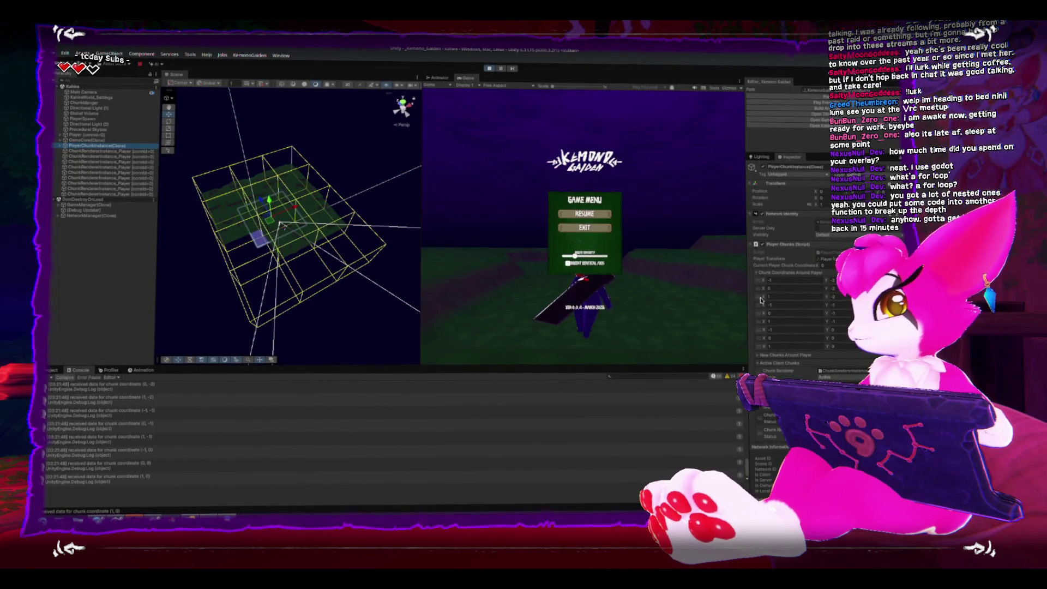
scroll(761, 299, "down", 2)
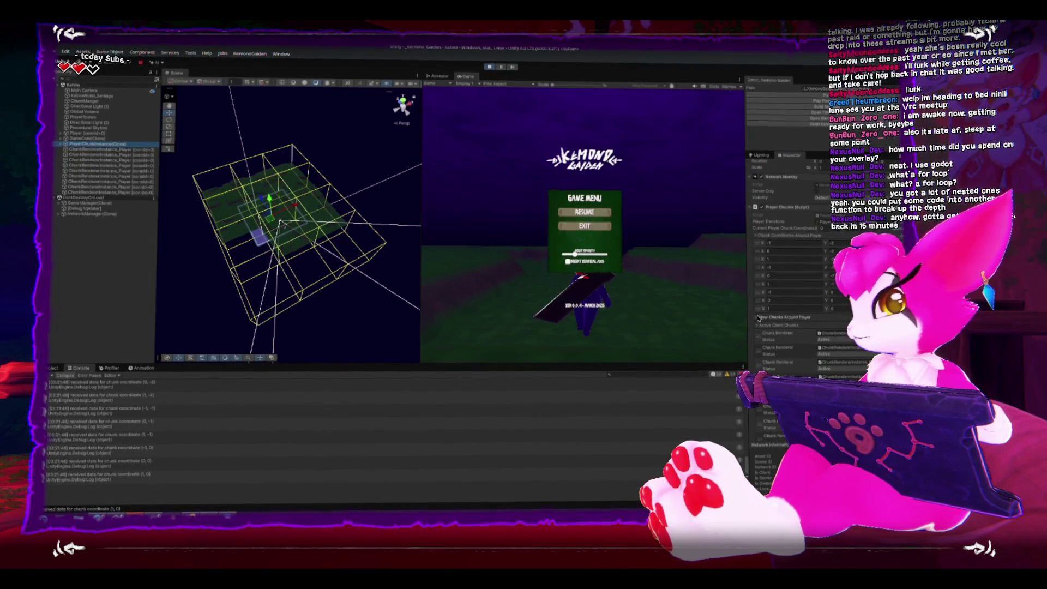
left_click(758, 317)
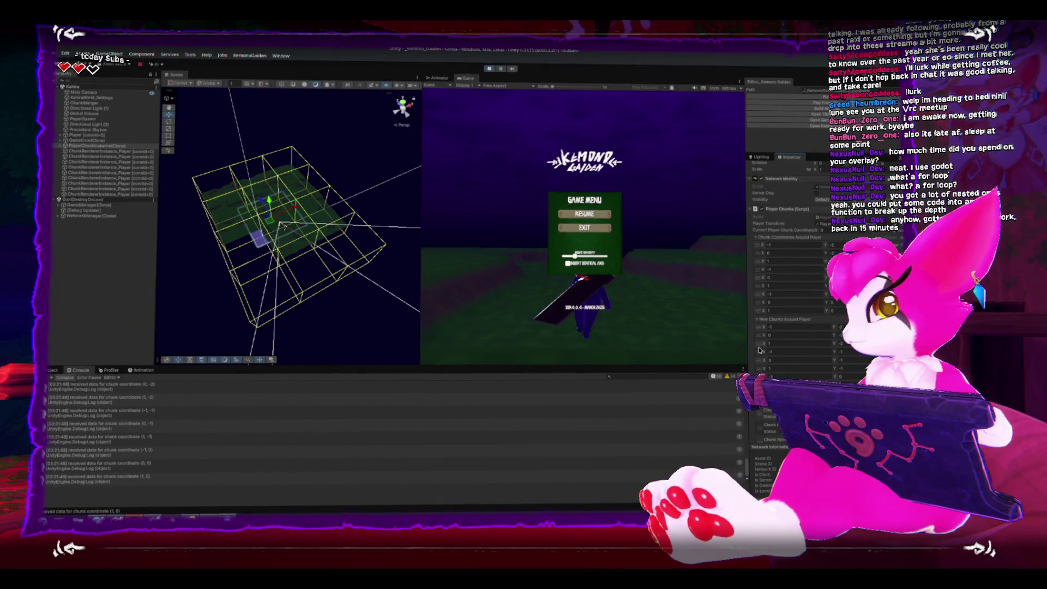
scroll(758, 350, "down", 3)
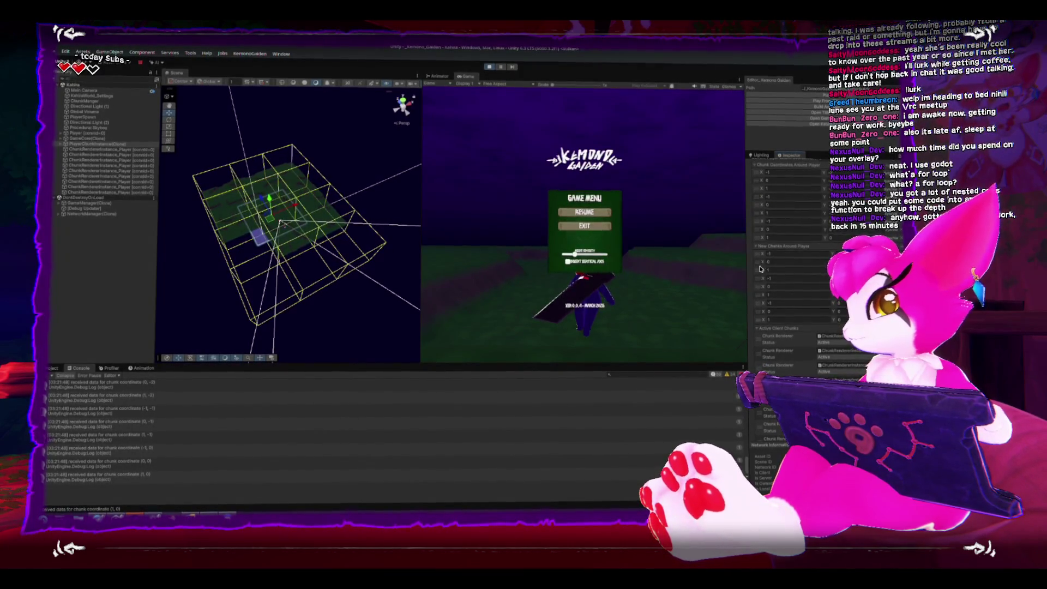
left_click(492, 69)
- Back in Rider, locate FindChunksAroundPlayer and maximize the code editor
key("alt+Tab")
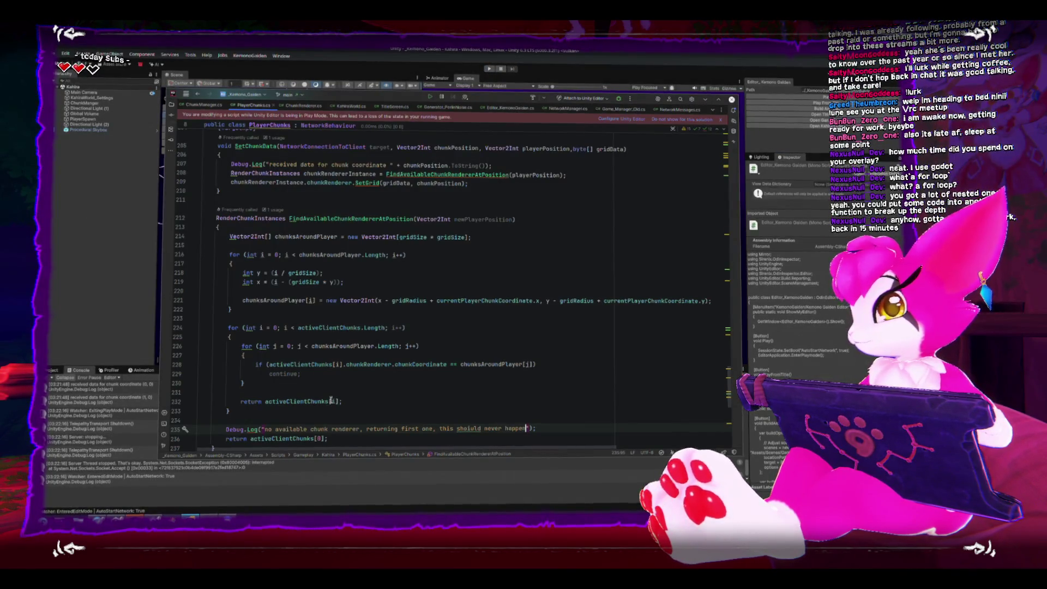
scroll(332, 401, "up", 15)
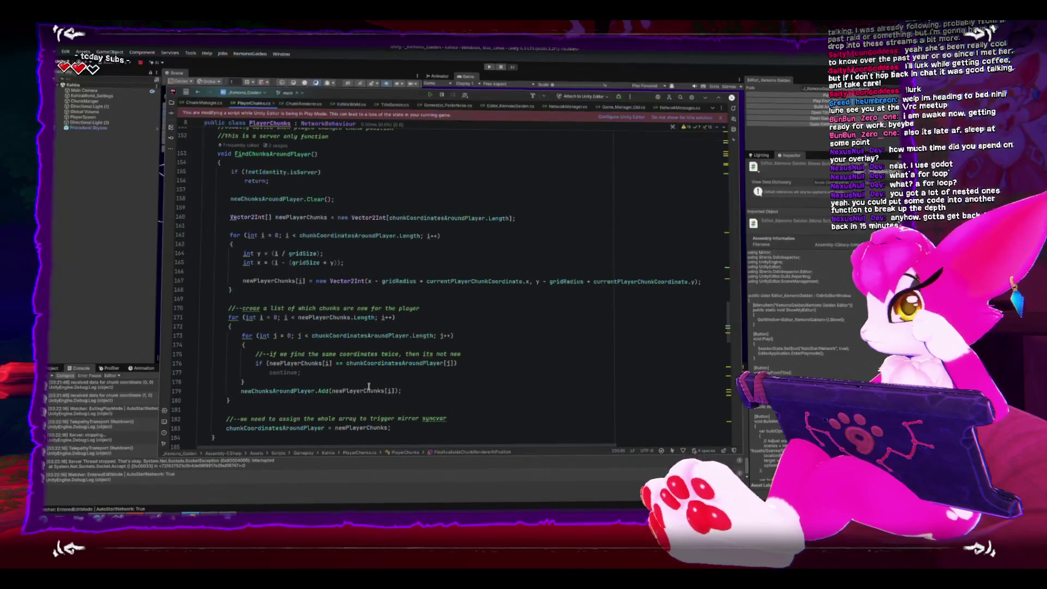
scroll(361, 376, "down", 1)
scroll(354, 369, "up", 8)
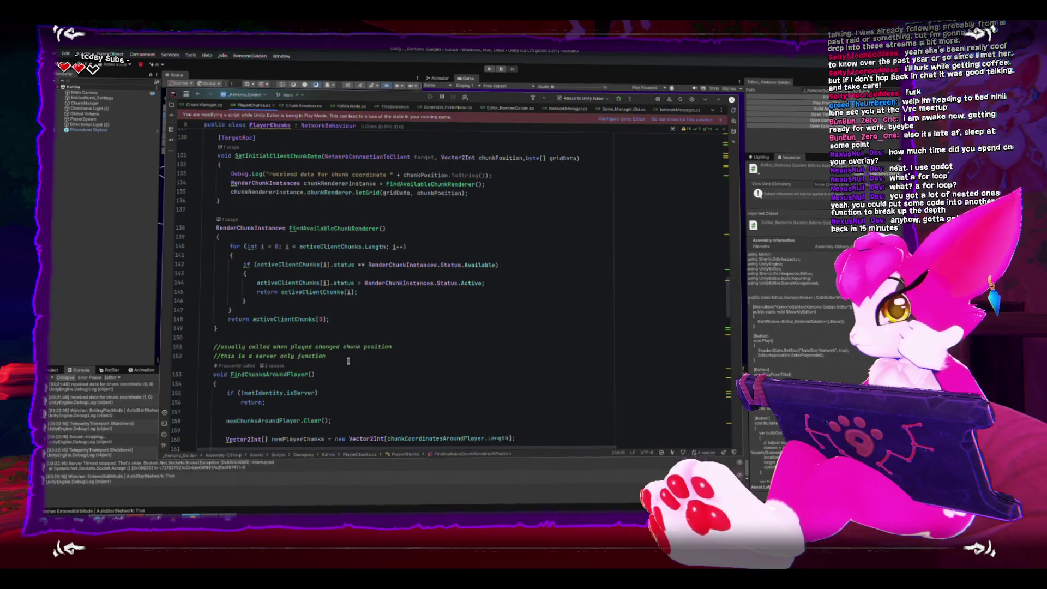
scroll(348, 361, "down", 5)
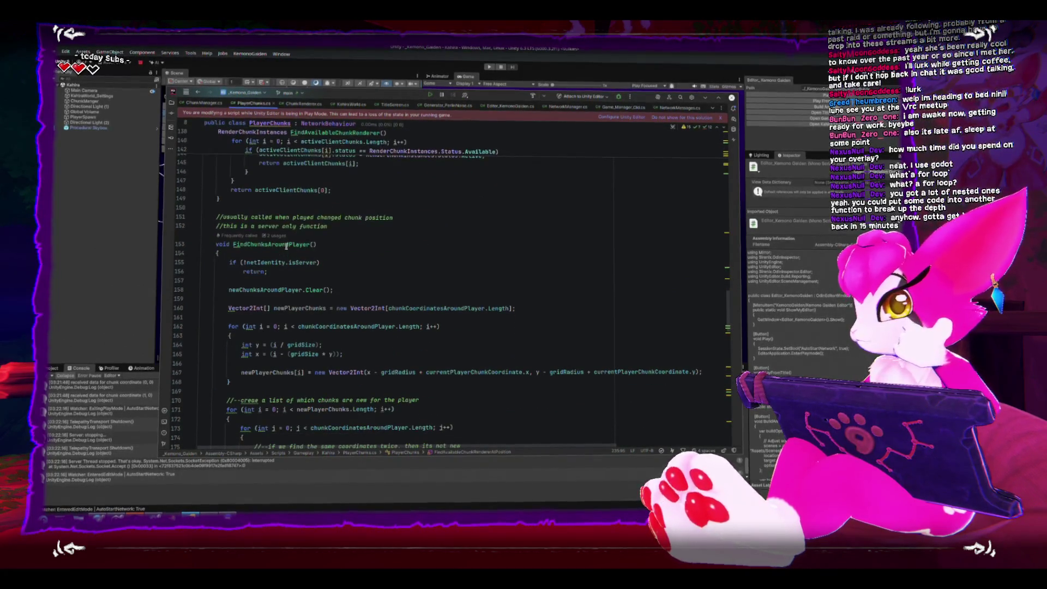
left_click(286, 246)
left_click(719, 99)
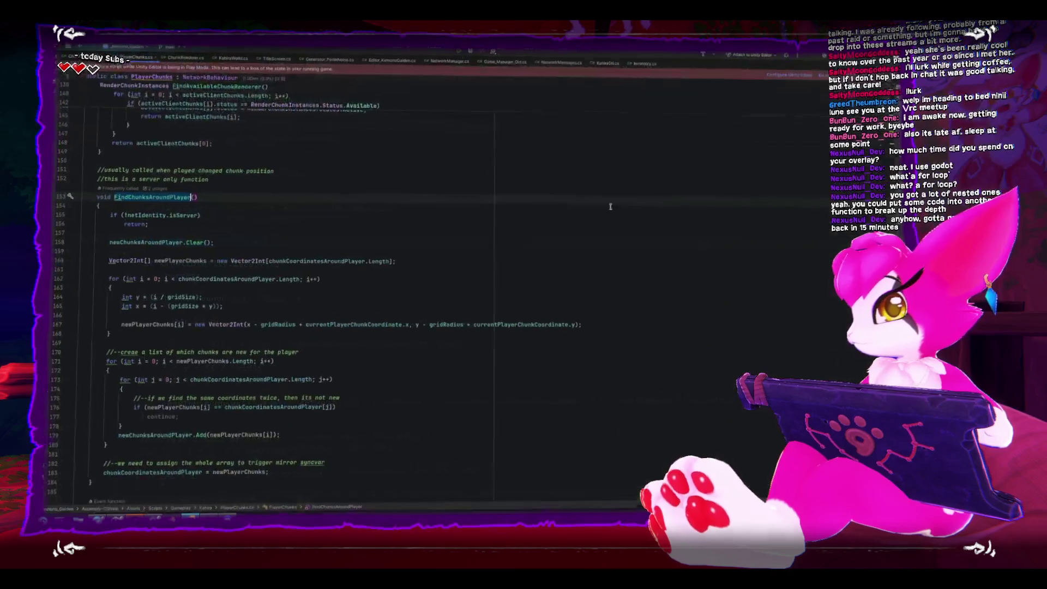
- Highlight the newChunksAroundPlayer uses and select the newPlayerChunks name on line 160
scroll(388, 356, "up", 8)
scroll(388, 356, "up", 12)
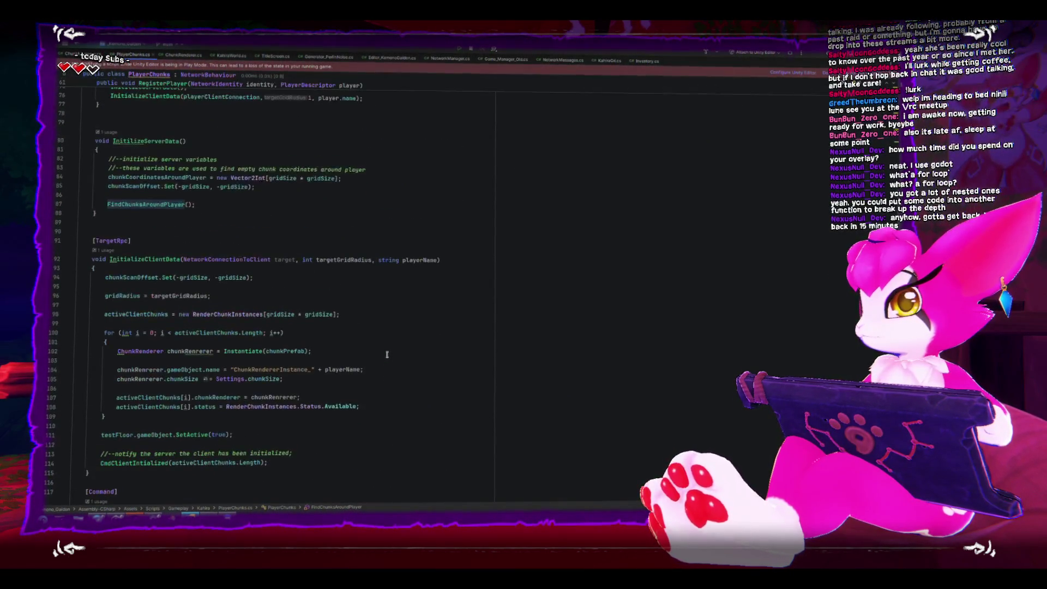
scroll(387, 355, "down", 20)
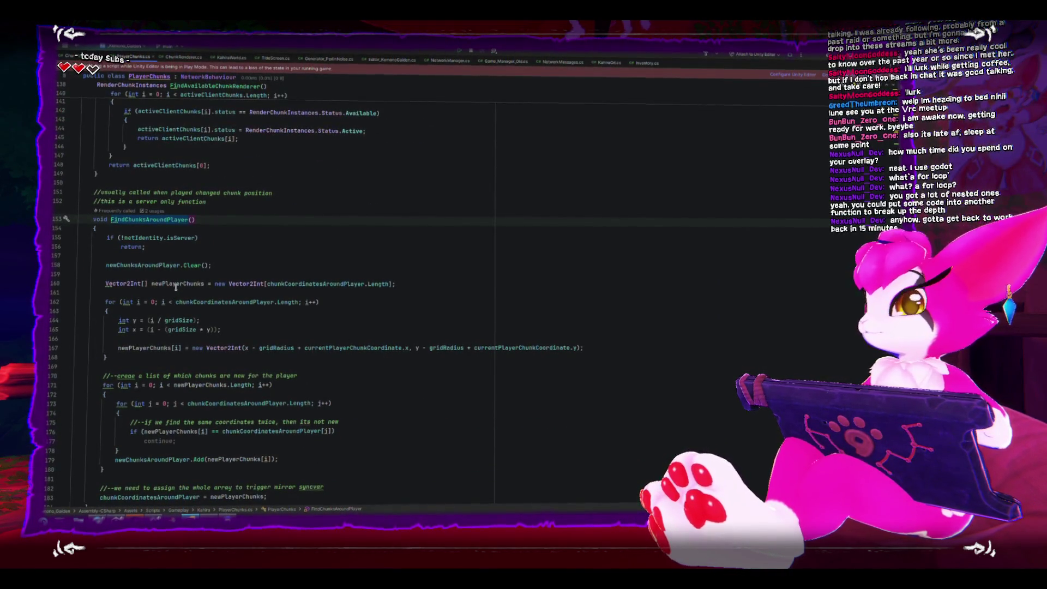
scroll(387, 359, "down", 10)
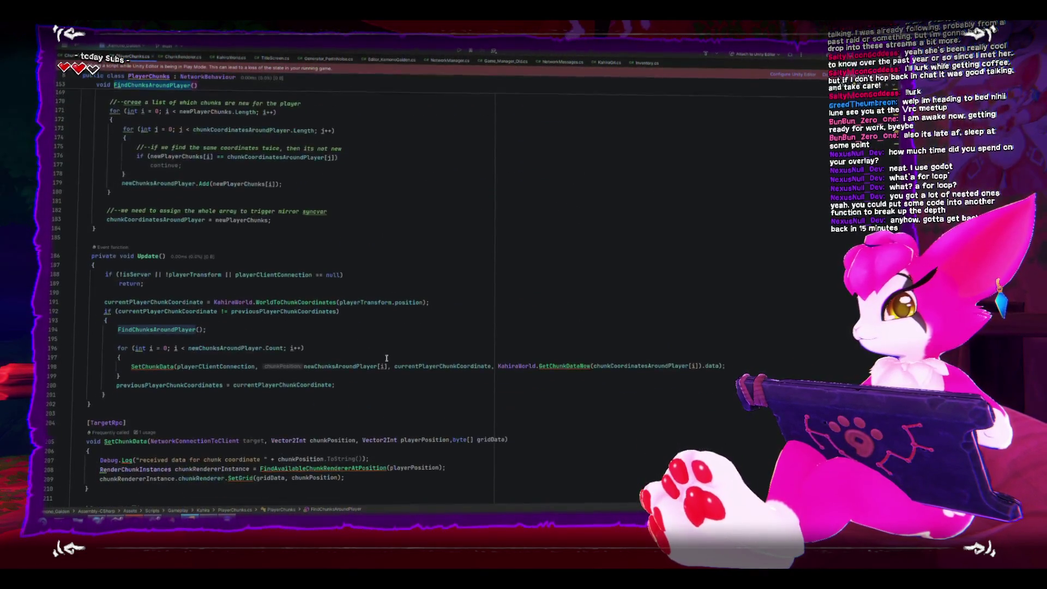
left_click(172, 331, "ctrl")
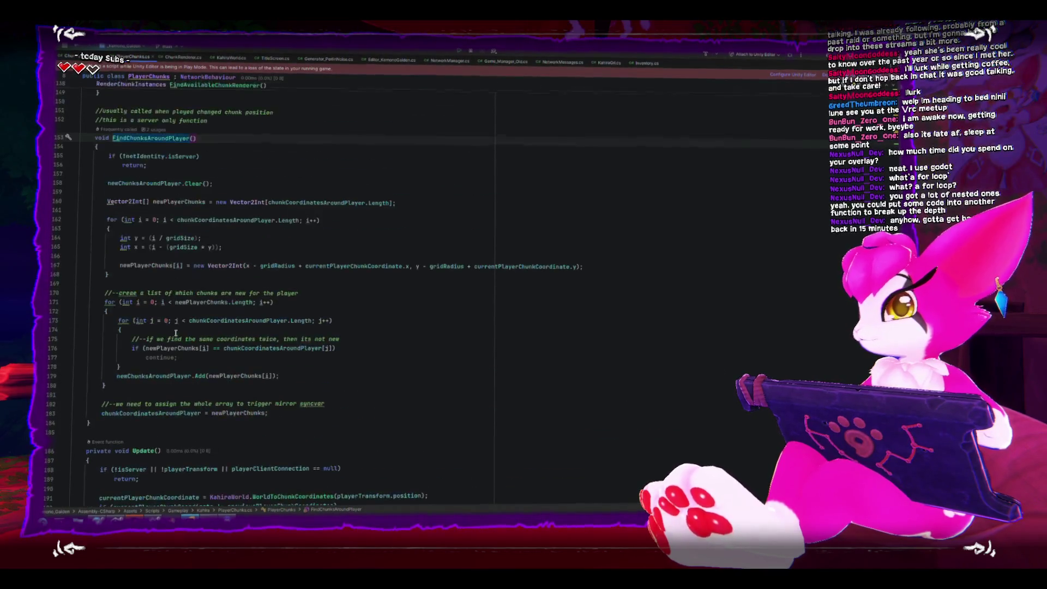
left_click(182, 182)
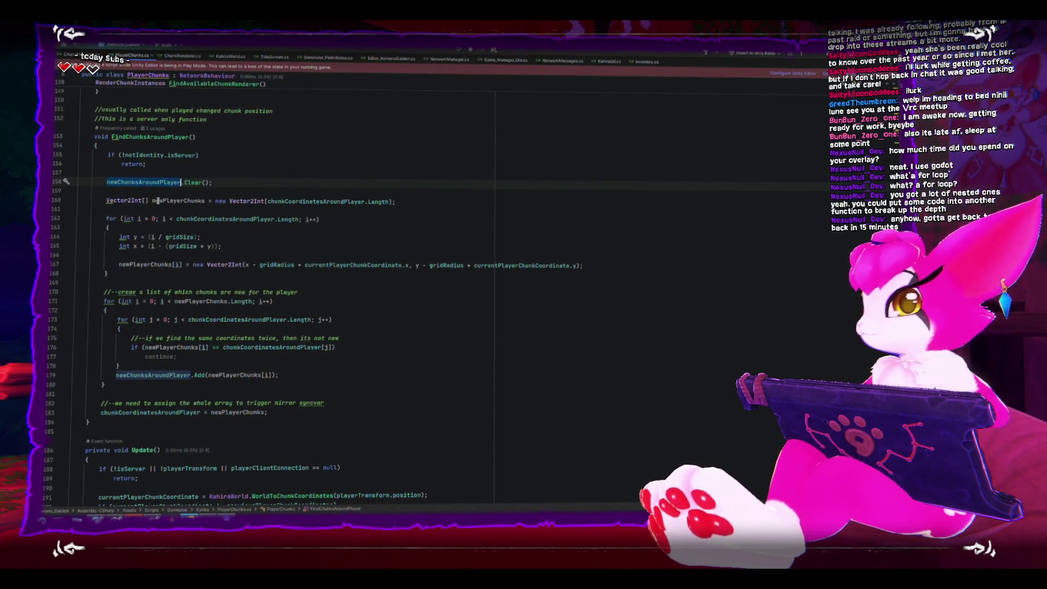
left_click_drag(107, 202, 430, 205)
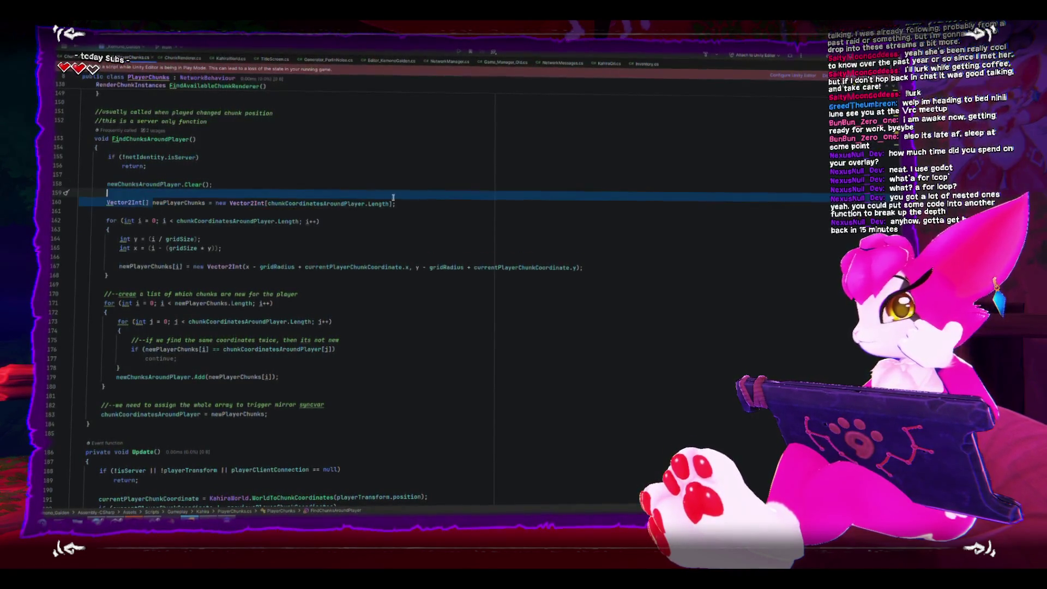
left_click(408, 195)
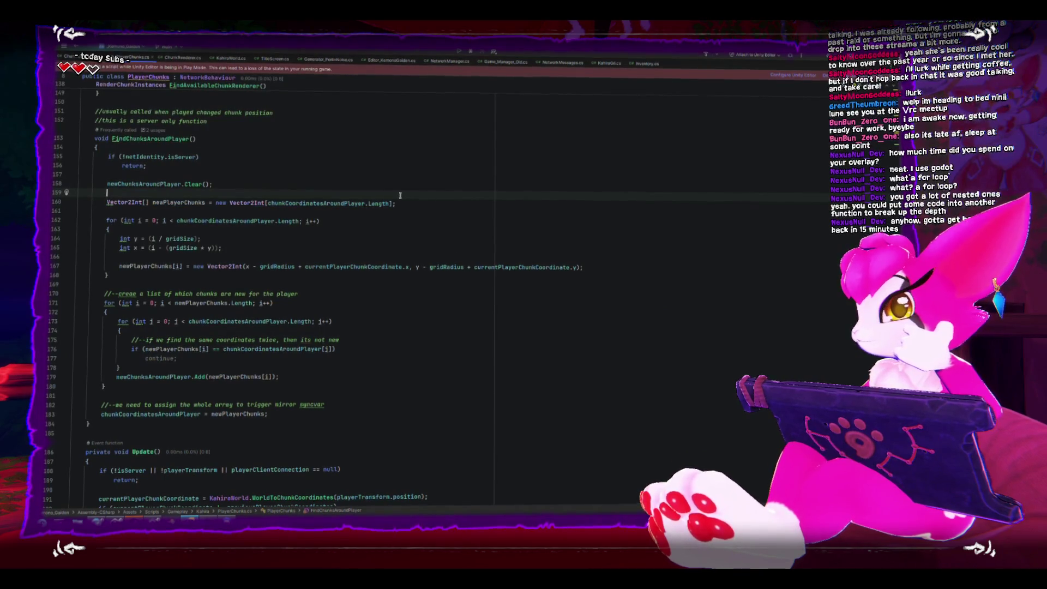
double_click(169, 203)
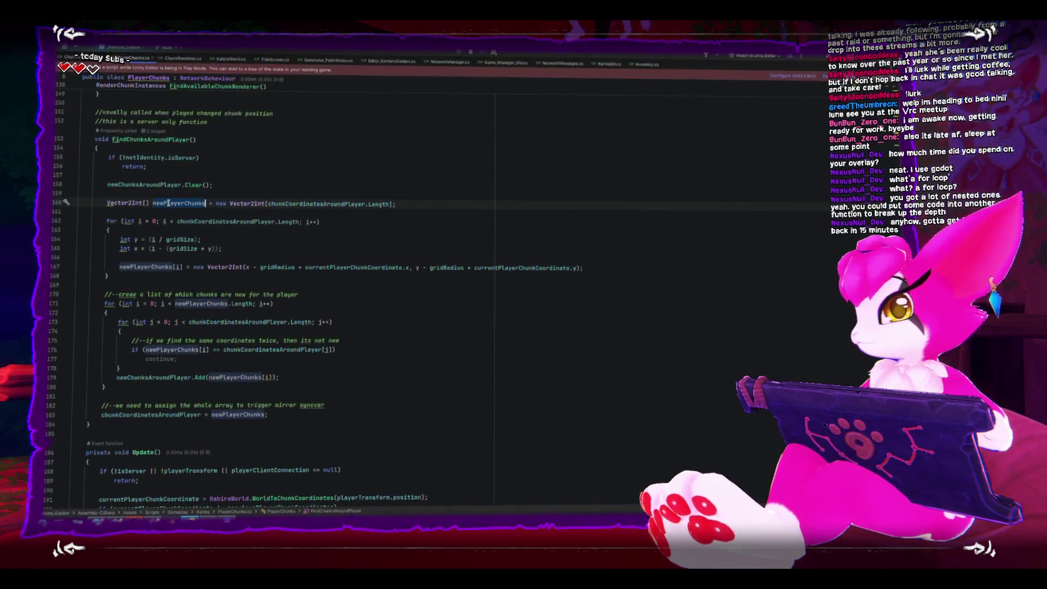
- Rename newPlayerChunks to updatedPlayerChunks with the Rename refactoring
key("BackSpace")
key("BackSpace")
key("BackSpace")
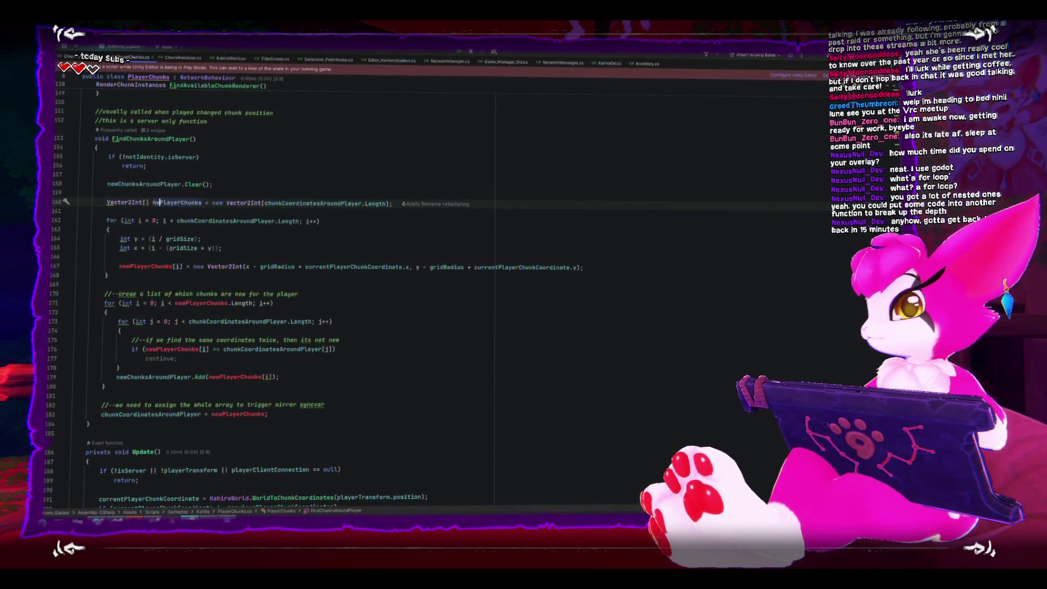
type("new")
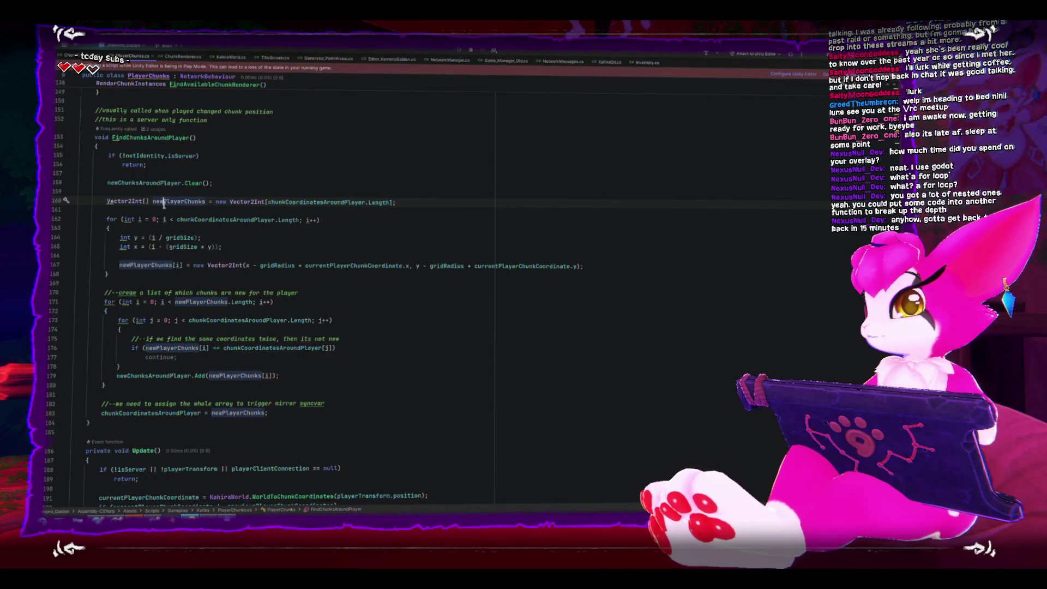
key("BackSpace")
key("BackSpace")
key("BackSpace")
type("updated")
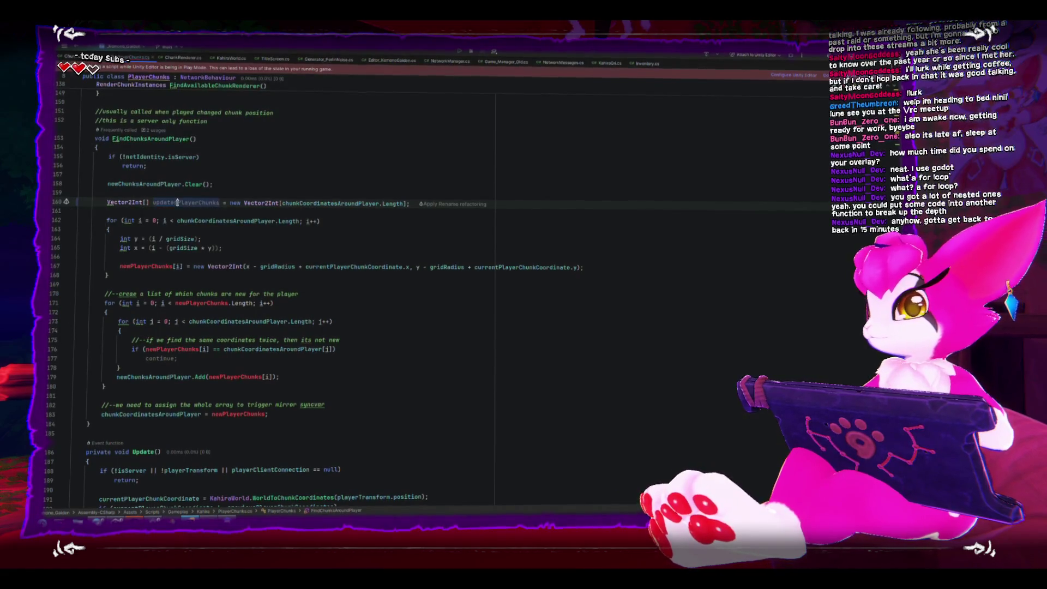
left_click(145, 257)
- Replace the leftover newPlayerChunks references in the loop, if comparison and final assignment with updatedPlayerChunks
left_click(225, 306)
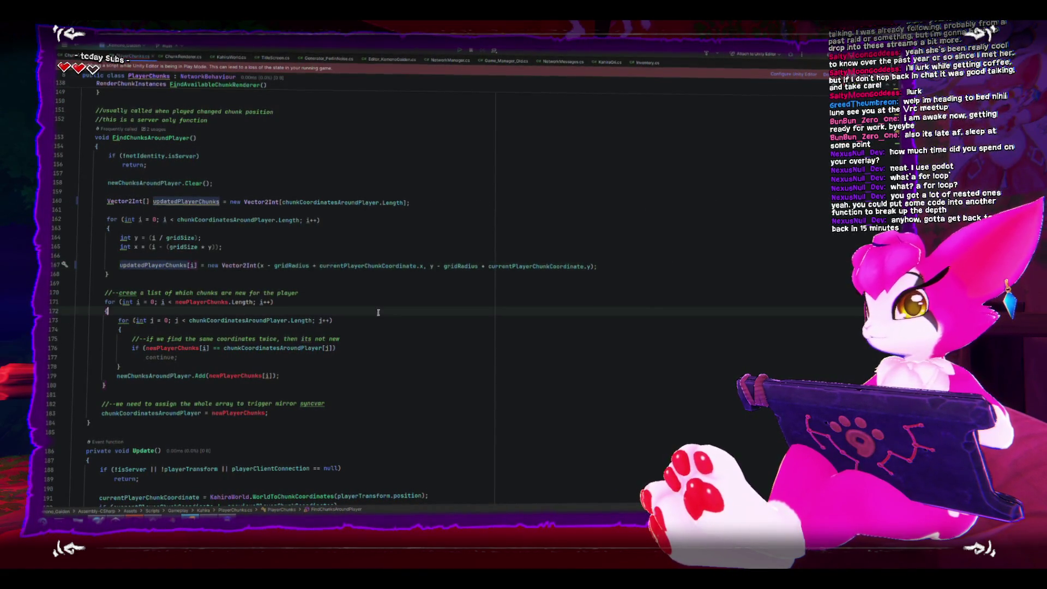
double_click(225, 307)
type("updatedPlayerChunks")
left_click(174, 350)
double_click(174, 350)
type("updatedPlayerChunks")
left_click(244, 376)
left_click(357, 366)
double_click(238, 414)
type("updatedPlayerChunks")
left_click(359, 360)
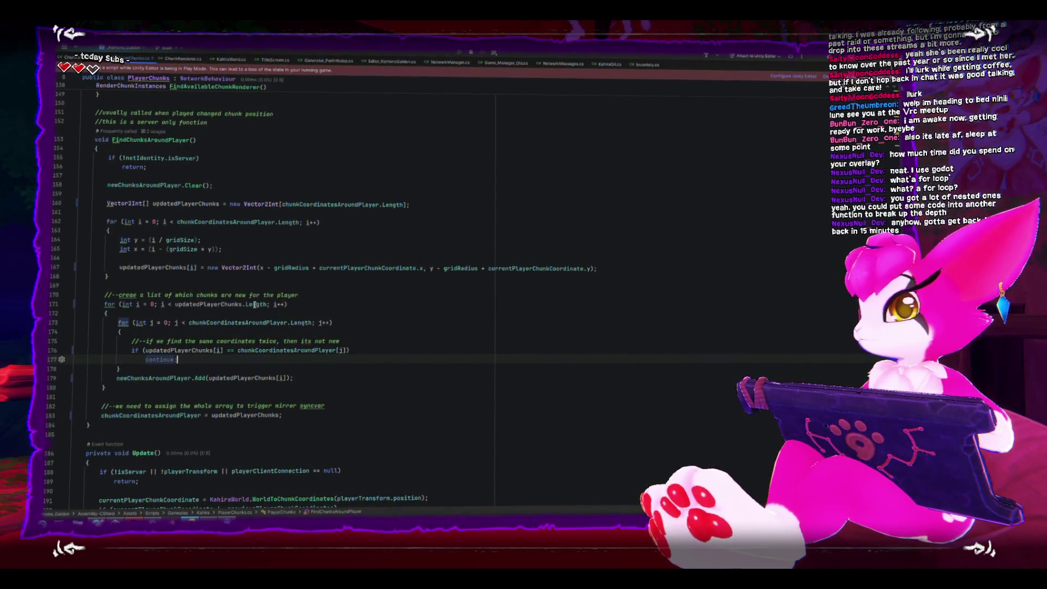
scroll(244, 332, "down", 1)
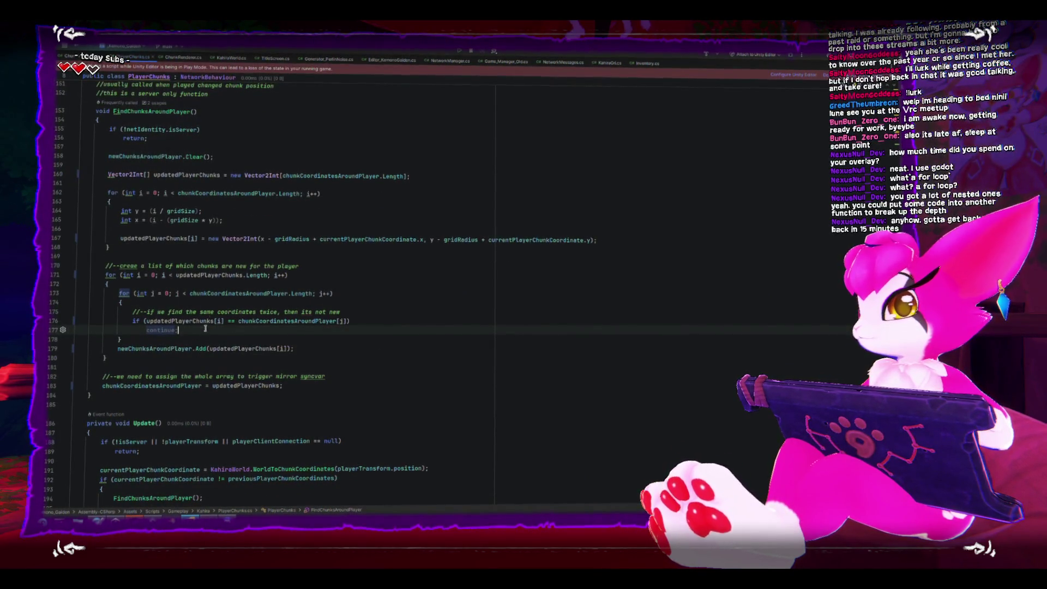
left_click(204, 276)
double_click(204, 277)
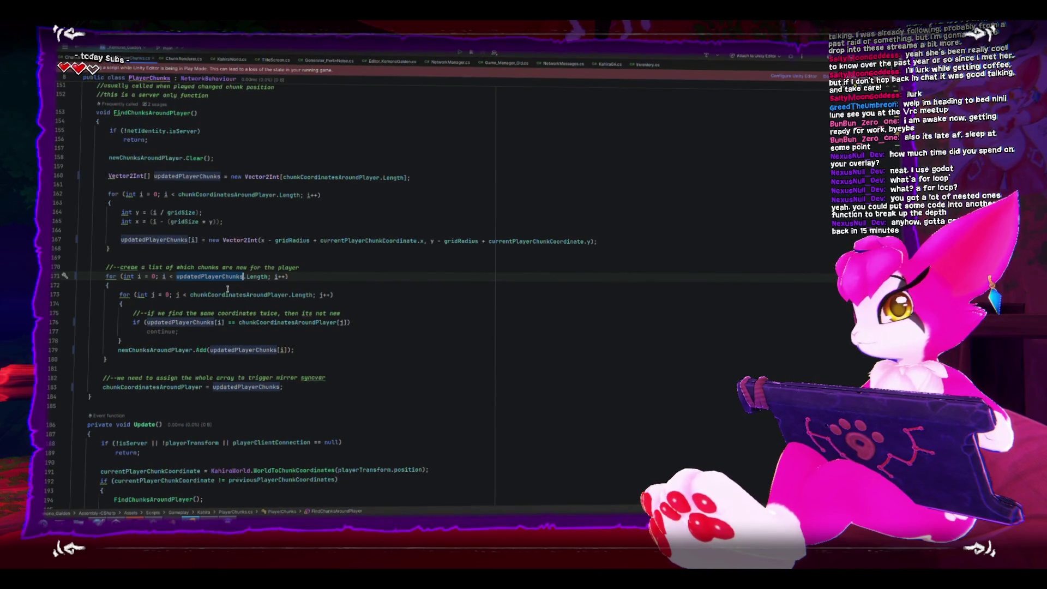
left_click(213, 193)
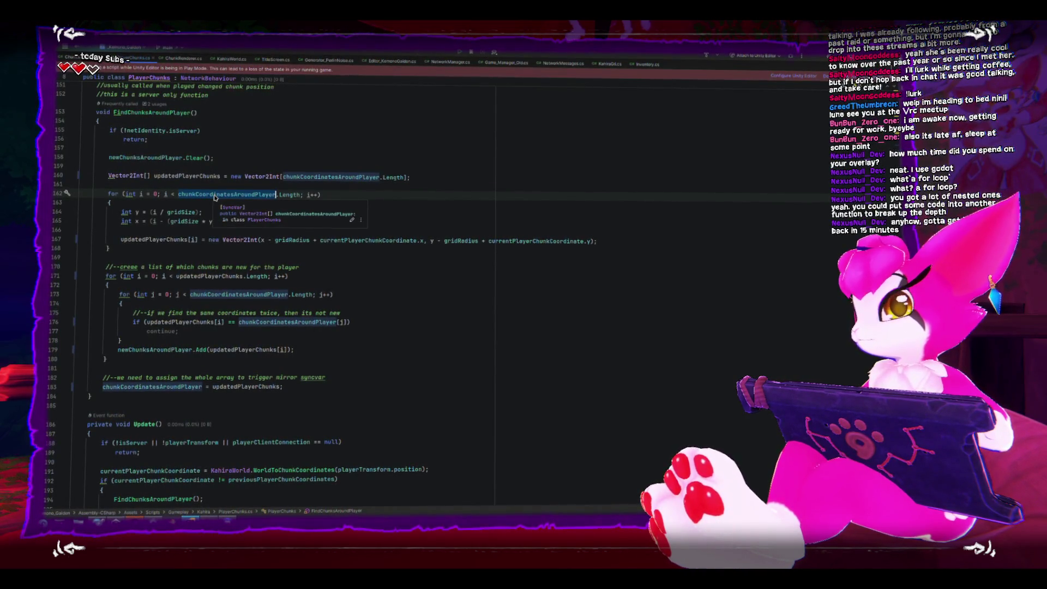
mouse_move(228, 246)
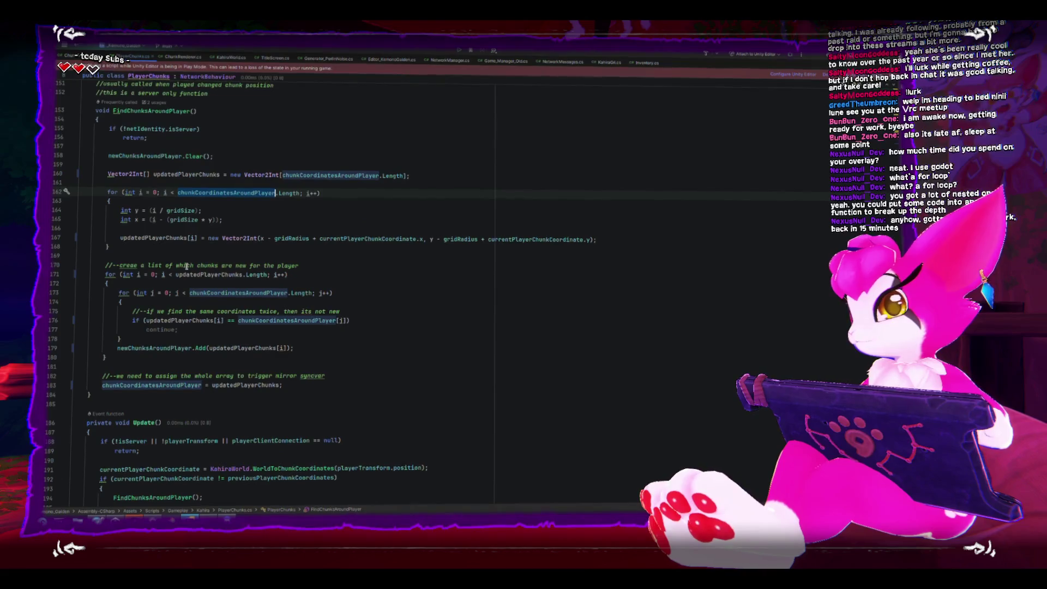
scroll(186, 266, "down", 1)
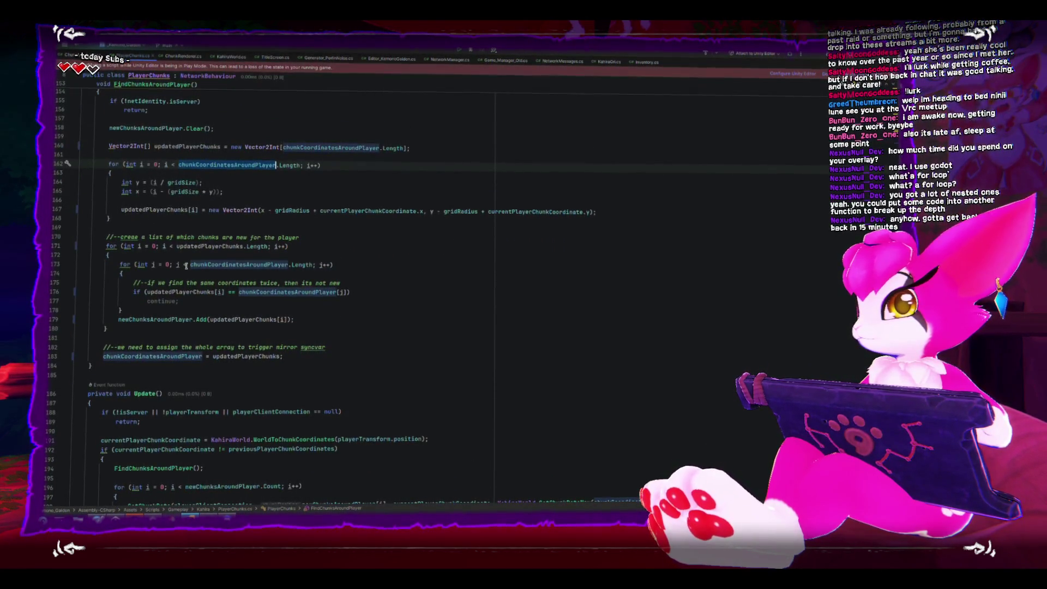
left_click(288, 266)
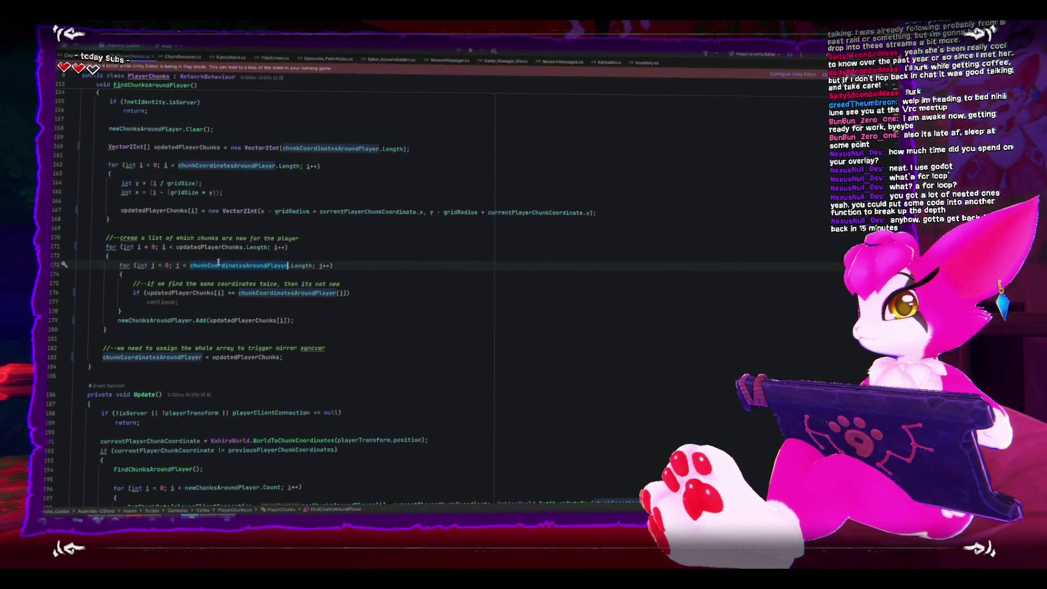
double_click(278, 294)
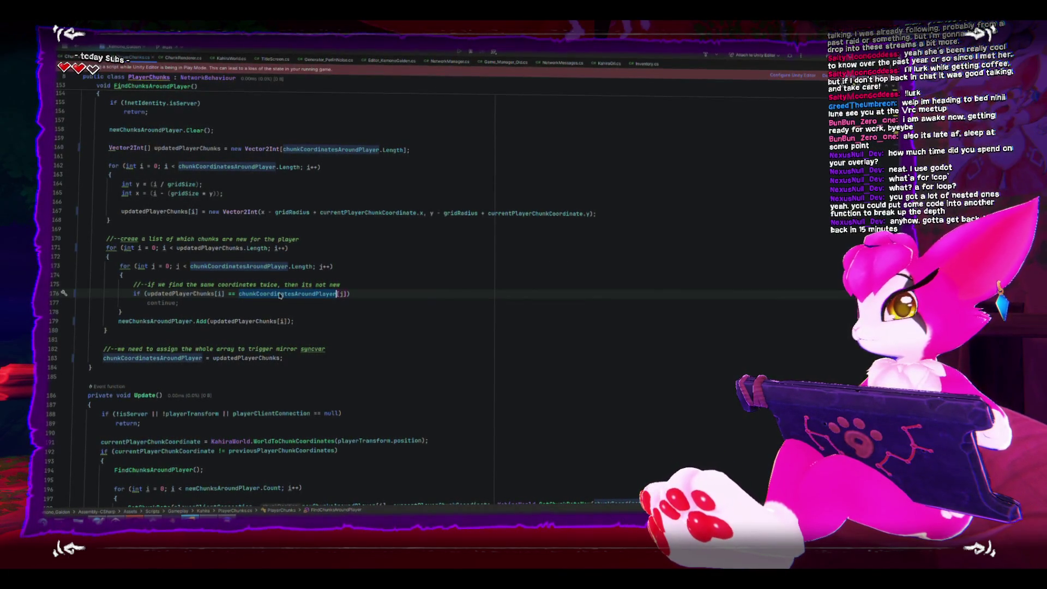
double_click(221, 246)
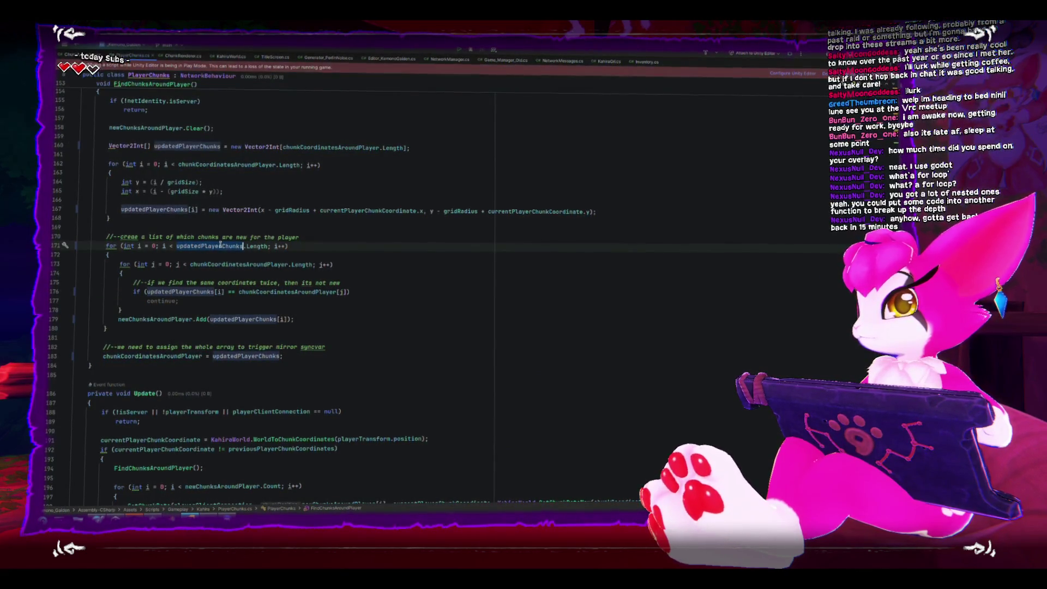
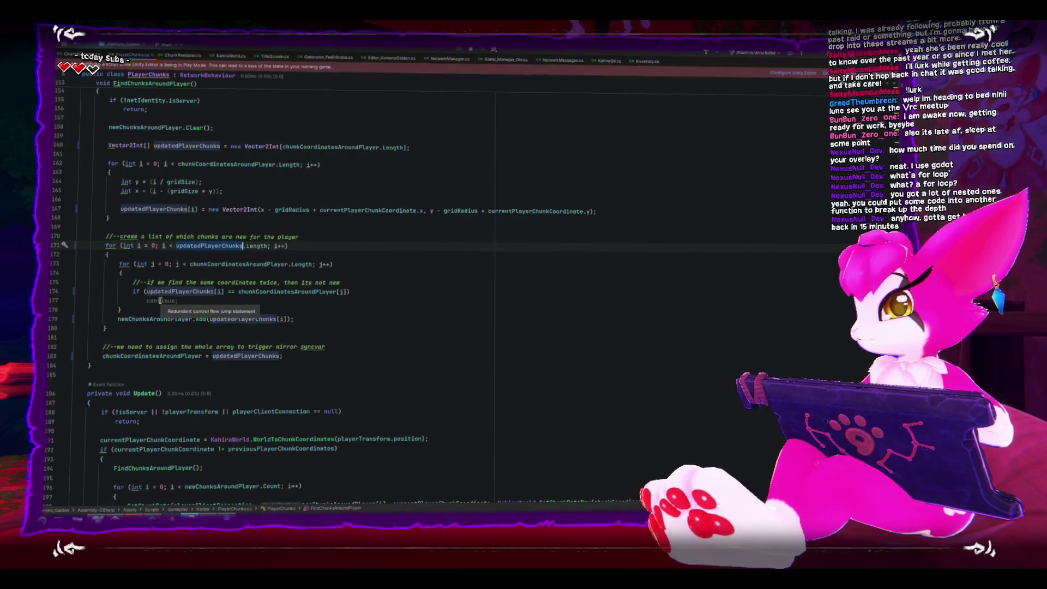
- Replace 'continue' with 'break;' on line 177 in FindChunksAroundPlayer's duplicate-coordinate check
double_click(160, 301)
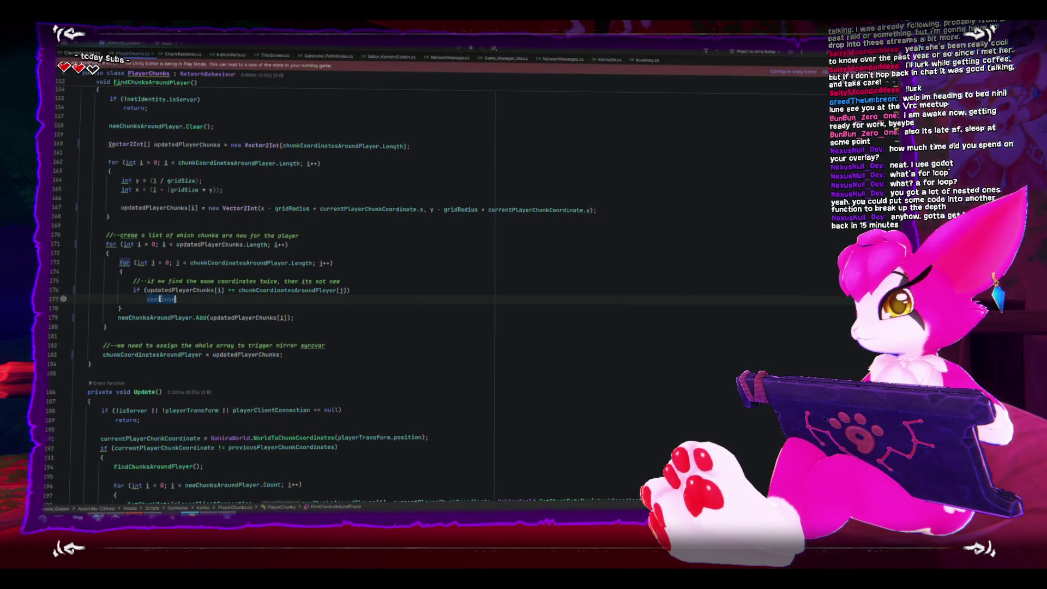
type("b")
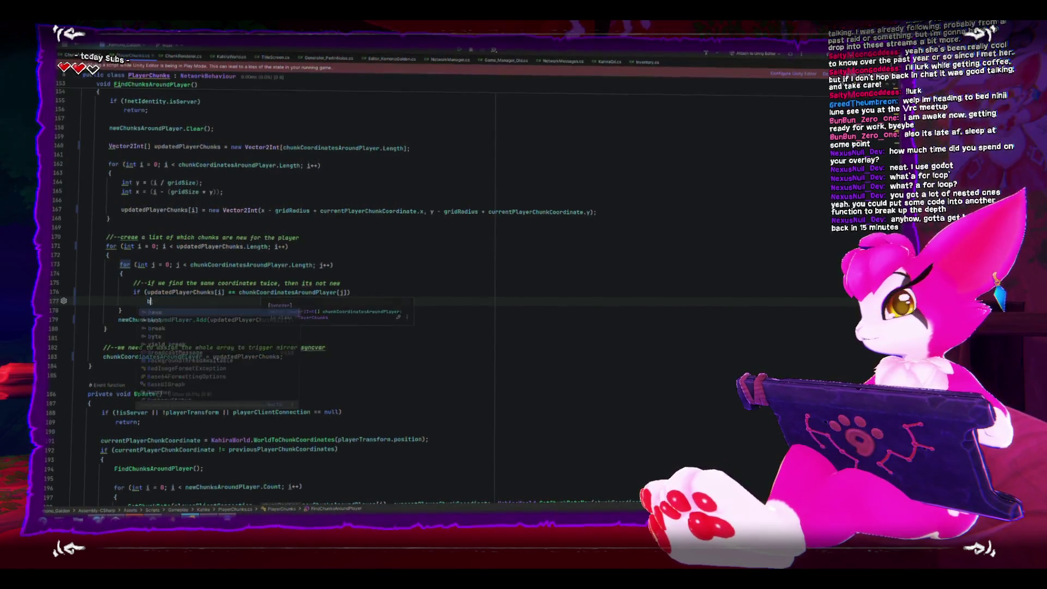
type("reak;")
left_click(522, 284)
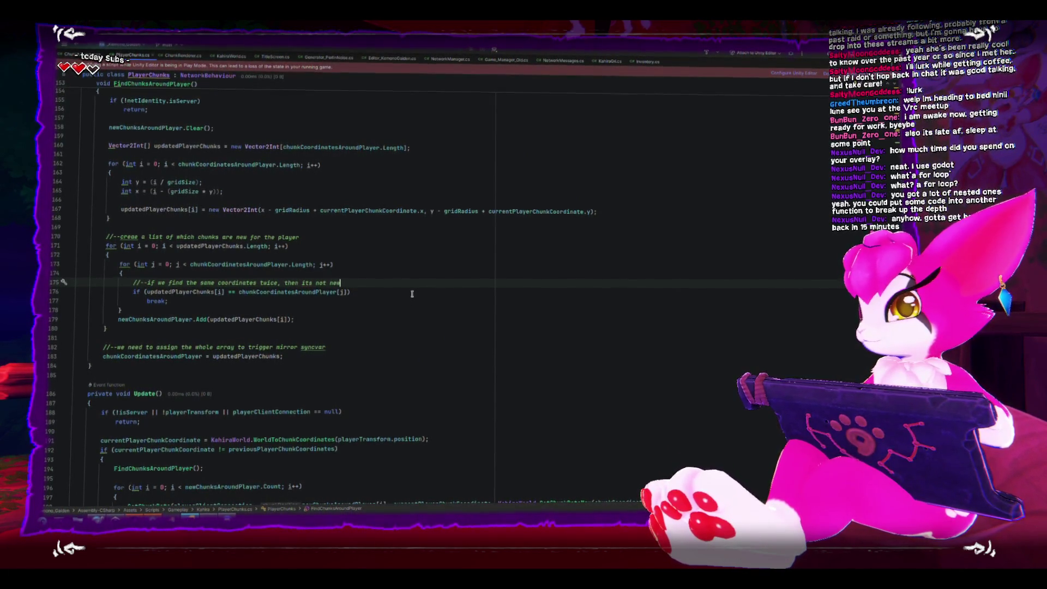
left_click(154, 518)
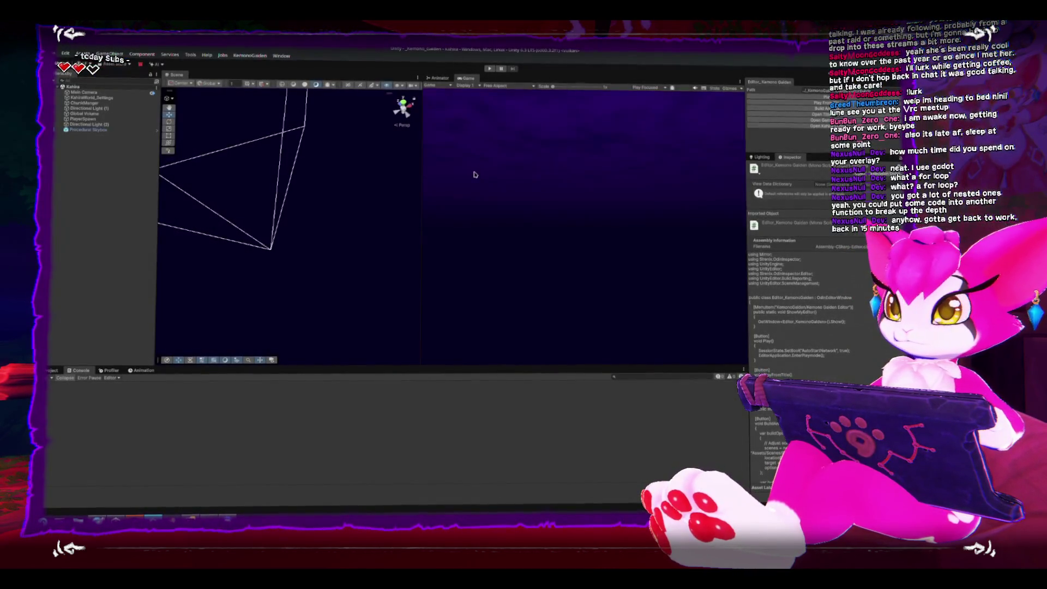
- Start the multiplayer play test and select PlayerChunkInstance(Clone) to inspect its chunk data
left_click(752, 99)
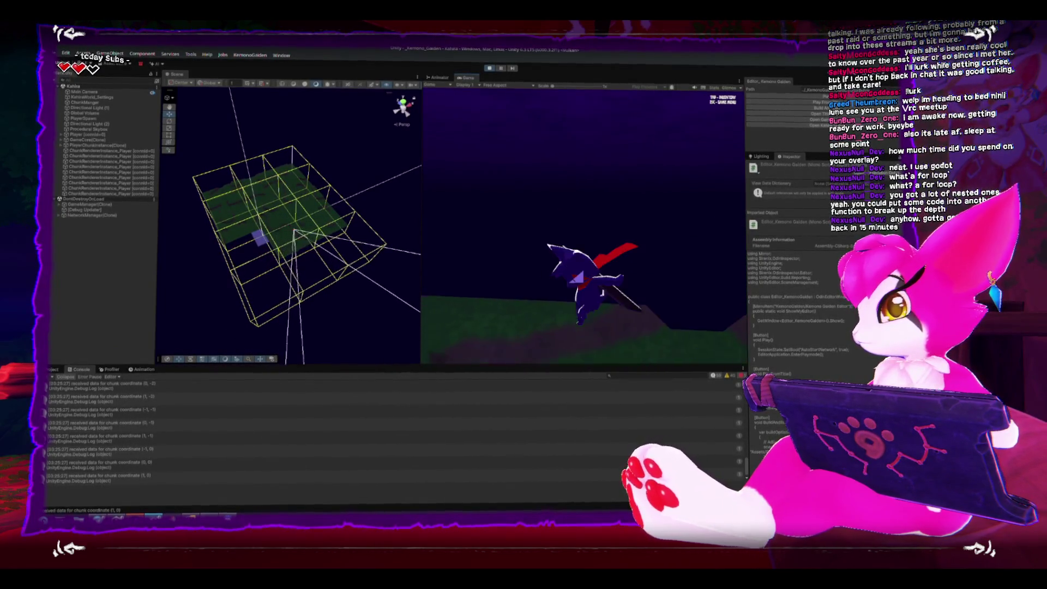
key("Escape")
left_click(87, 148)
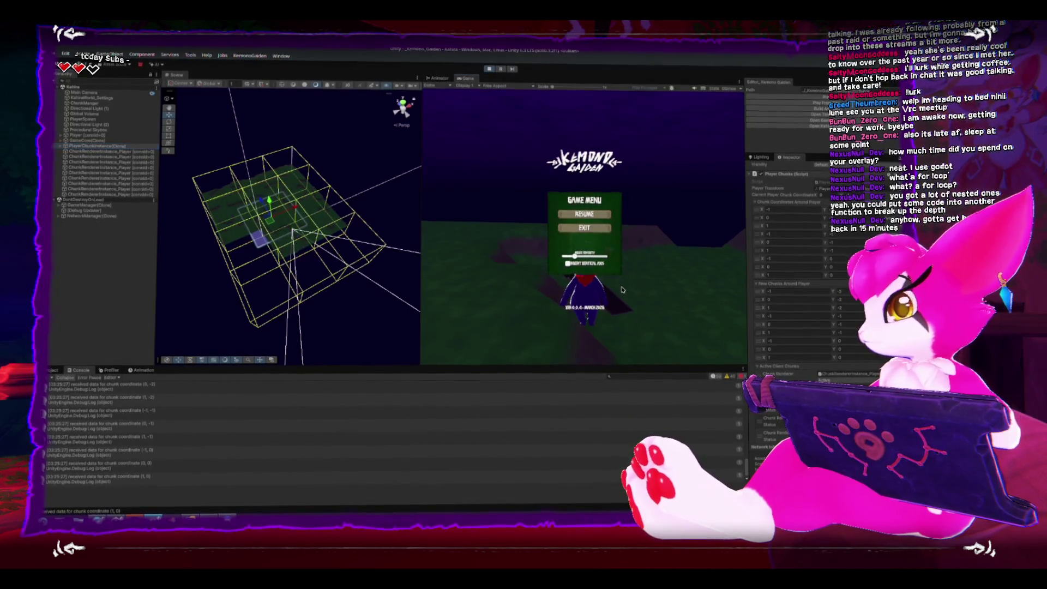
key("Escape")
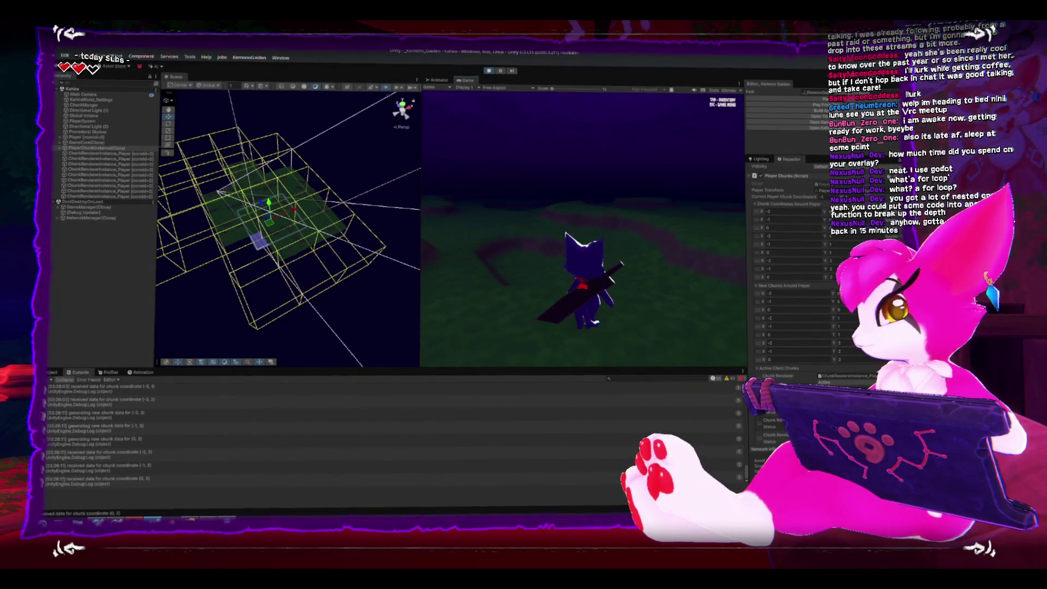
- Pause the game, exit play mode with Ctrl+P, and return to Rider
key("Escape")
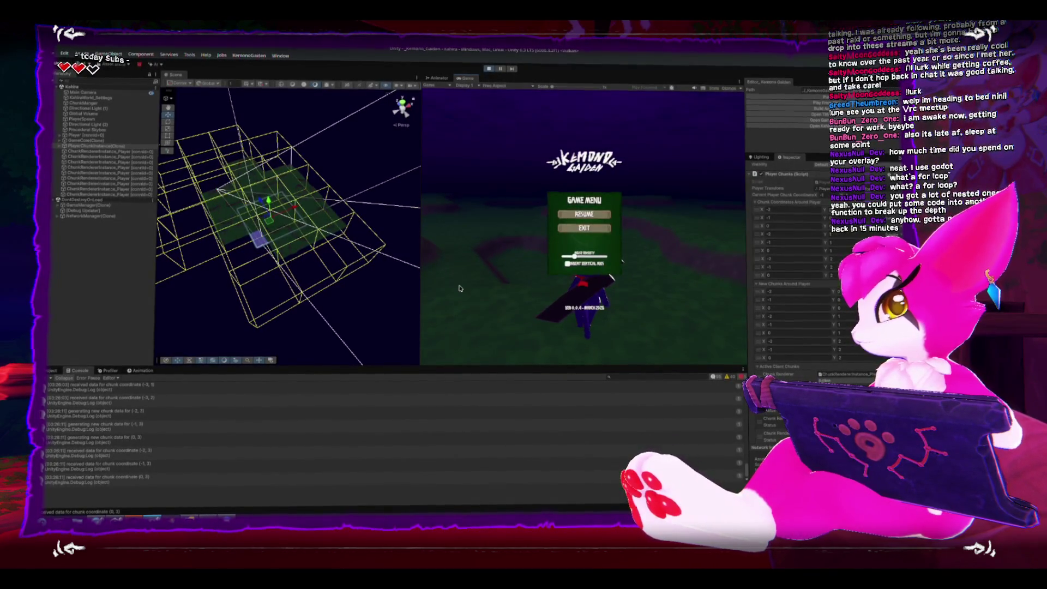
key("ctrl+p")
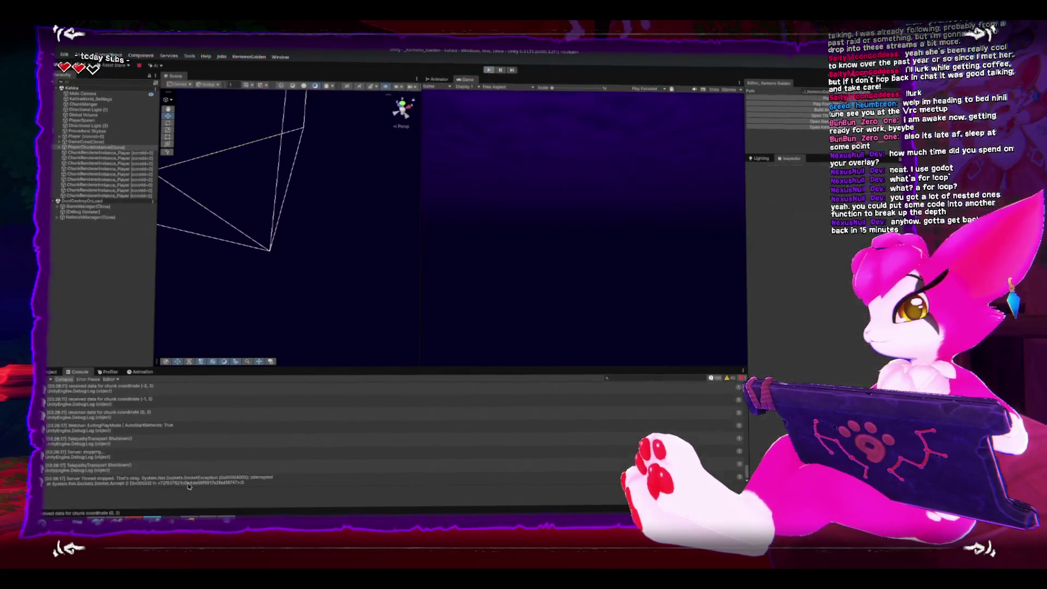
key("alt+Tab")
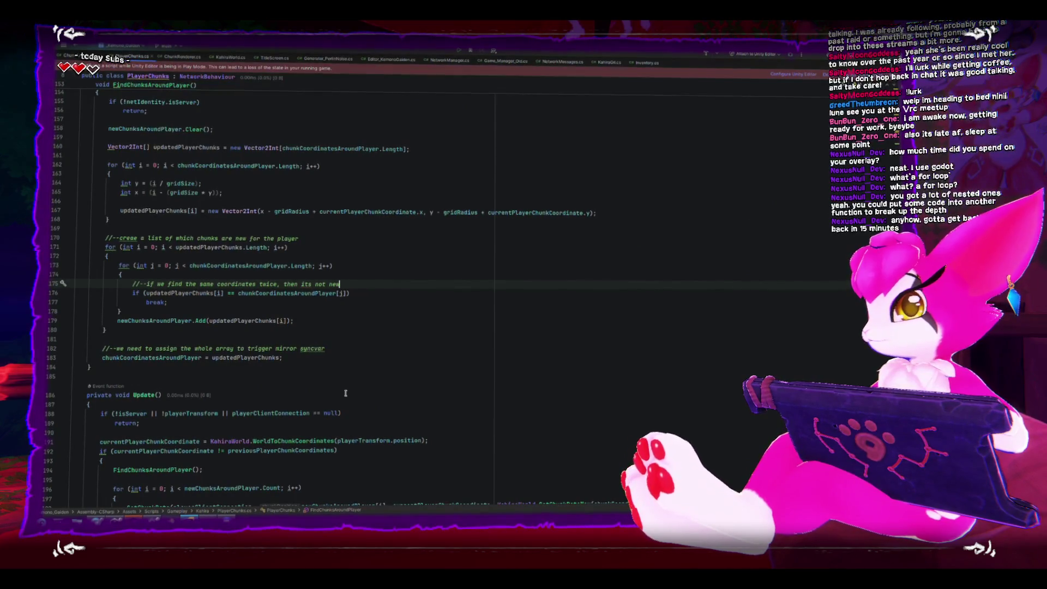
- Scroll up toward CmdClientInitialized, highlighting the usages of chunkCoordinatesAroundPlayer
scroll(352, 390, "up", 2)
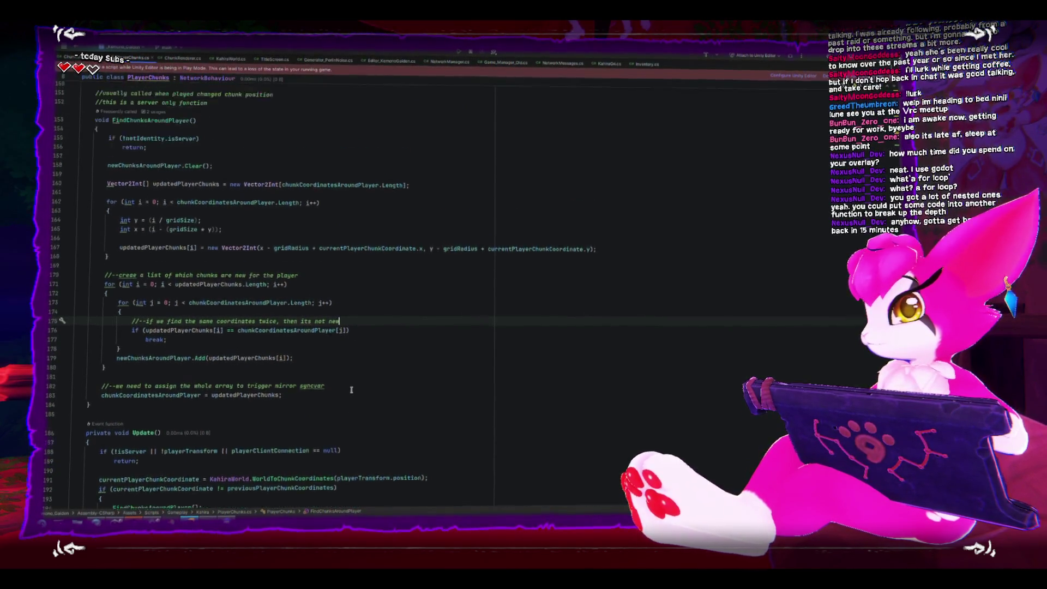
scroll(232, 276, "up", 1)
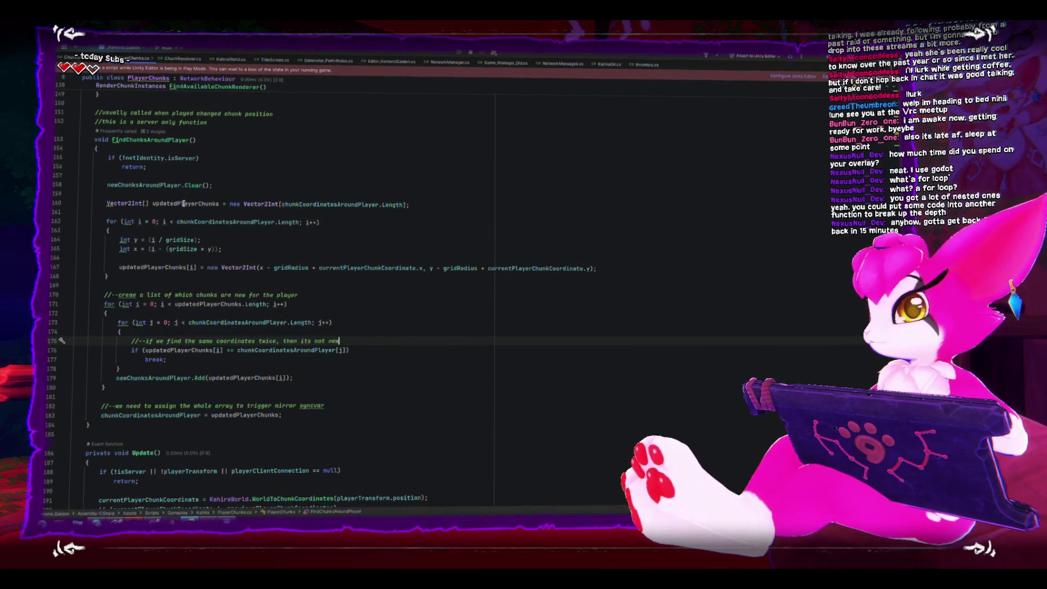
left_click(275, 222)
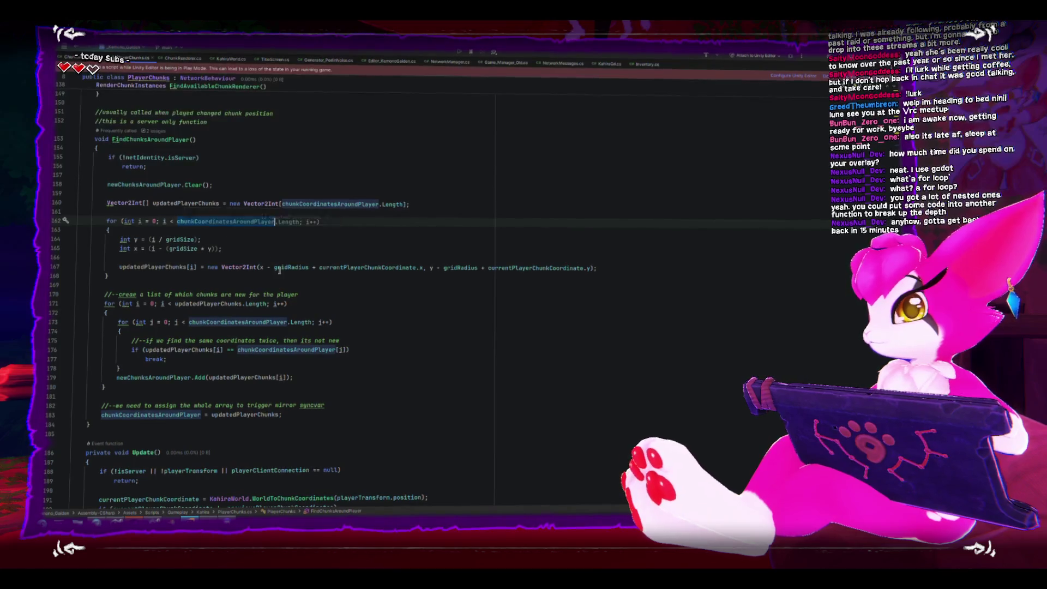
scroll(287, 360, "up", 6)
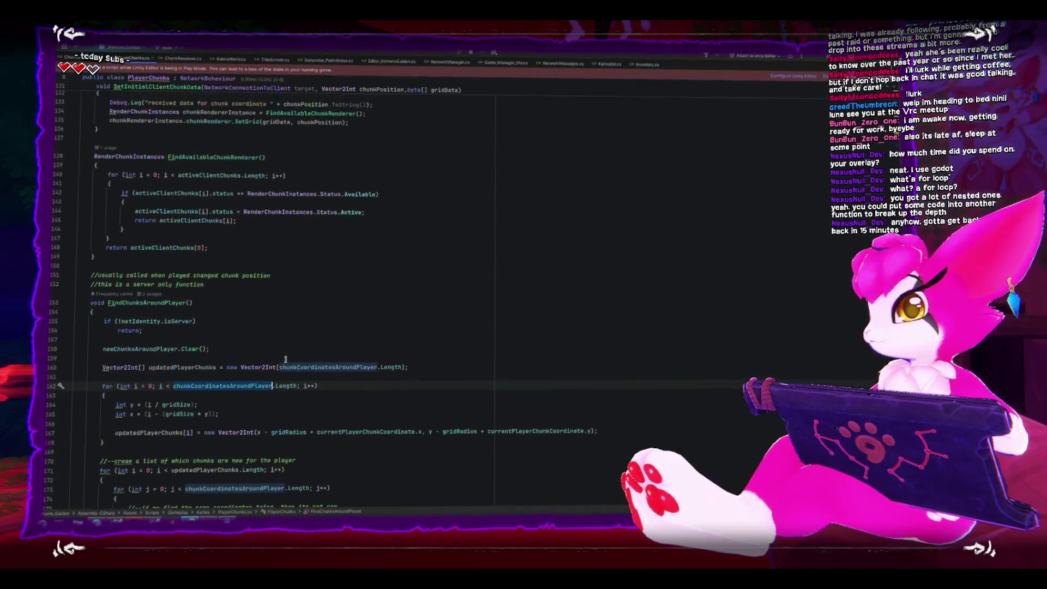
scroll(283, 355, "up", 2)
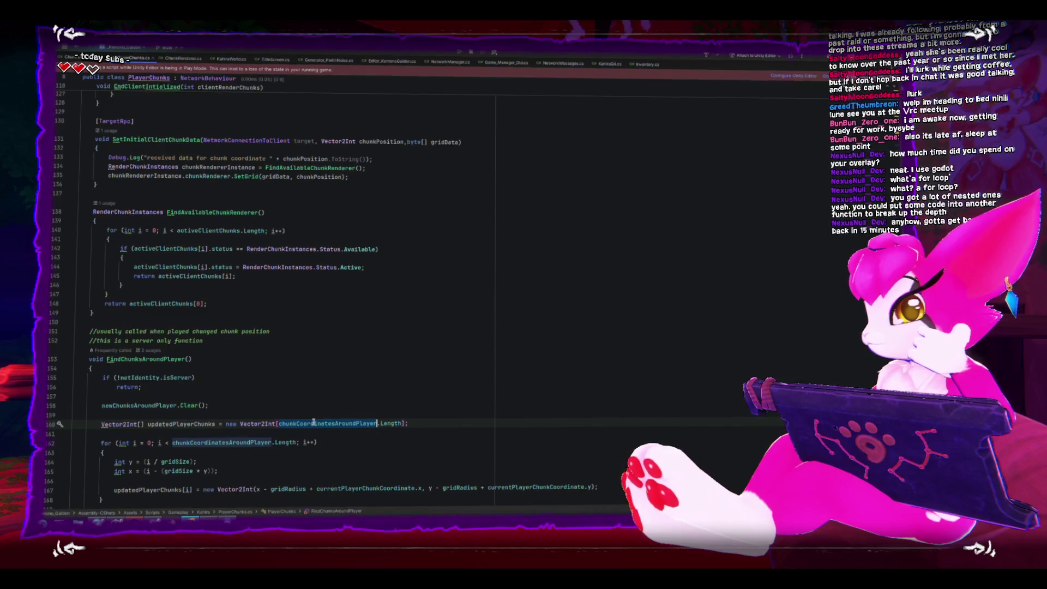
scroll(314, 424, "up", 9)
- Highlight clientRenderChunks and chunkCoordinatesAroundPlayer in CmdClientInitialized's log line and loop
mouse_move(312, 419)
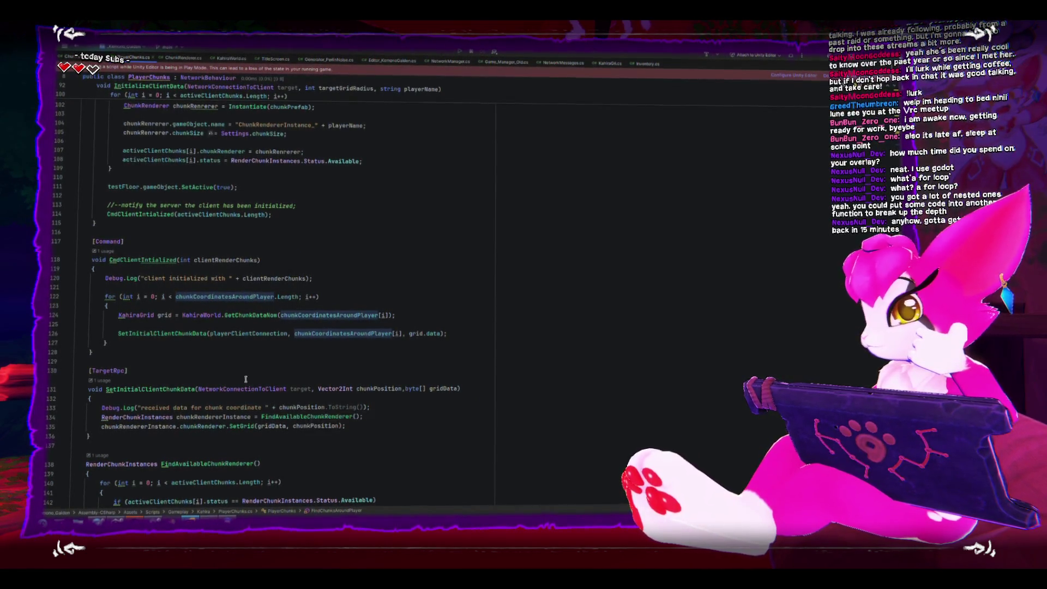
left_click(379, 315)
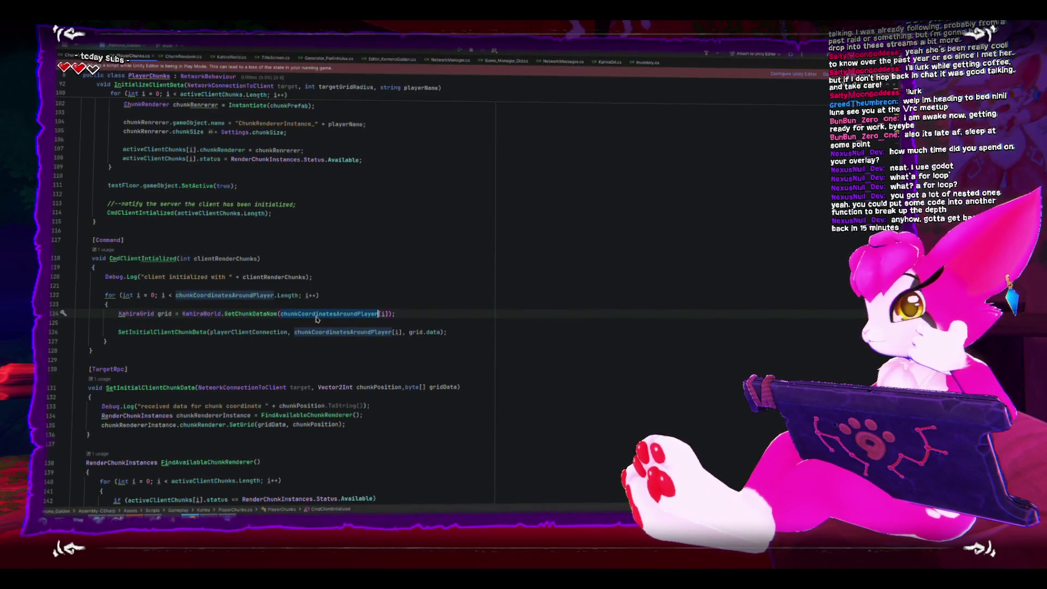
left_click(224, 279)
double_click(223, 261)
double_click(258, 278)
double_click(212, 296)
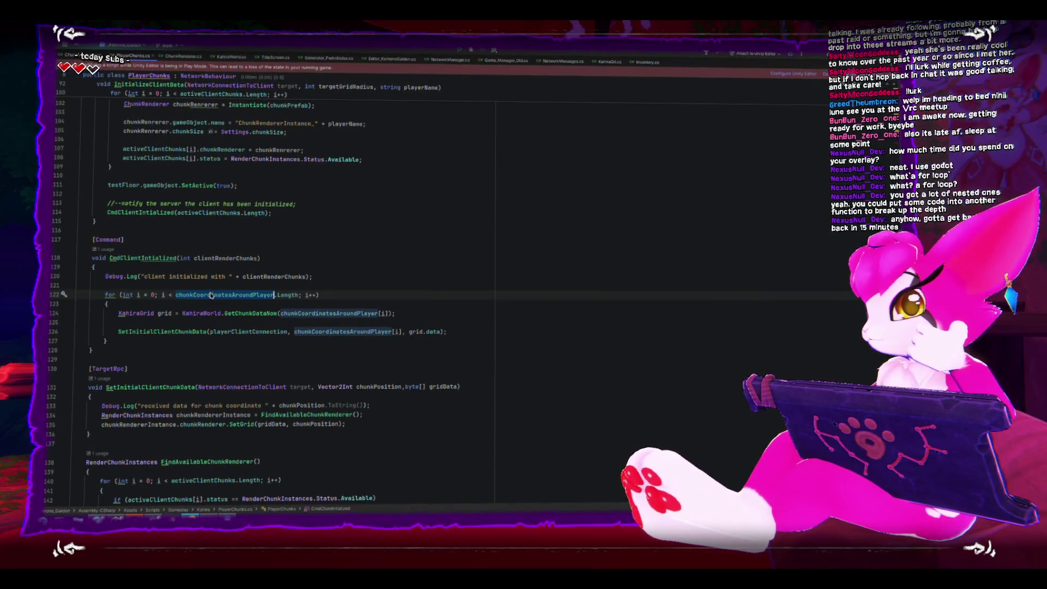
double_click(276, 278)
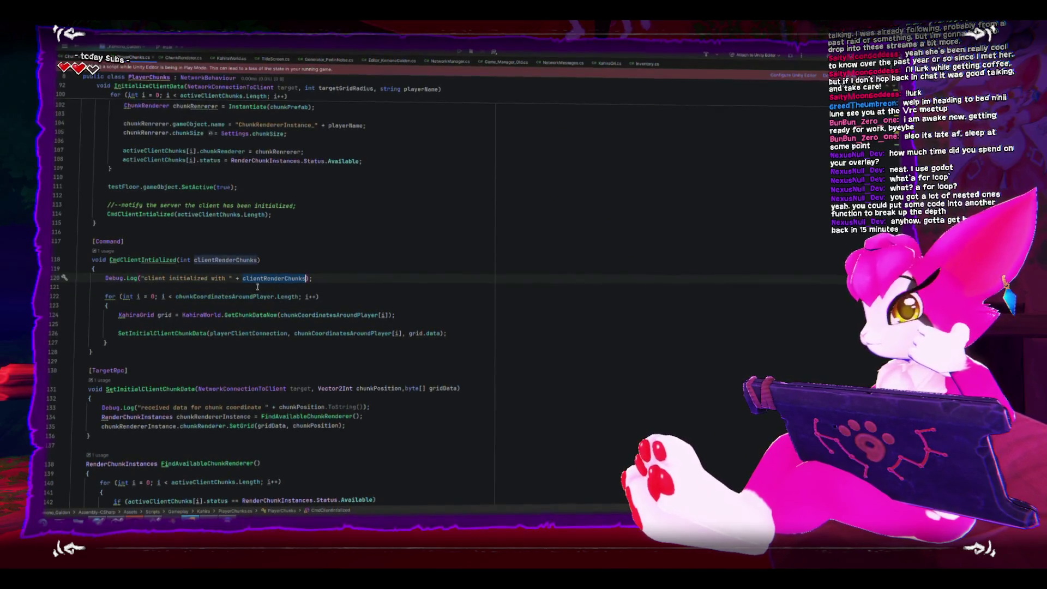
double_click(233, 296)
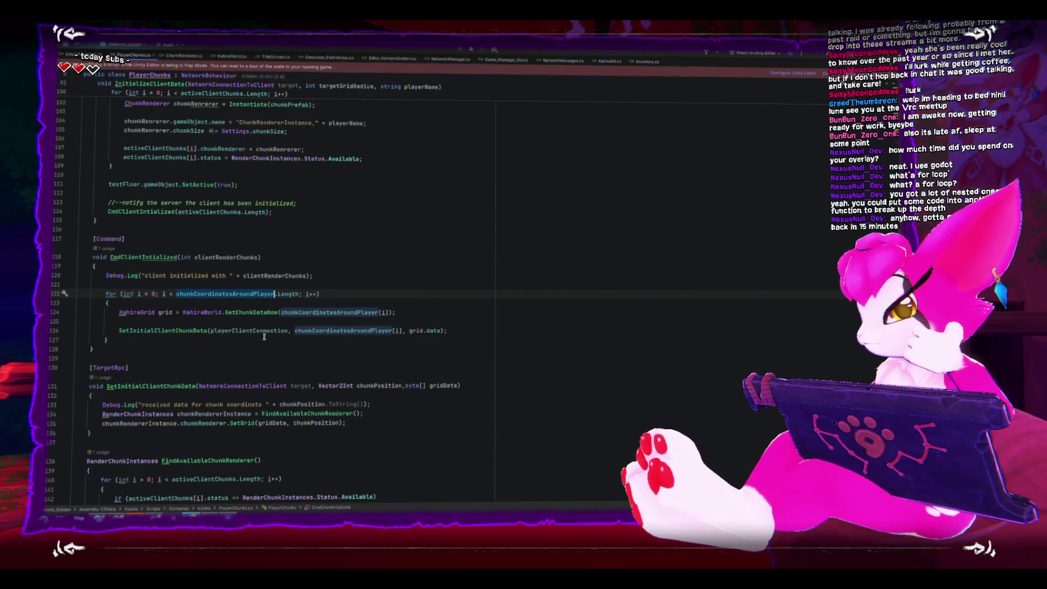
left_click(262, 342)
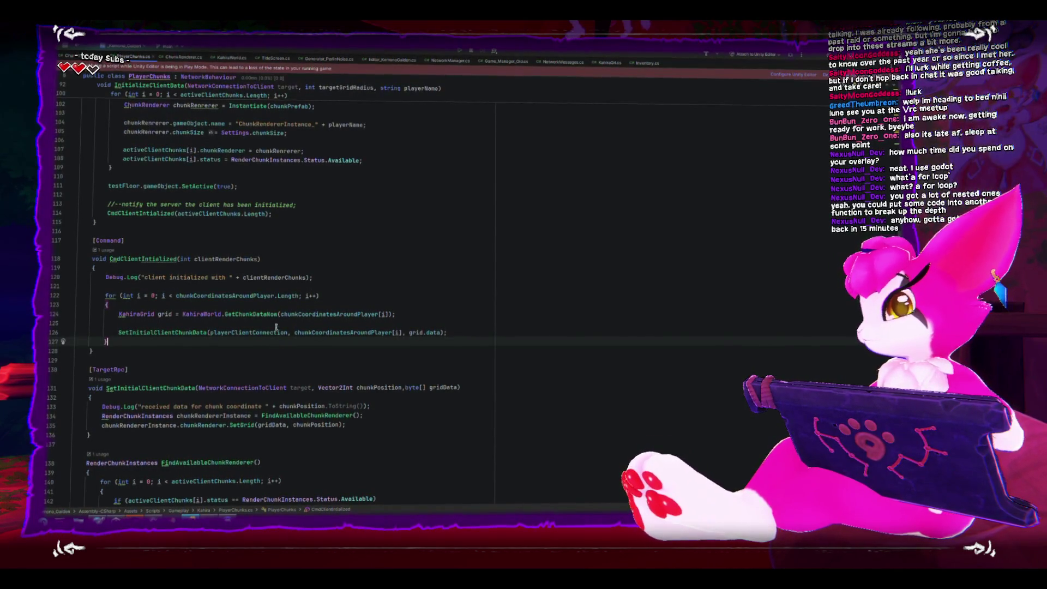
- Move the empty line in the loop above the for loop and type 'itia'
left_click(276, 325)
key("alt+shift+Up")
key("alt+shift+Up")
key("alt+shift+Up")
type("//send the")
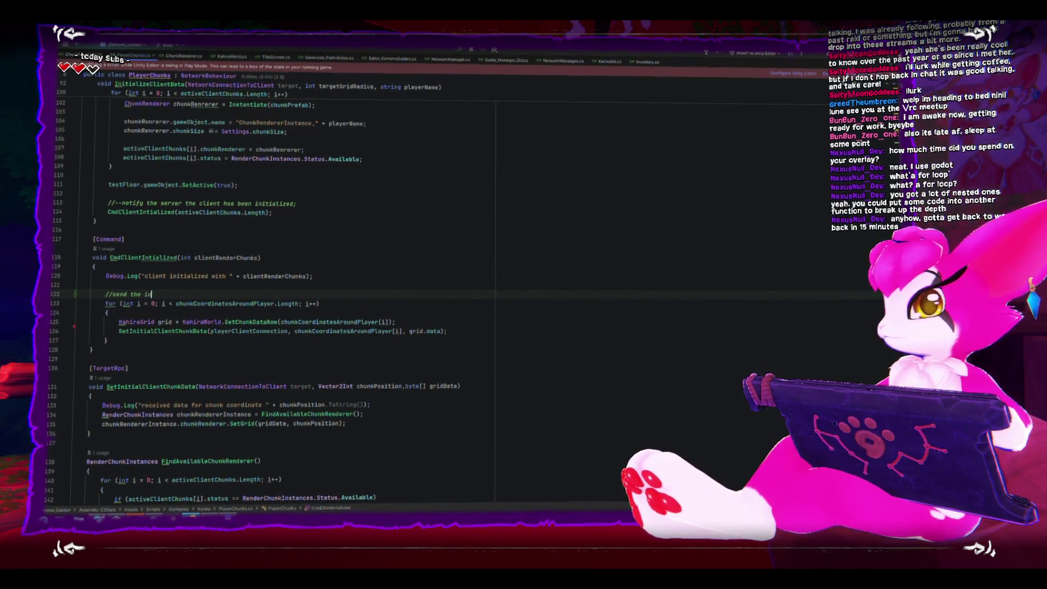
type("itial grid to the clie")
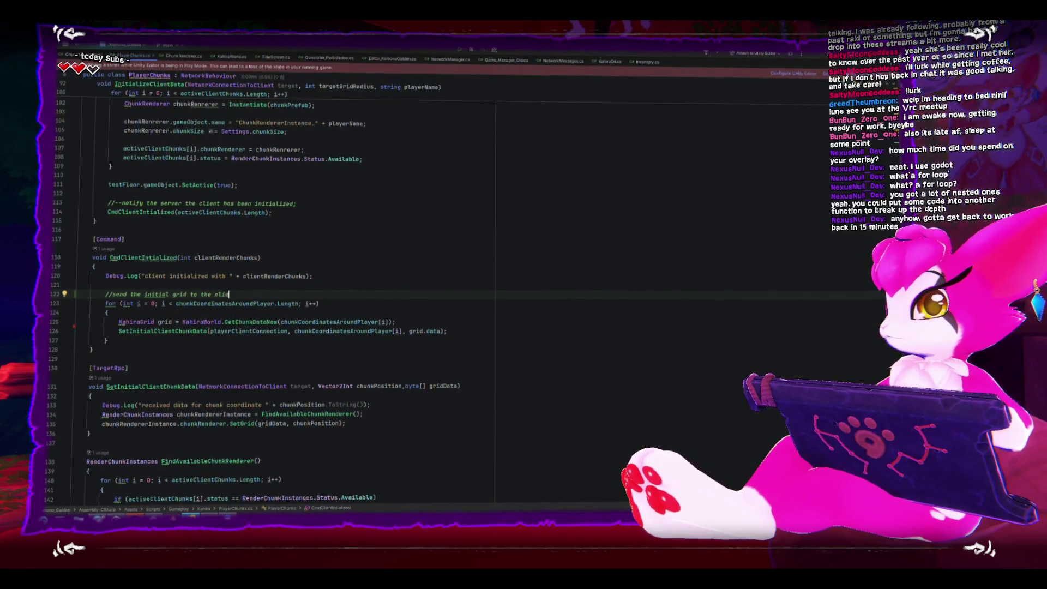
- Select the FindAvailableChunkRendererAtPosition name and its body to review it
scroll(291, 367, "down", 15)
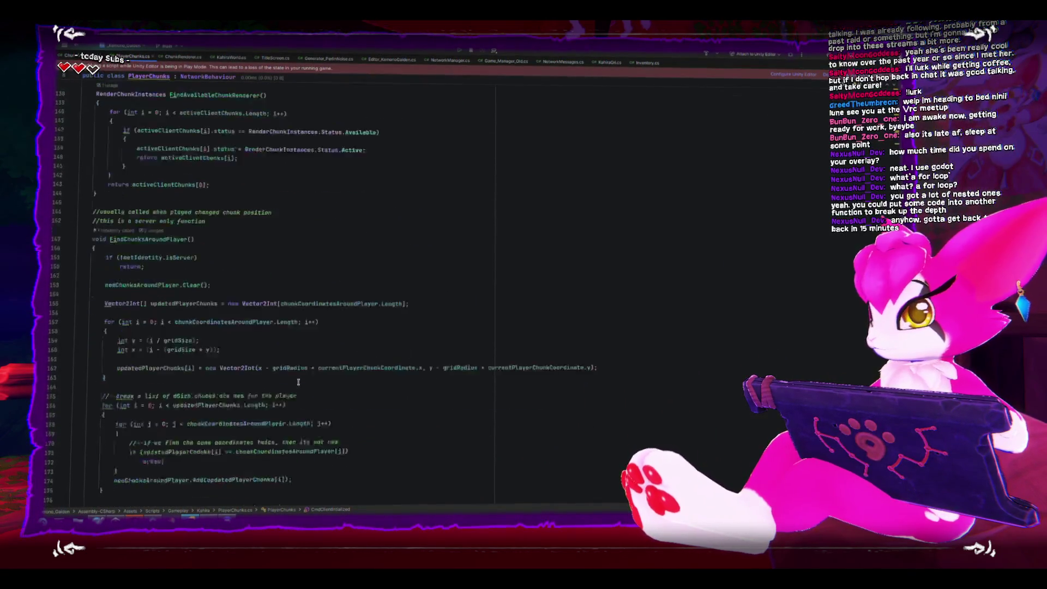
scroll(298, 382, "down", 14)
scroll(297, 383, "down", 7)
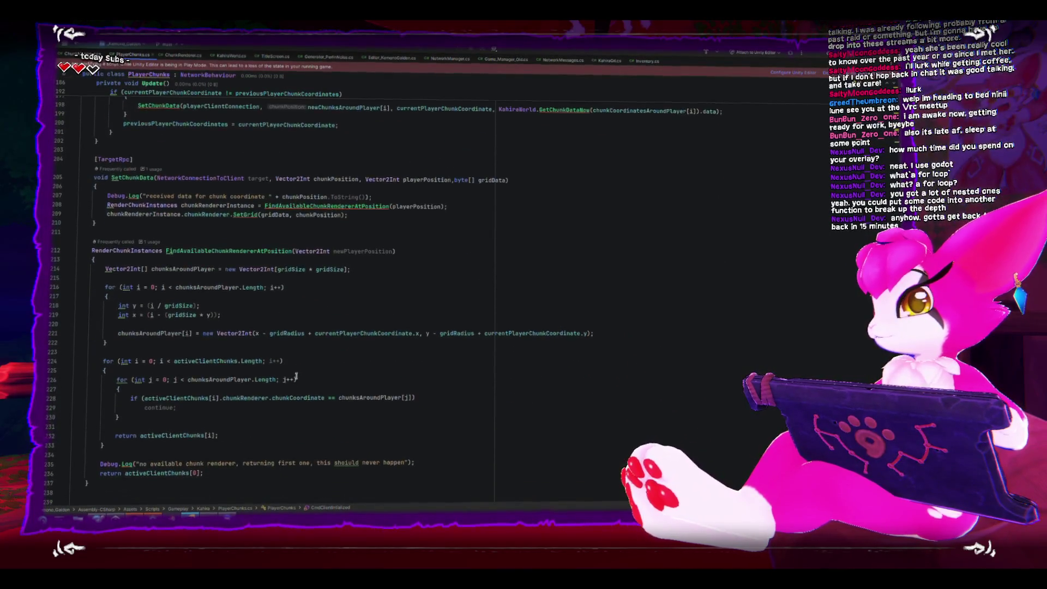
scroll(296, 377, "down", 1)
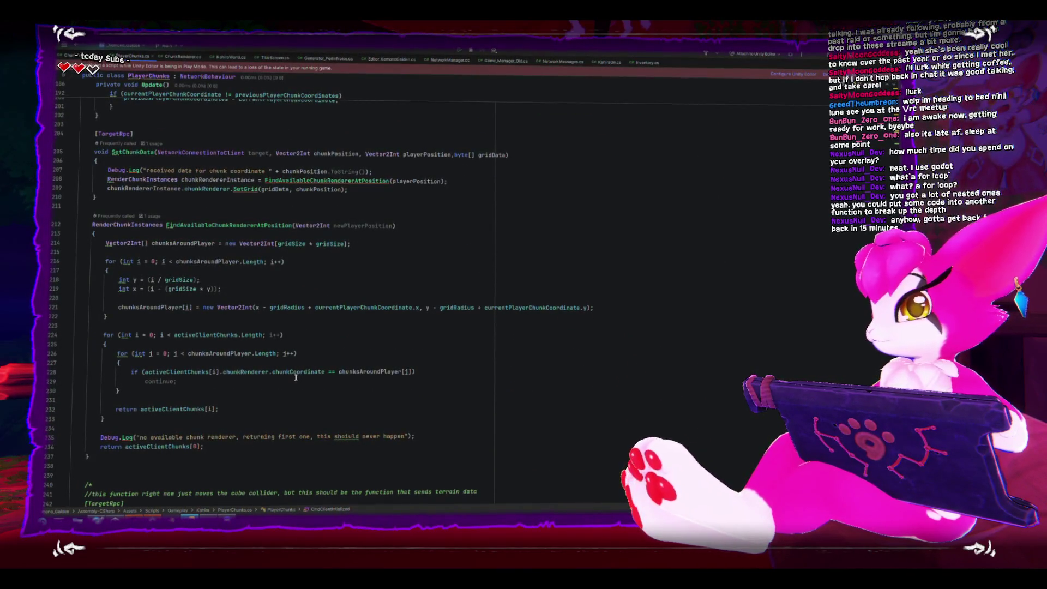
left_click(198, 241)
double_click(206, 224)
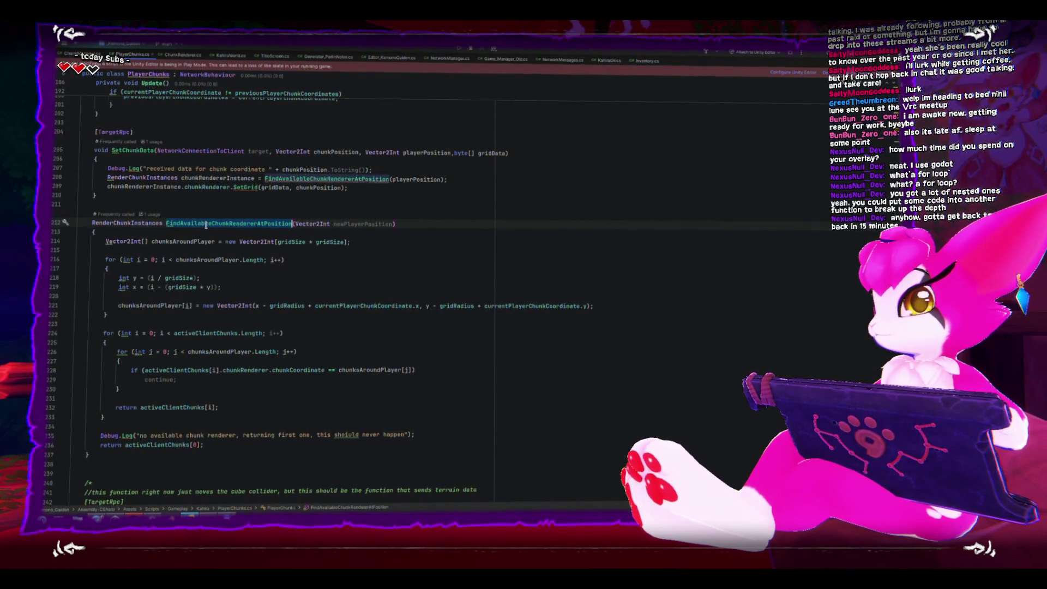
left_click_drag(203, 446, 101, 262)
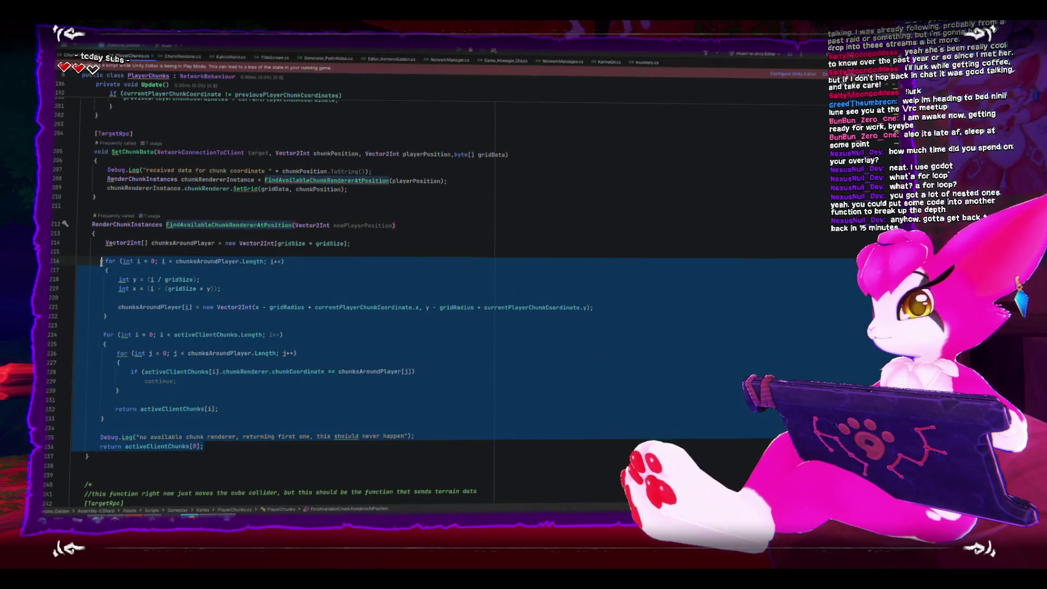
- Bring the InitilizeServerData and InitializeClientData methods into view
scroll(182, 425, "up", 6)
scroll(183, 426, "up", 7)
scroll(183, 426, "up", 7)
scroll(183, 406, "up", 3)
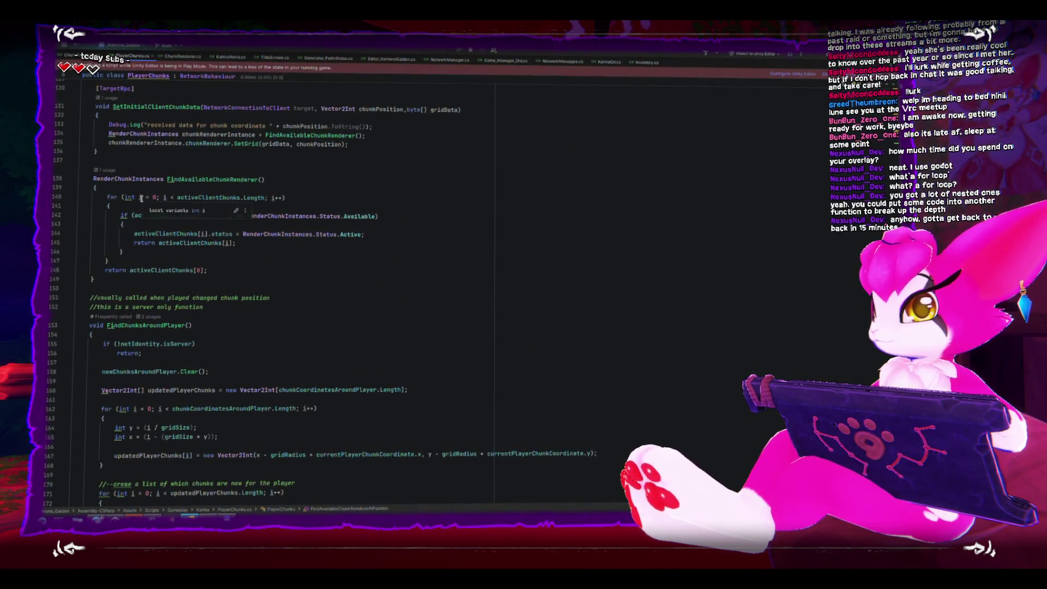
scroll(174, 351, "up", 5)
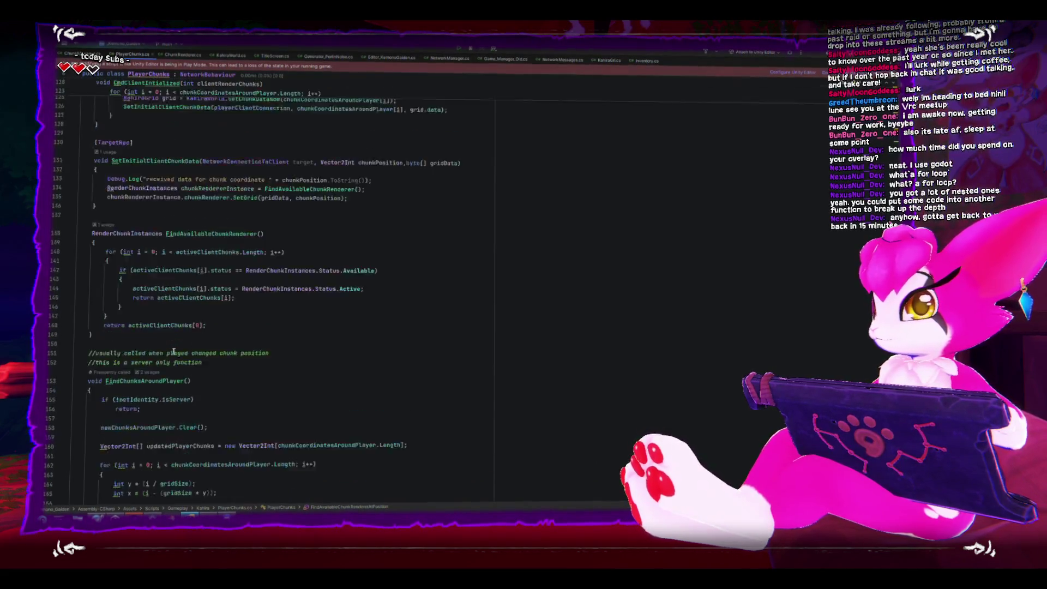
scroll(173, 350, "up", 5)
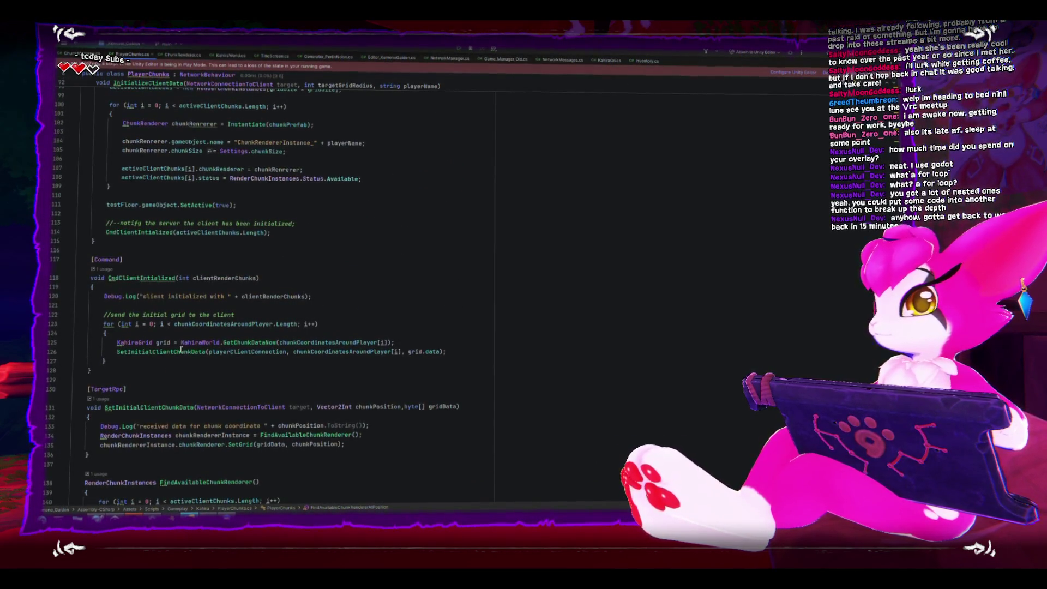
scroll(181, 349, "up", 10)
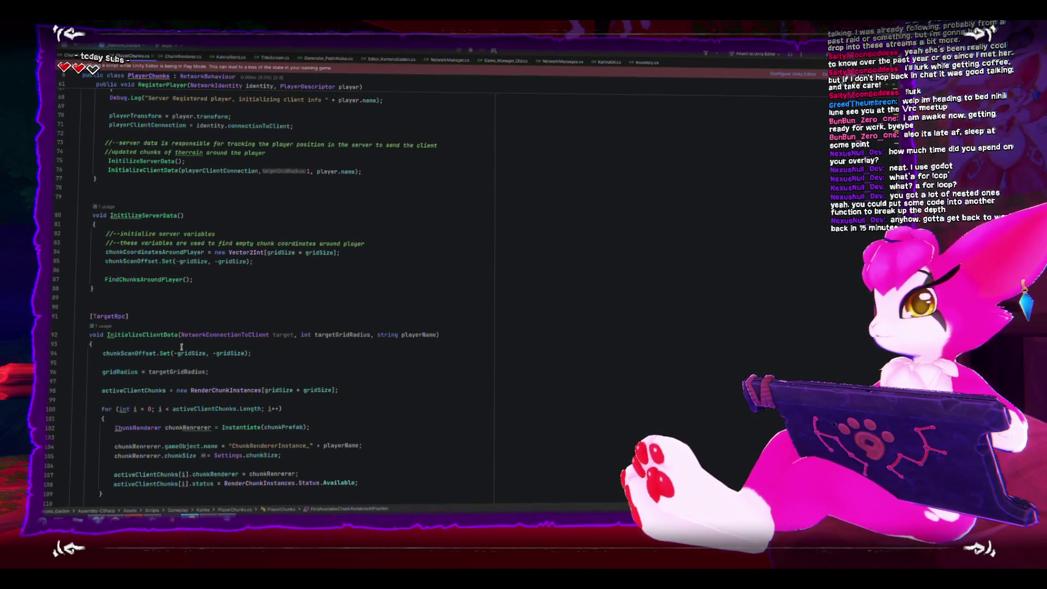
- Highlight the usages of chunkScanOffset and chunkCoordinatesAroundPlayer on line 84
left_click(143, 251)
left_click(132, 260)
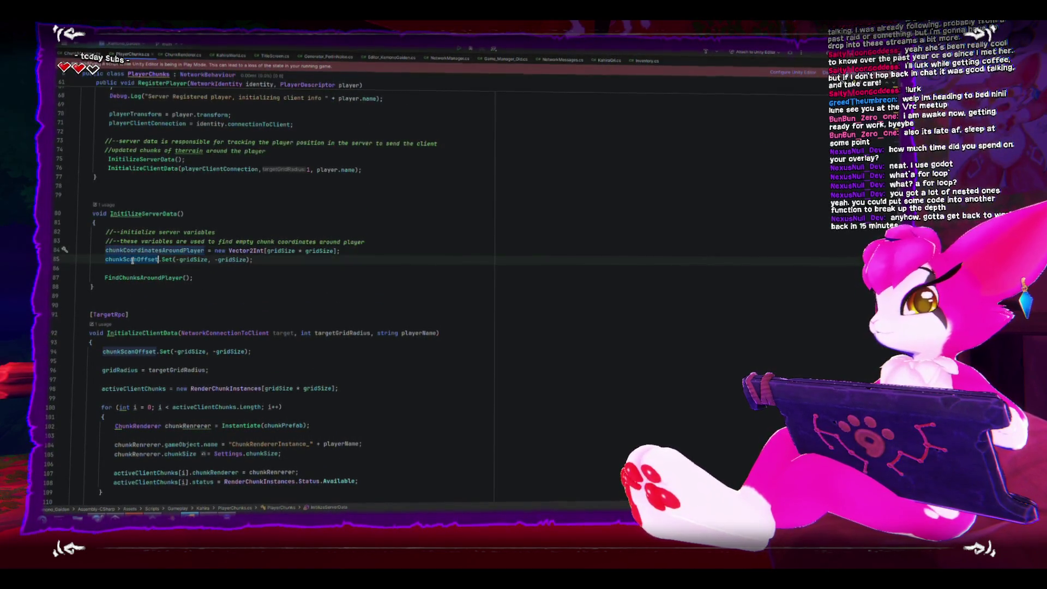
double_click(137, 251)
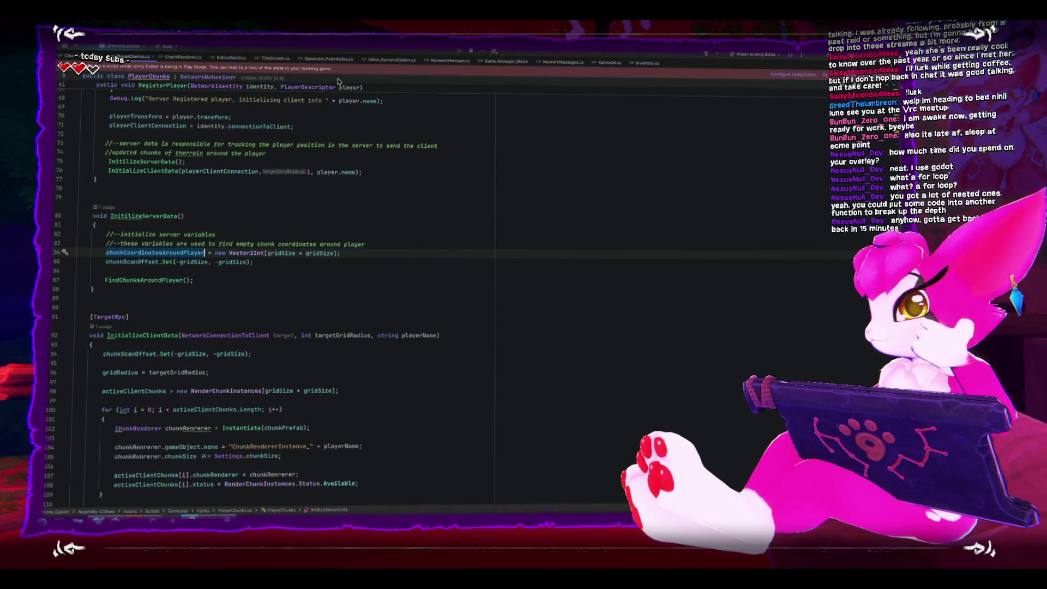
scroll(285, 348, "down", 15)
scroll(284, 347, "down", 12)
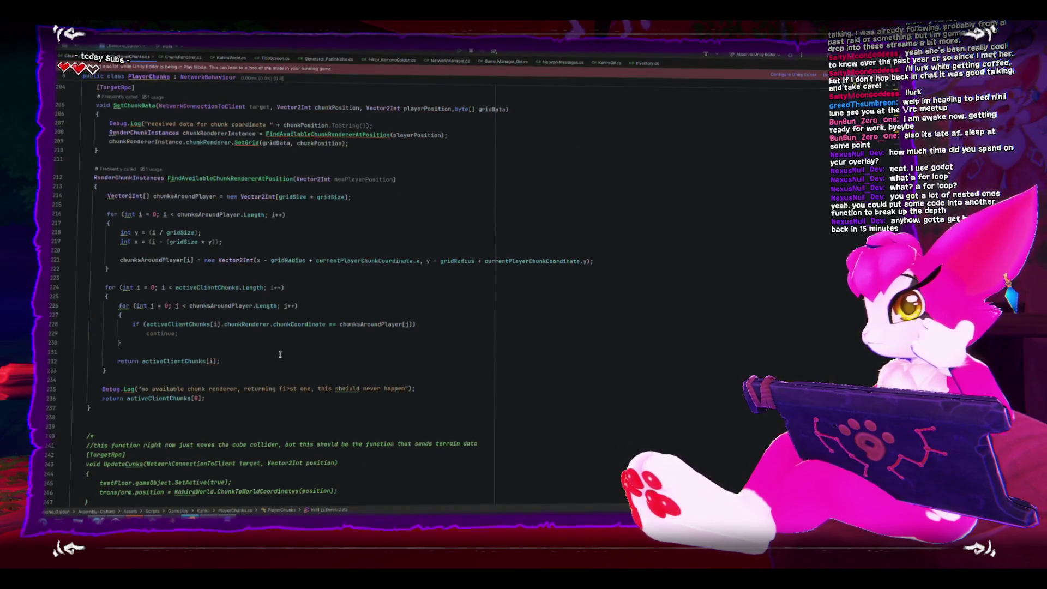
scroll(280, 354, "up", 1)
scroll(281, 353, "up", 20)
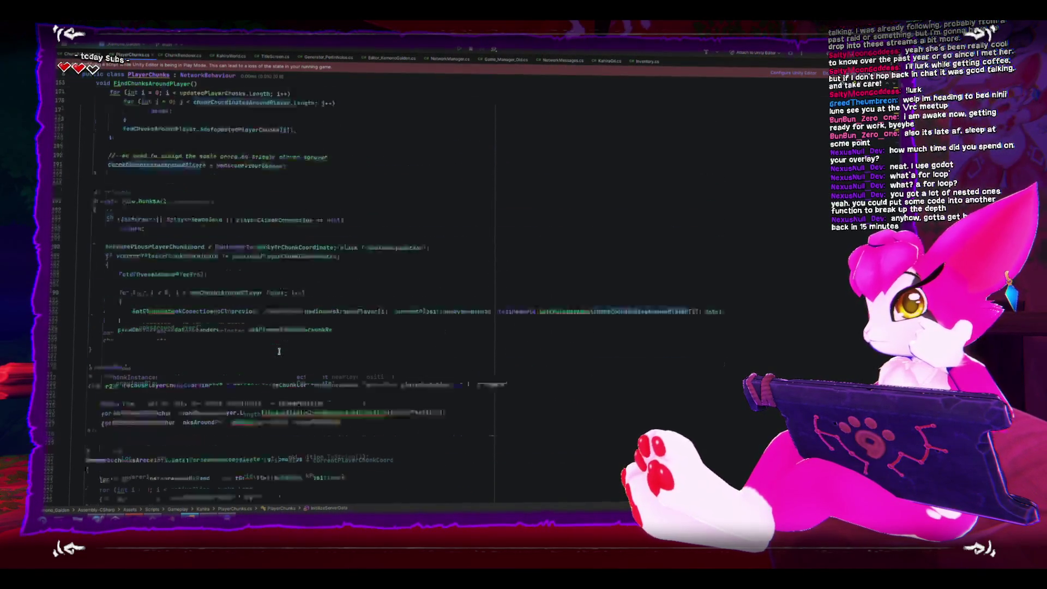
scroll(279, 353, "up", 7)
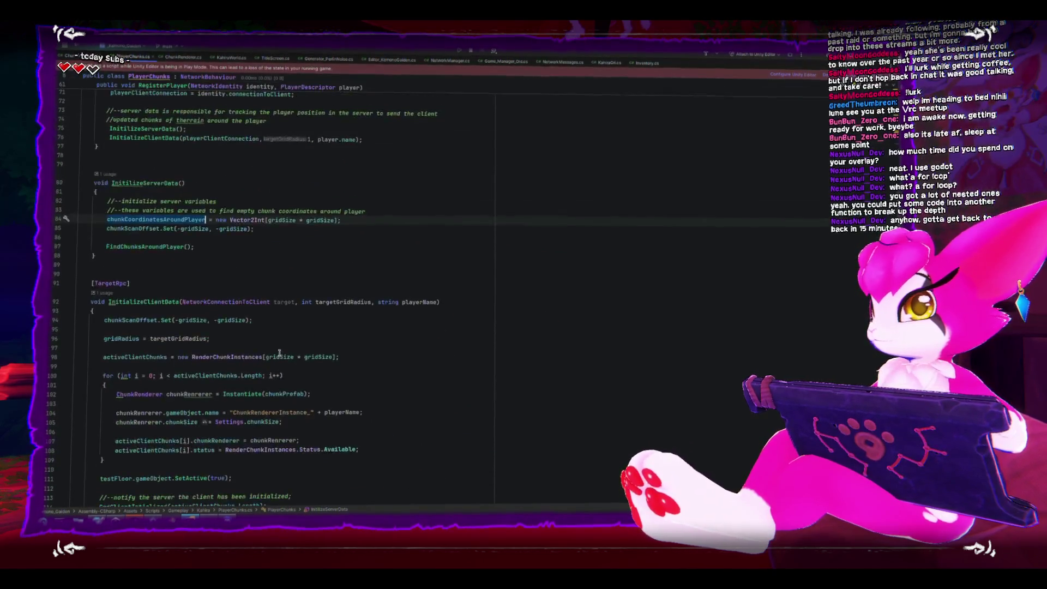
- Locate the FindChunksAroundPlayer call and select the method's first for loop
left_click(166, 412)
scroll(167, 408, "down", 11)
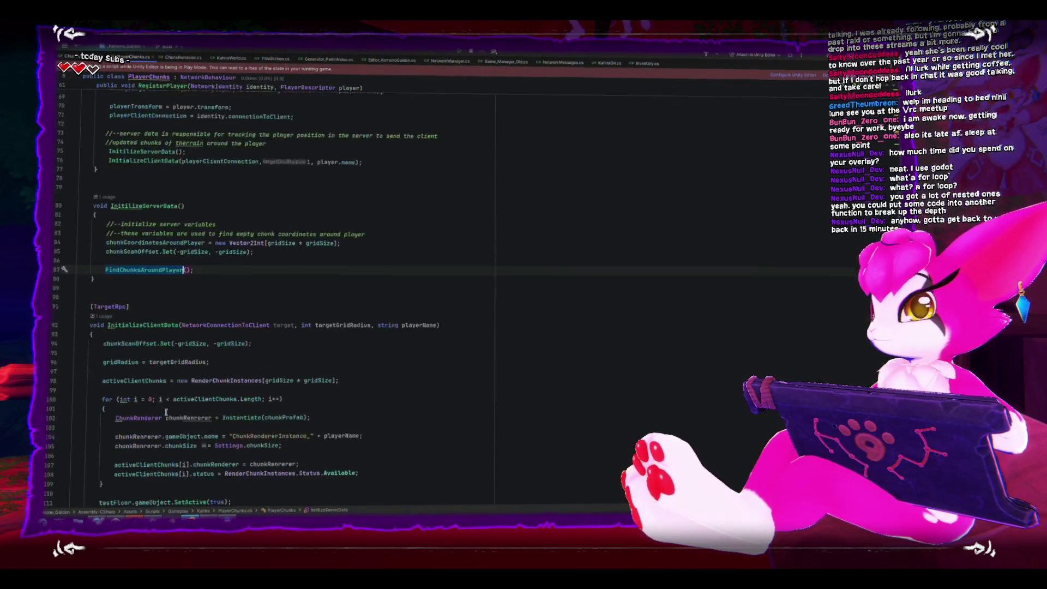
scroll(166, 409, "down", 8)
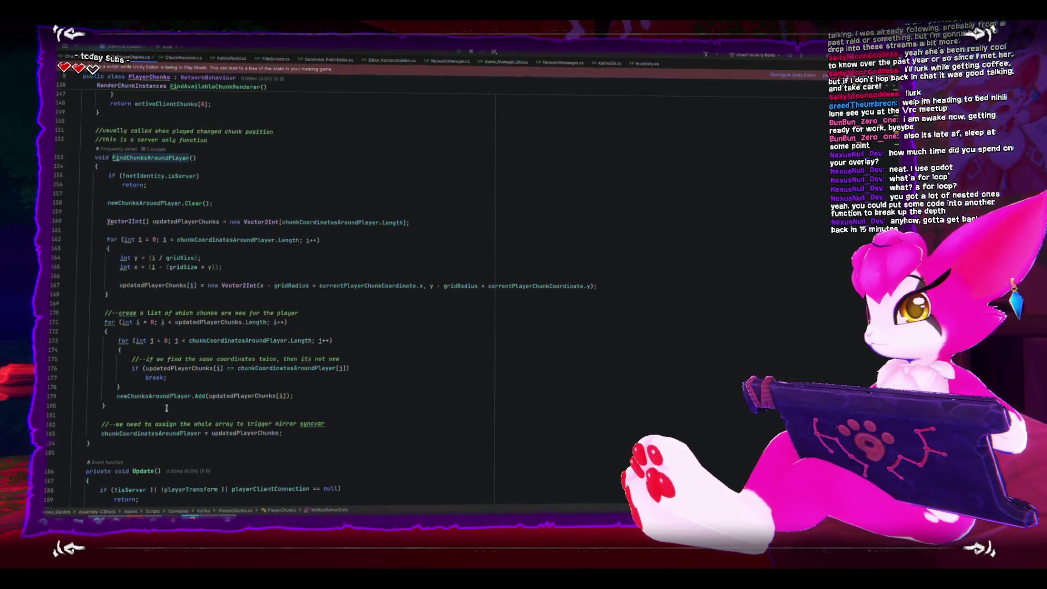
left_click_drag(107, 242, 126, 294)
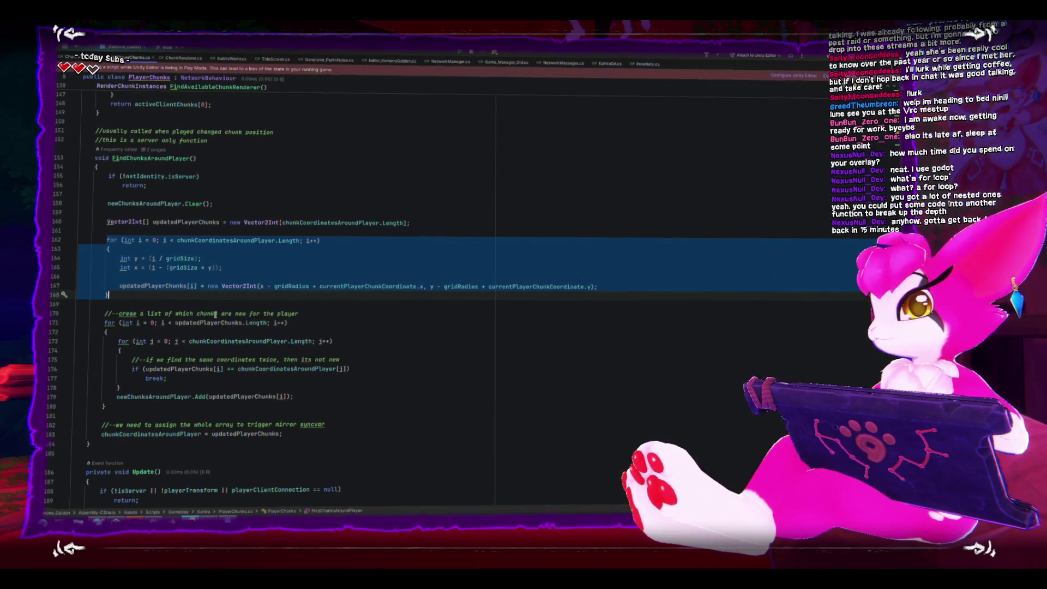
- Extend the line 170 comment to end with 'compared from the previous array'
left_click(300, 312)
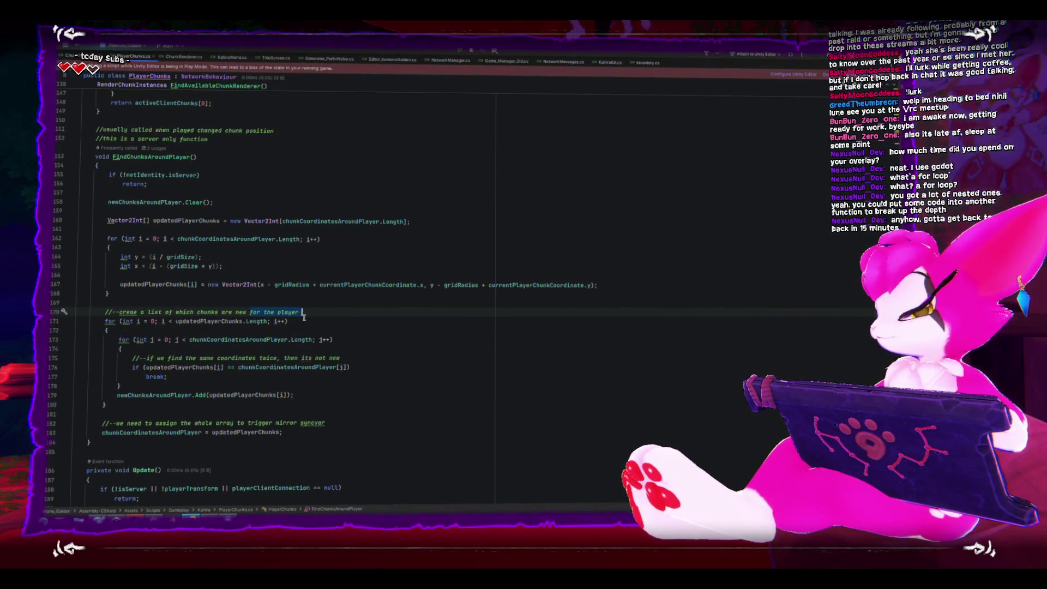
left_click(190, 313)
type("compaed from th")
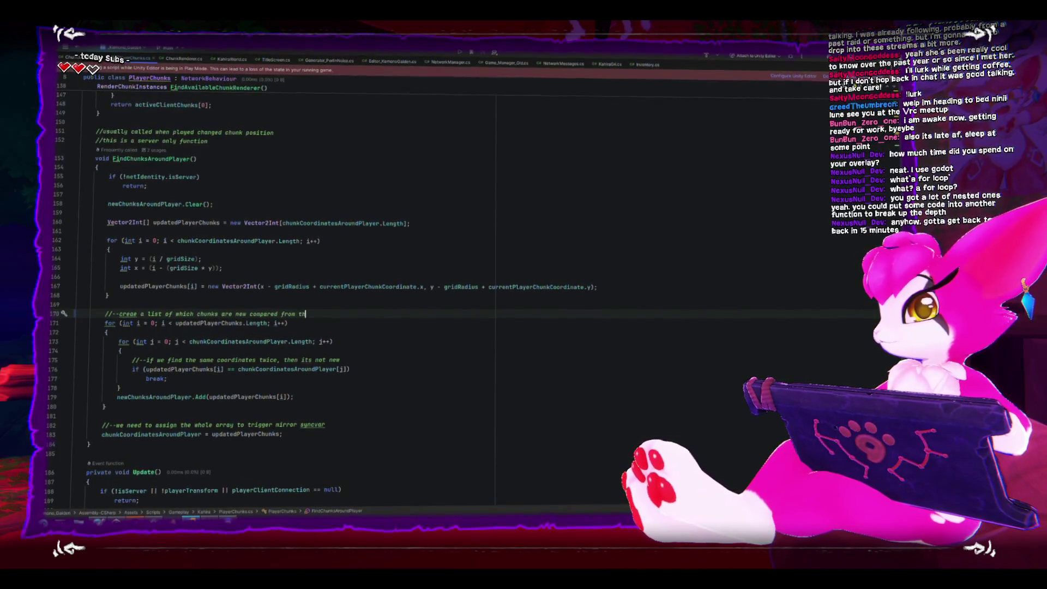
type("e previ")
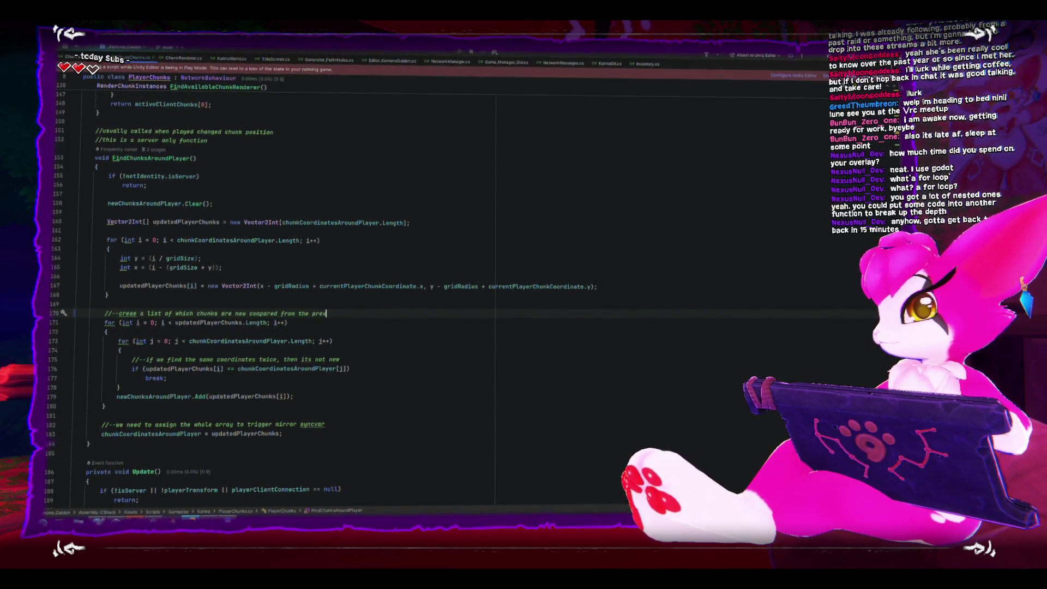
key("BackSpace")
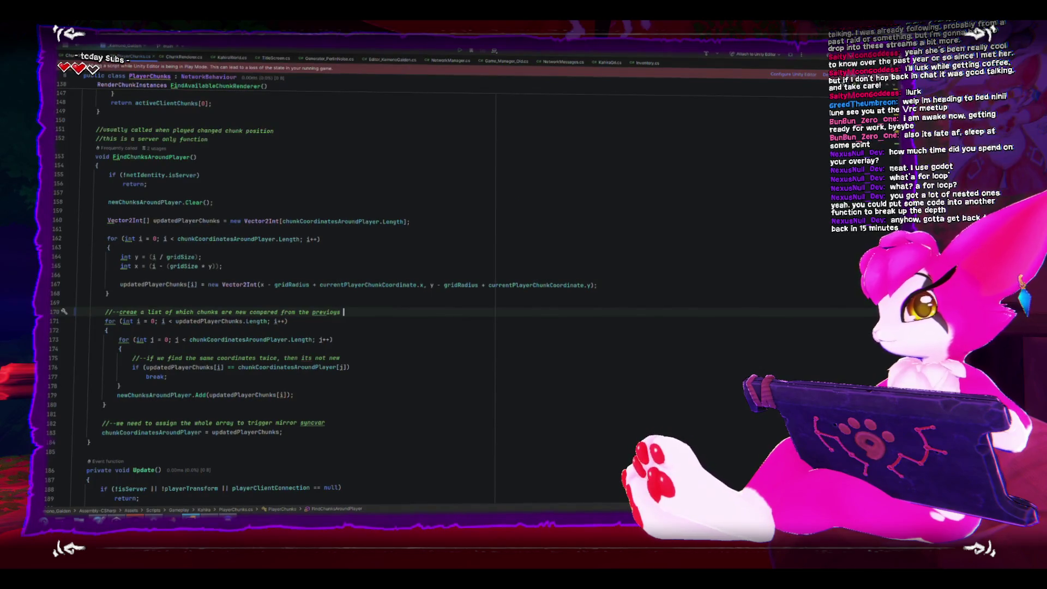
type("array")
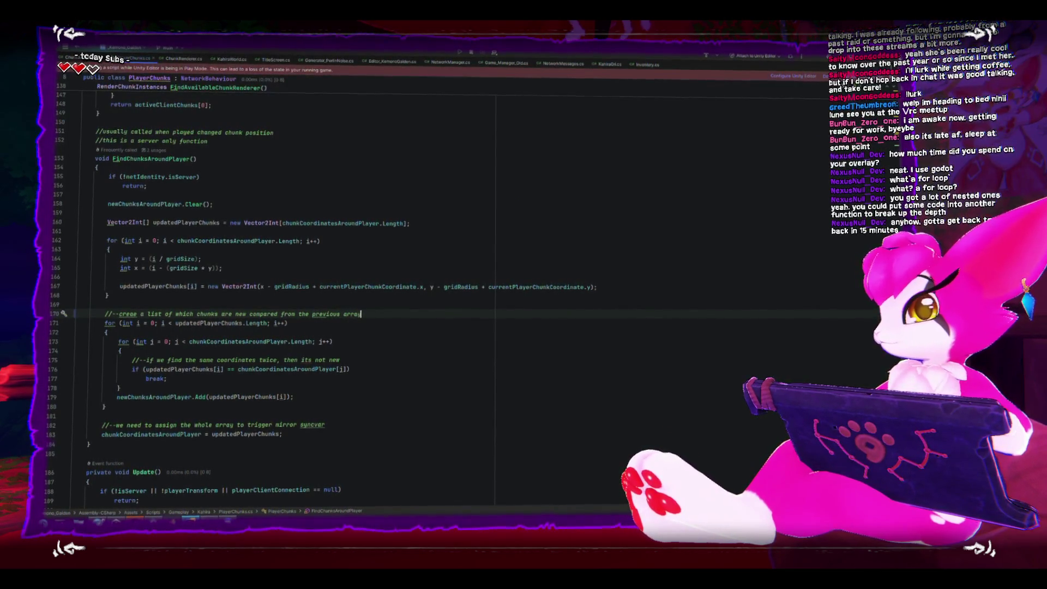
- Select the nested new-chunk loop and the newChunksAroundPlayer add line to review them
scroll(331, 324, "down", 2)
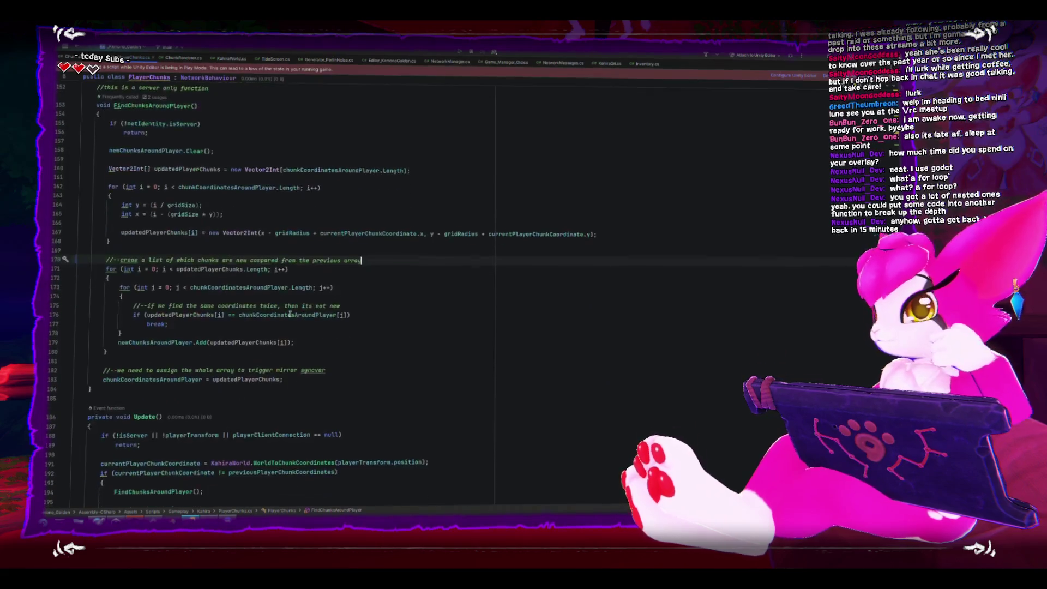
triple_click(330, 267)
left_click_drag(109, 275, 127, 348)
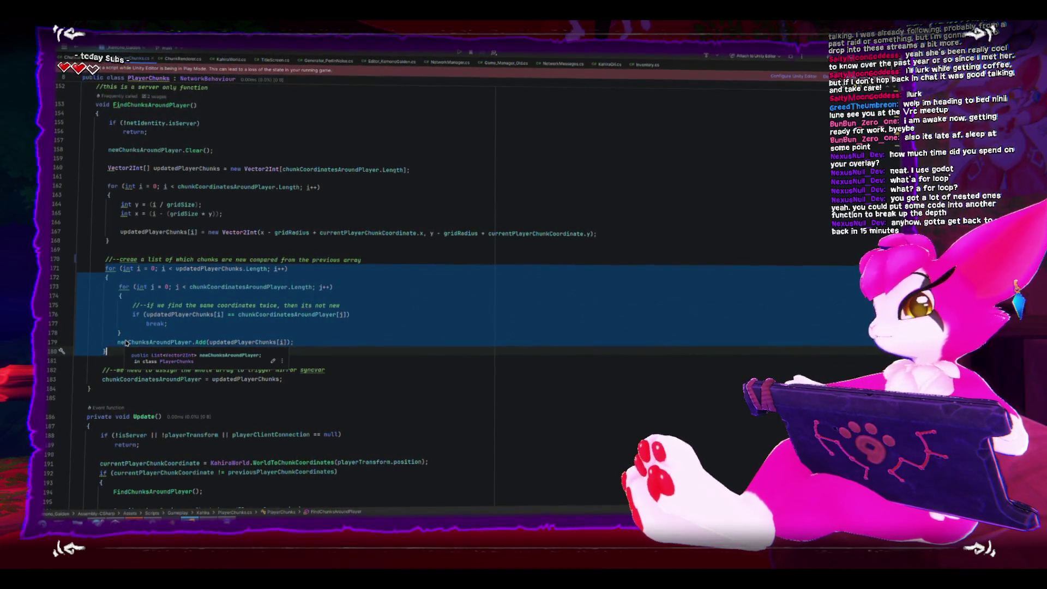
left_click(93, 323)
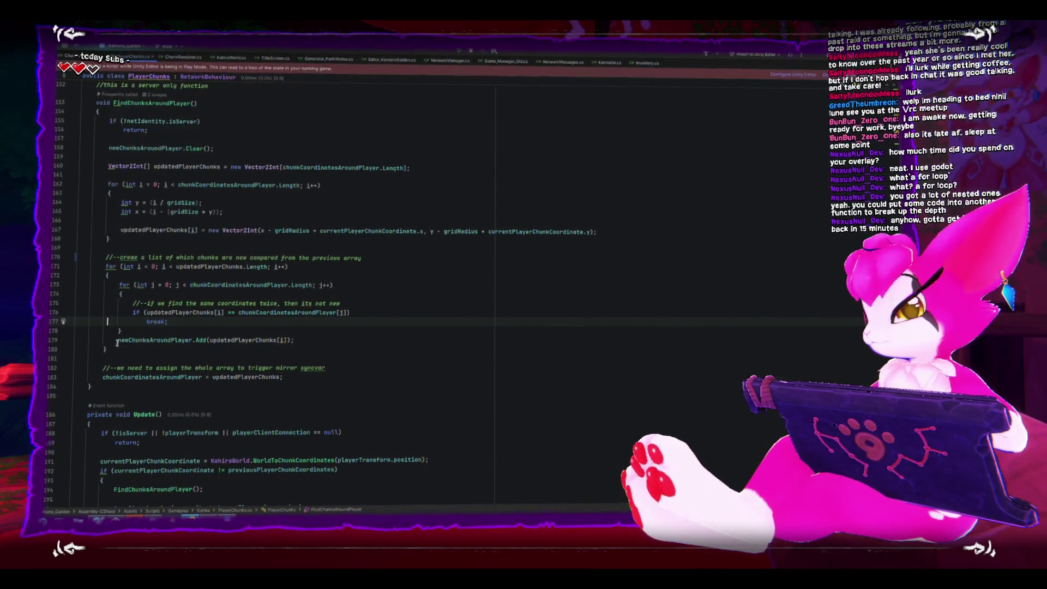
left_click_drag(117, 342, 295, 340)
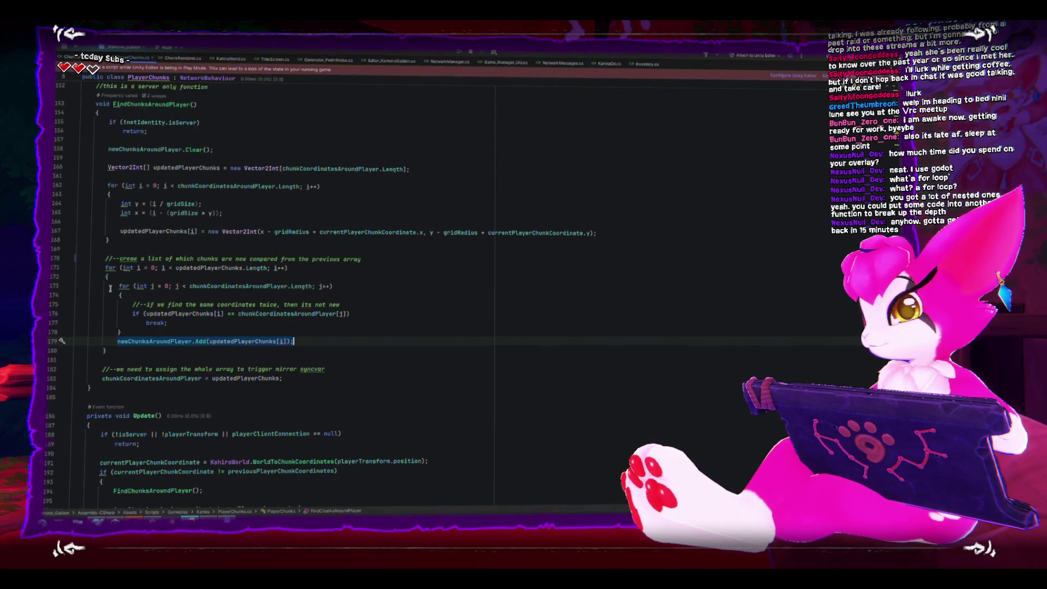
left_click(305, 242)
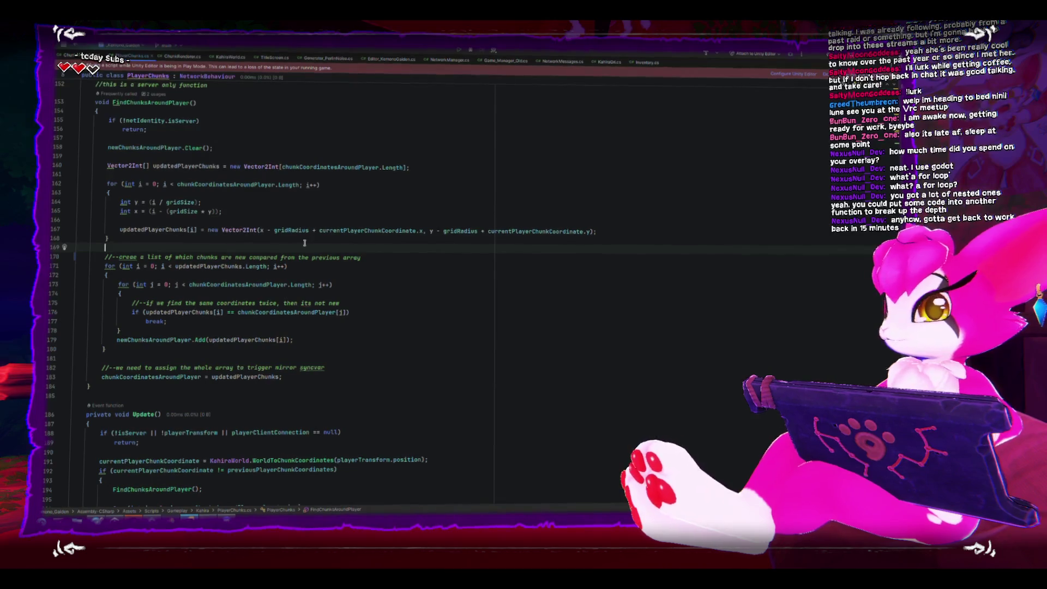
- Declare a foundNewChunk bool and assign it false inside the outer loop
key("Return")
key("Return")
key("Up")
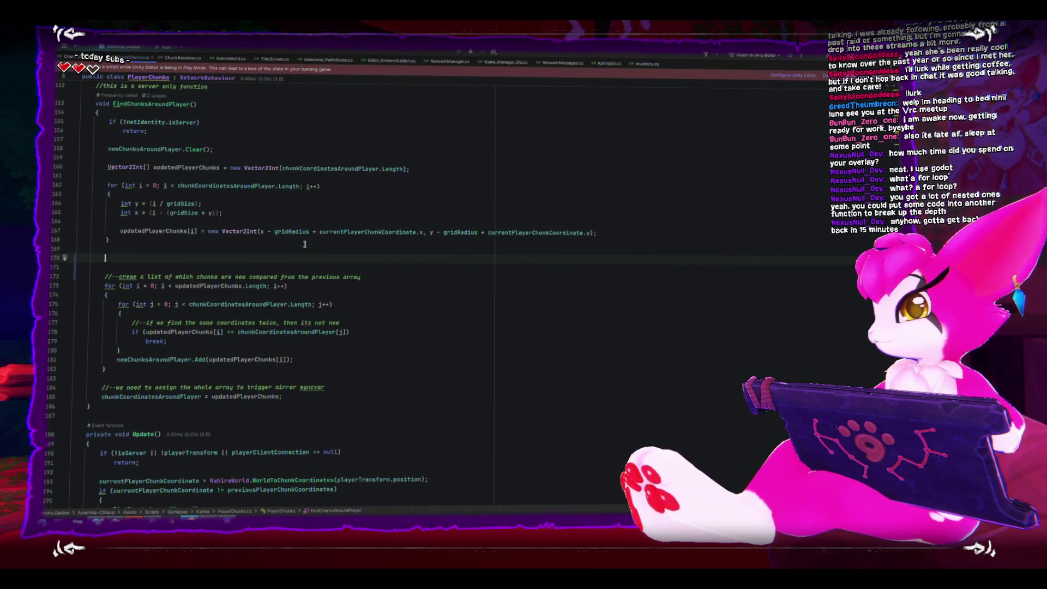
type("bool foundNewChunk = false;")
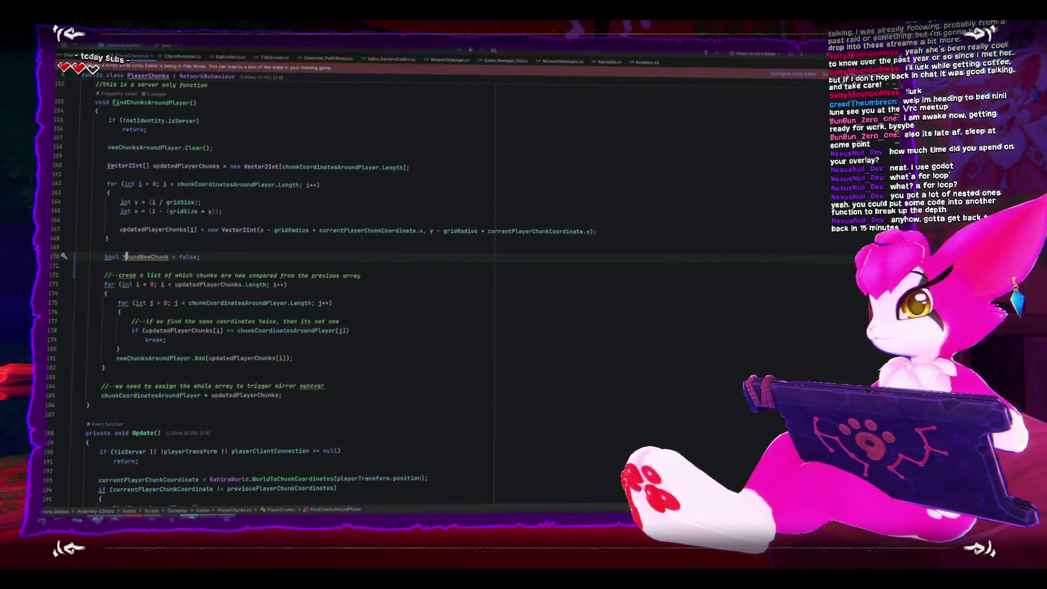
double_click(125, 256)
left_click(183, 297)
key("Return")
type("foundNewChunk")
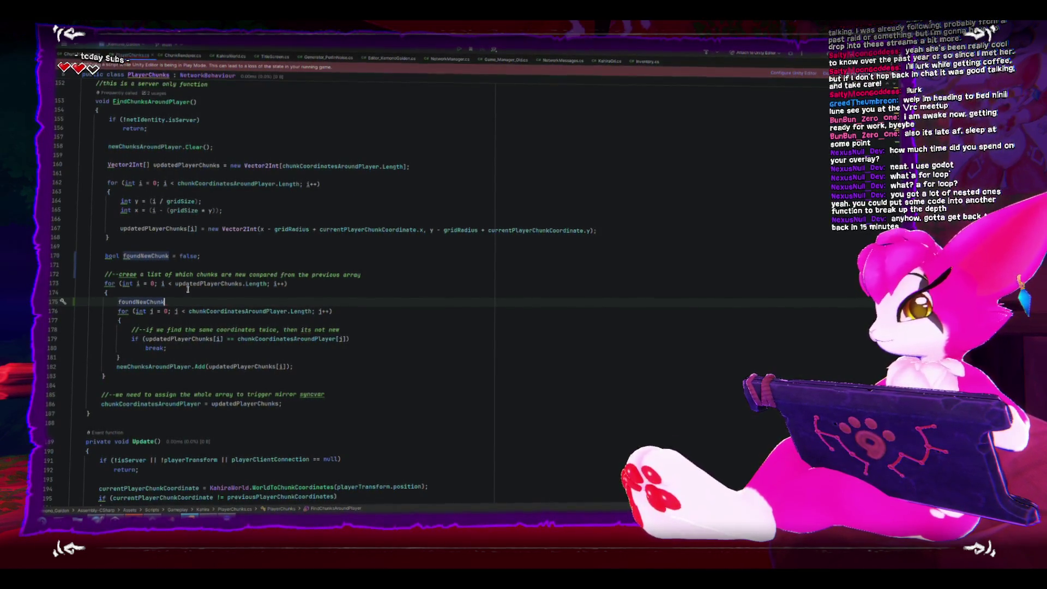
type(" = false;")
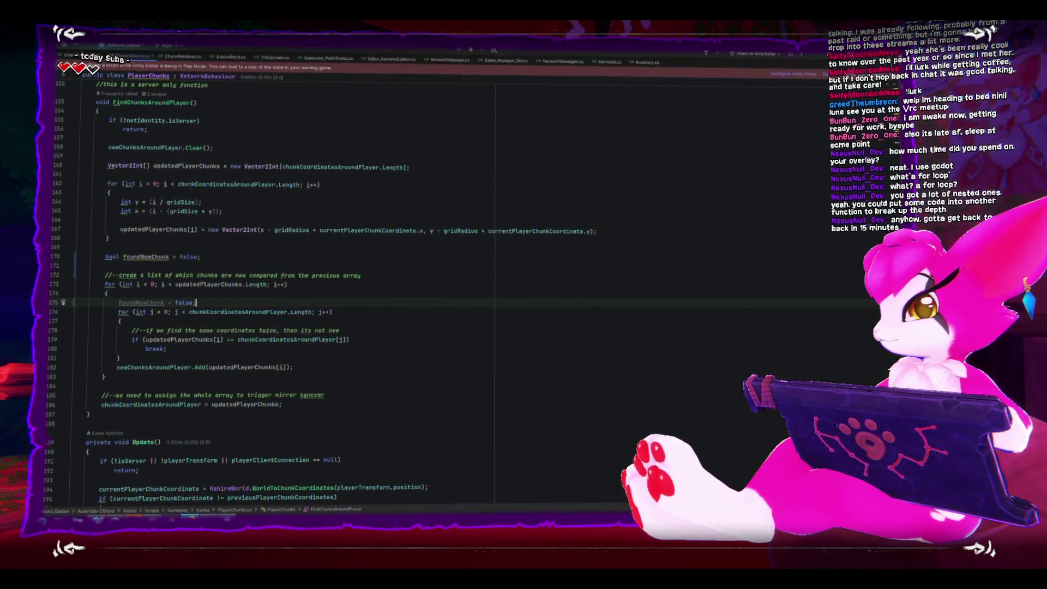
- Put the break statement inside a braced block under the duplicate-coordinate if
left_click(387, 342)
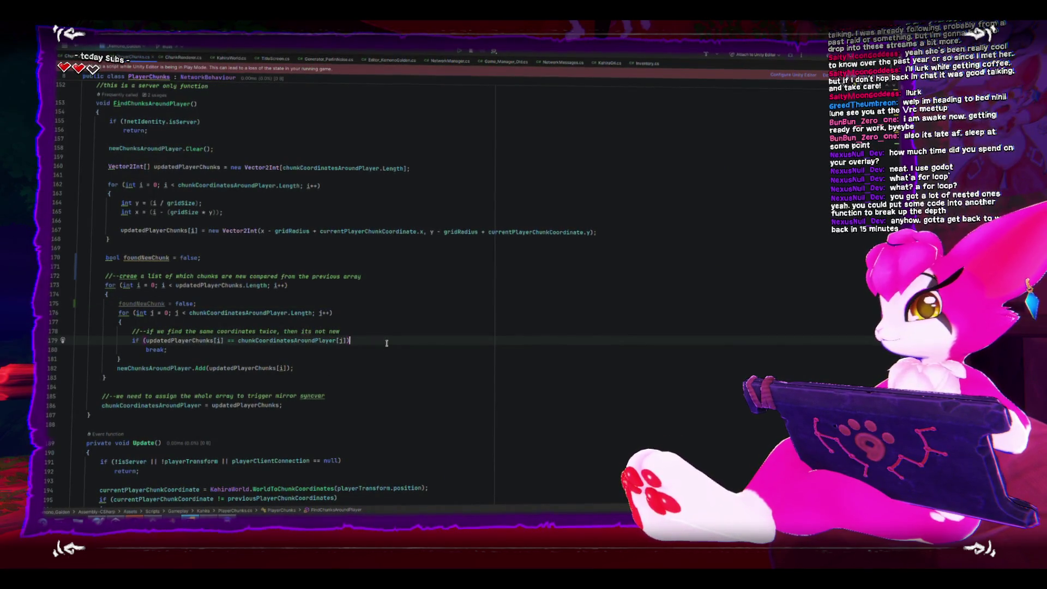
key("Return")
type("{")
key("Return")
key("Down")
key("Down")
key("alt+shift+Up")
key("Up")
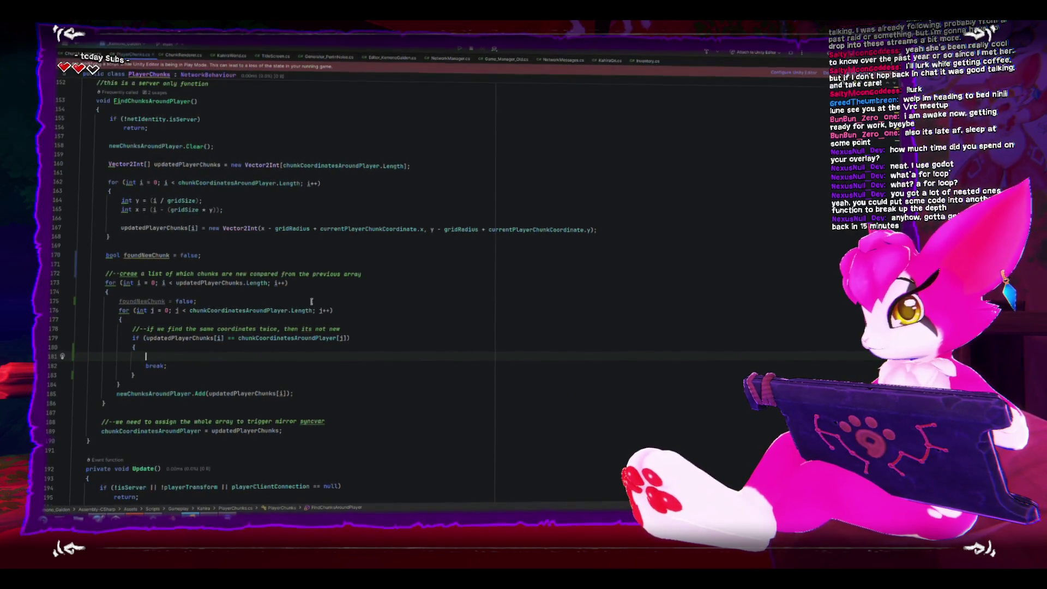
- Rename the foundNewChunk variable to isChunkNew
left_click(144, 257)
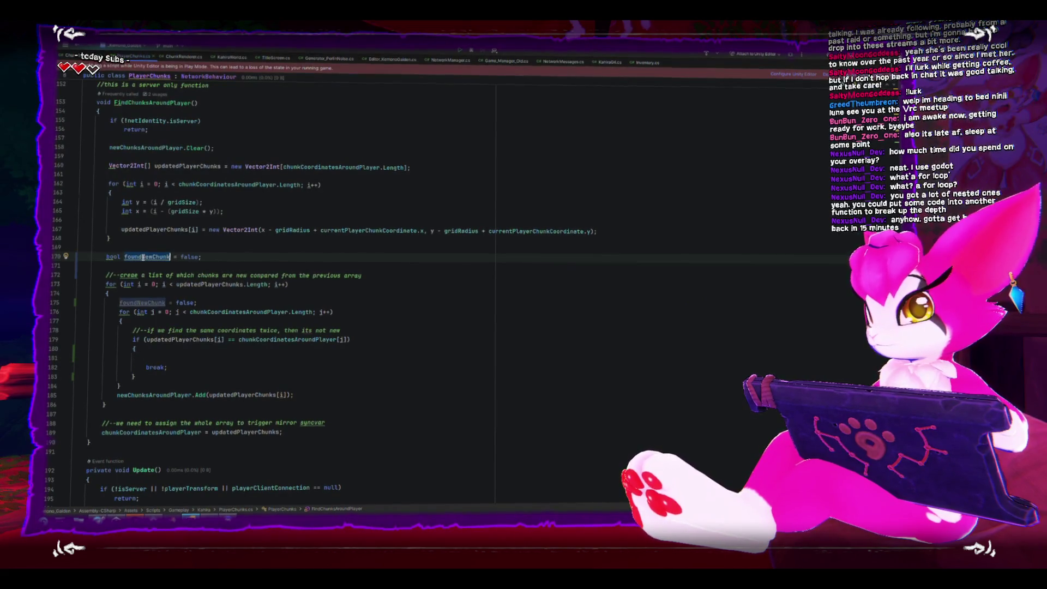
mouse_move(143, 258)
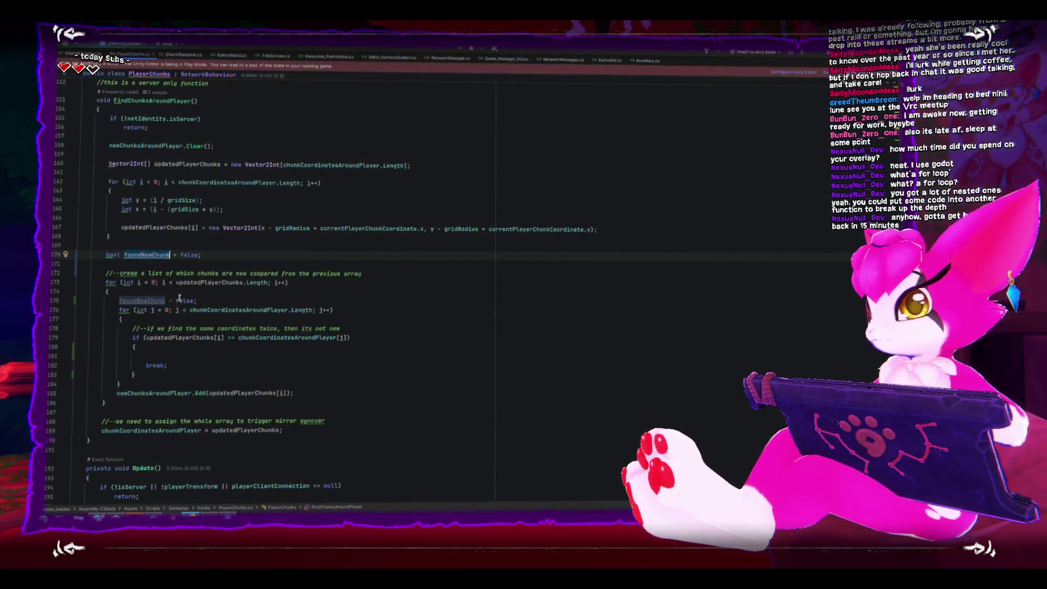
type("sChunkNew")
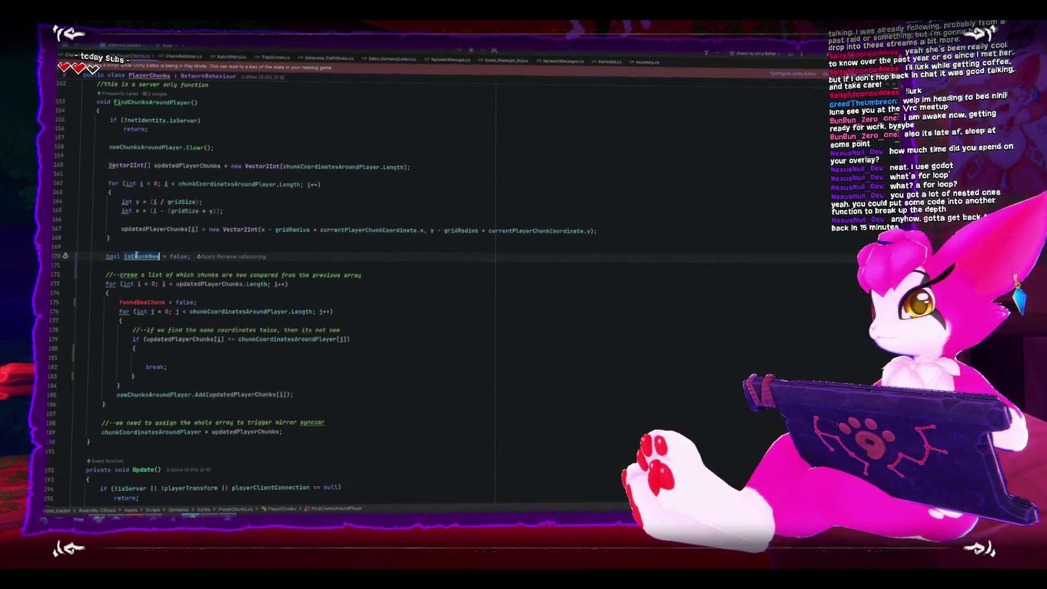
- Set isChunkNew to true at the outer-loop start, and isChunkNew = false before break
left_click(141, 300)
double_click(181, 299)
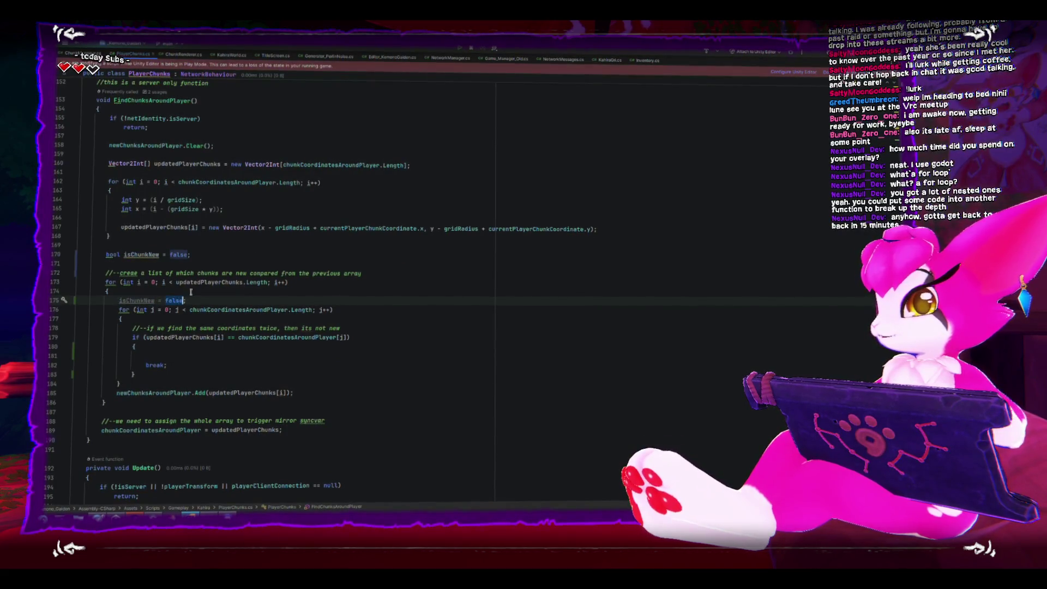
type("tru")
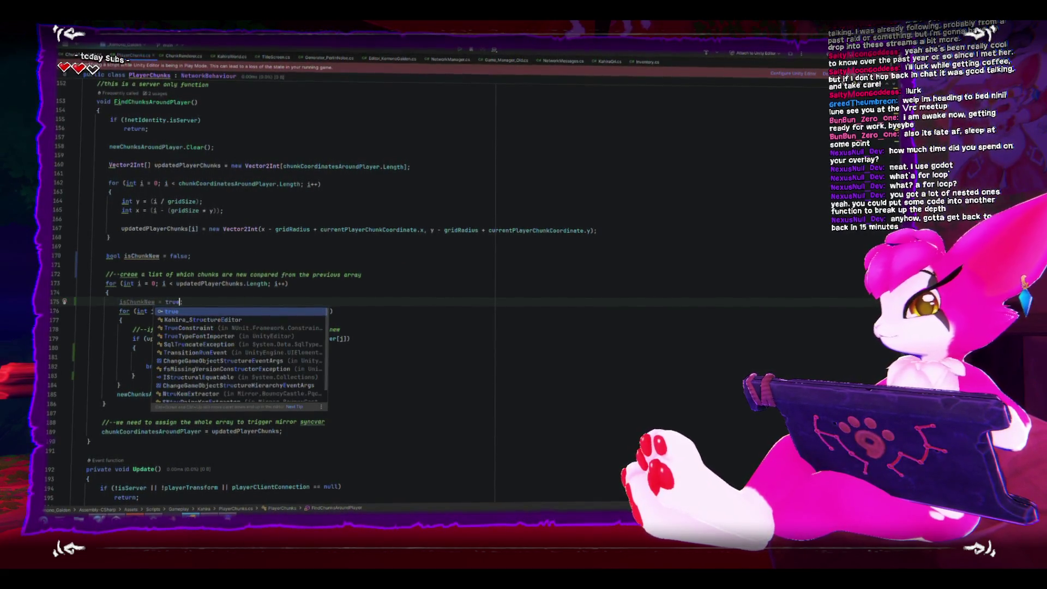
type("e;")
key("Down")
key("Down")
key("Down")
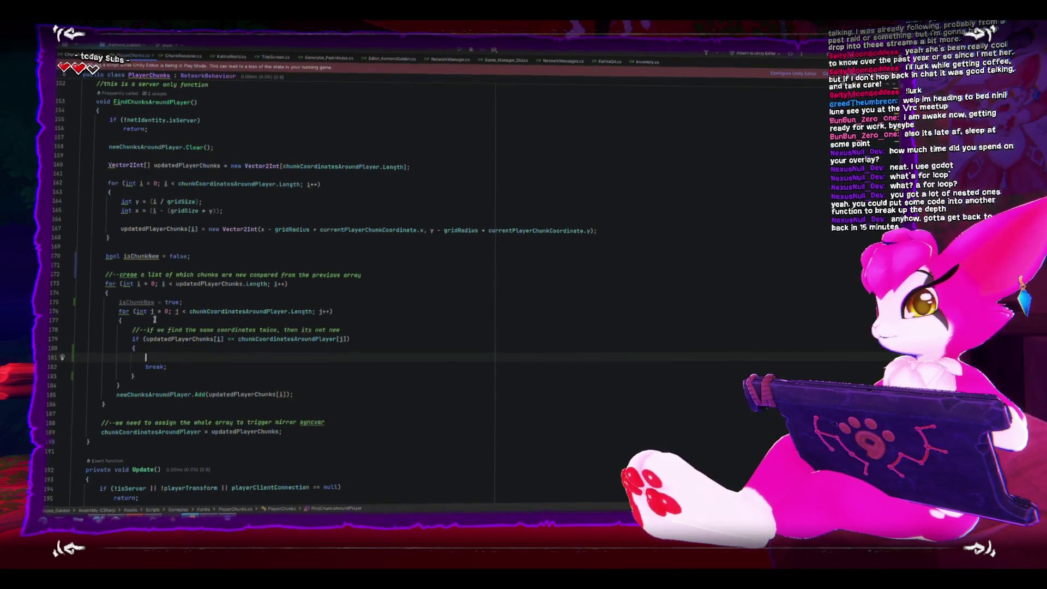
type("isChunkNew = false;")
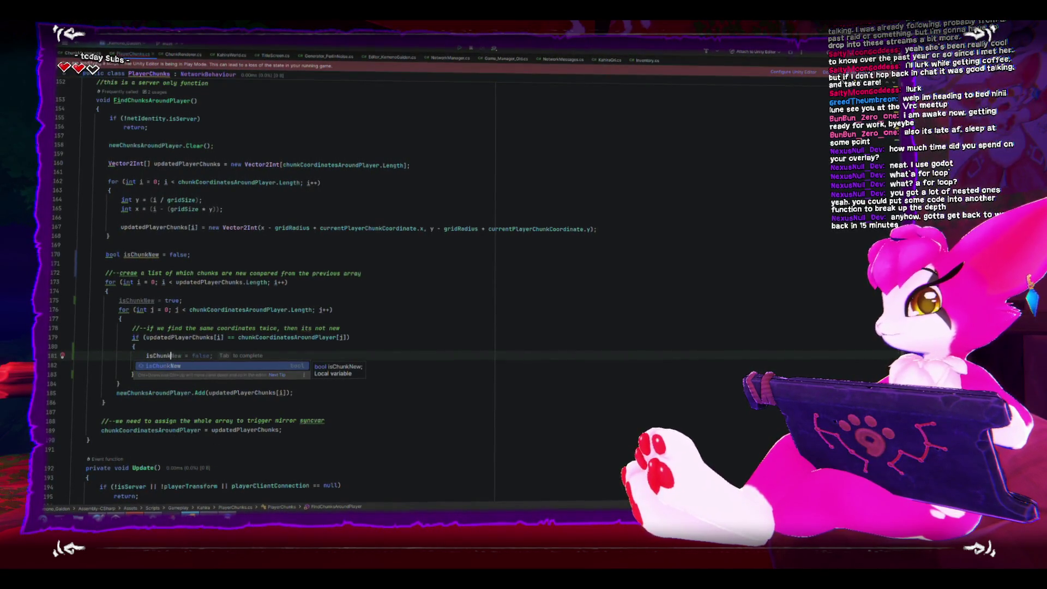
key("Down")
- Guard the newChunksAroundPlayer.Add call with if(isChunkNew) and restore the editor window size
key("Return")
type("if(")
key("Escape")
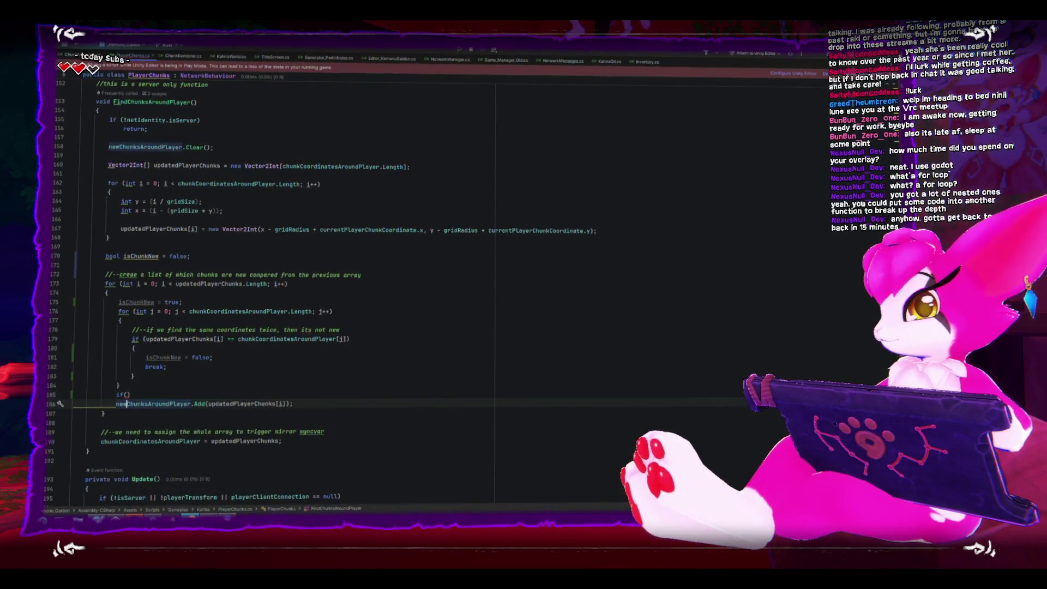
key("ctrl+space")
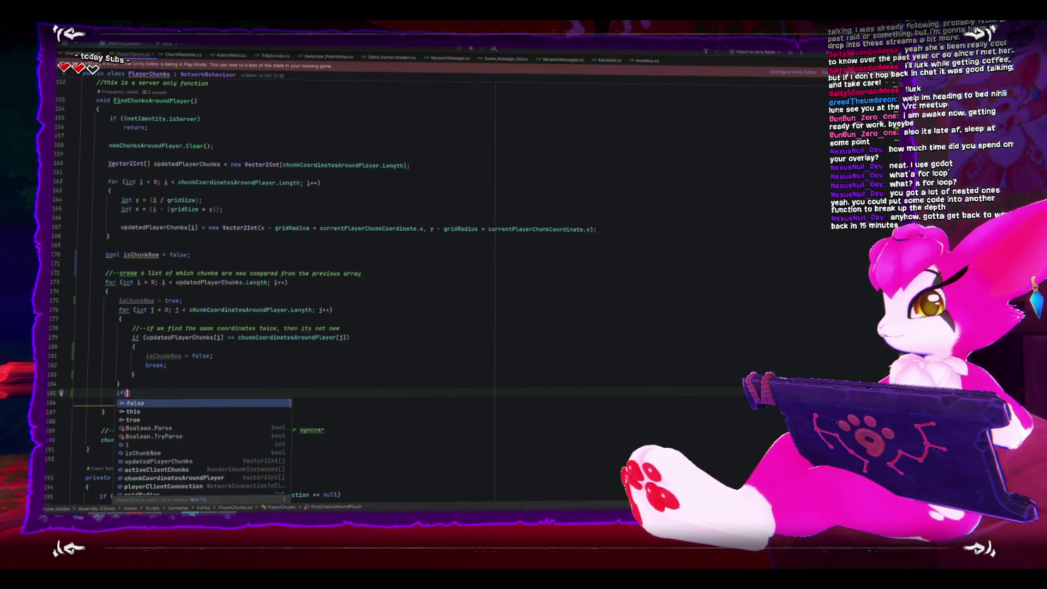
type("isC")
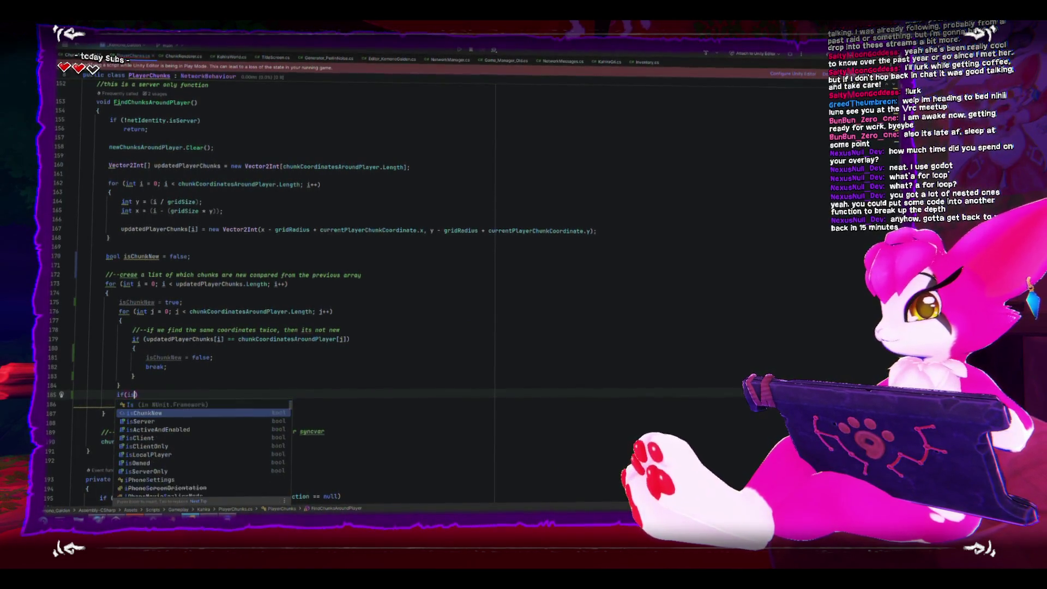
key("Return")
key("End")
key("Return")
key("Up")
key("Up")
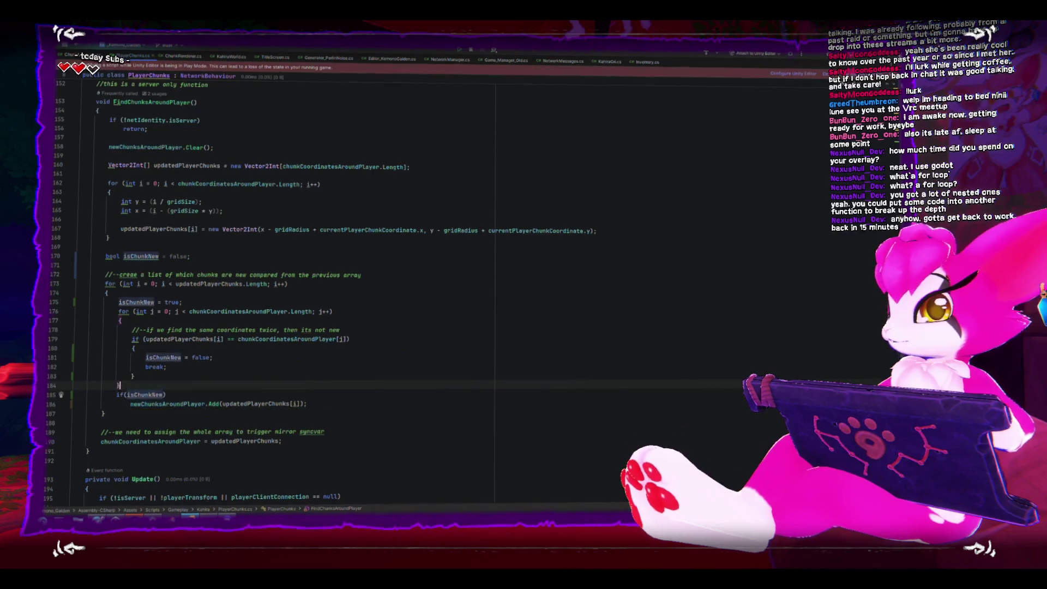
key("Return")
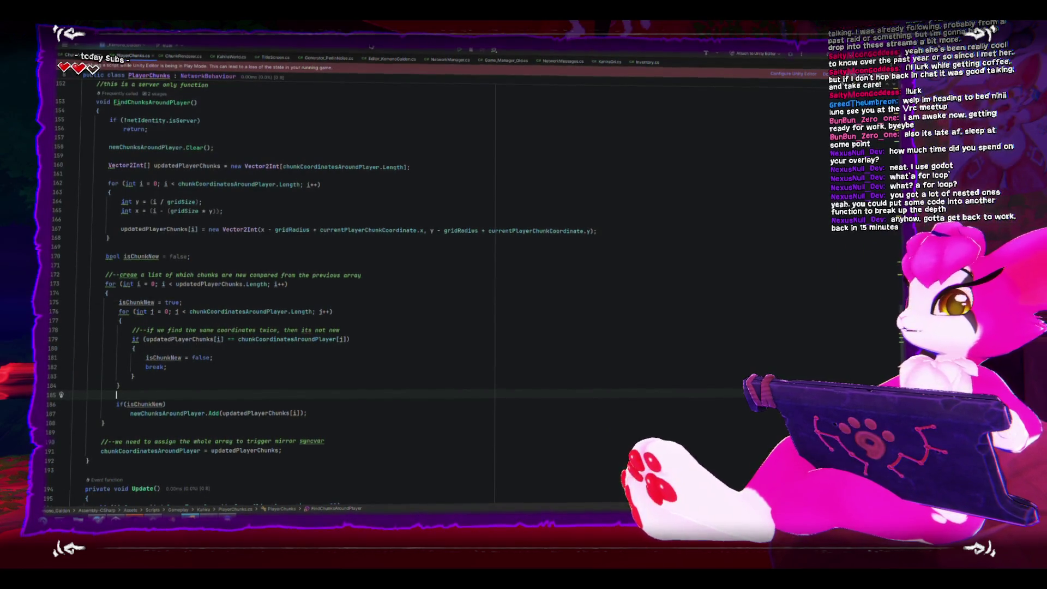
key("super+Down")
scroll(448, 338, "down", 3)
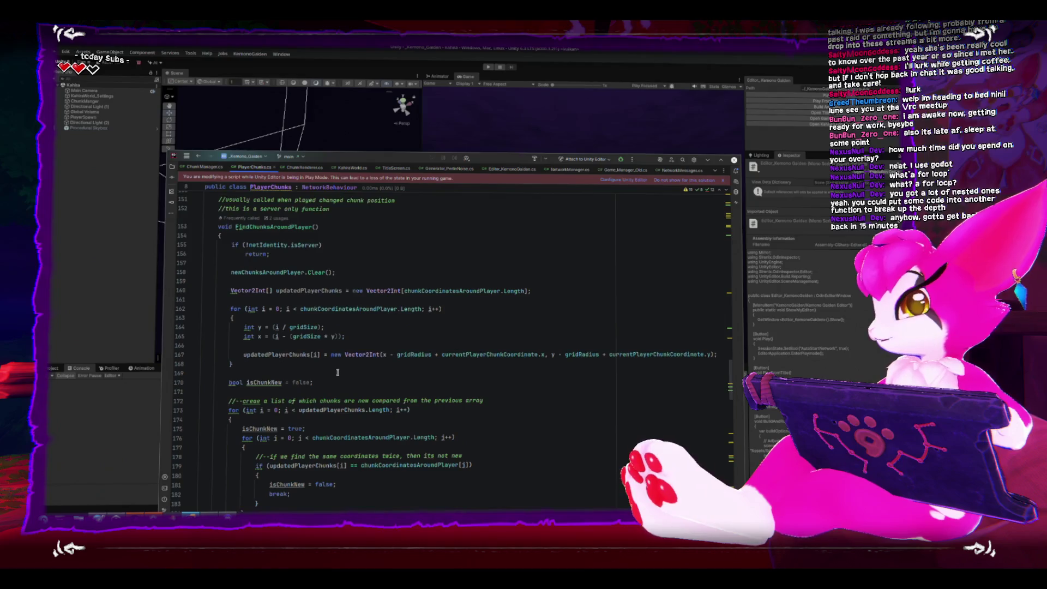
- Start play mode, select PlayerChunkInstance(Clone), and walk the character forward into new chunks
left_click(521, 101)
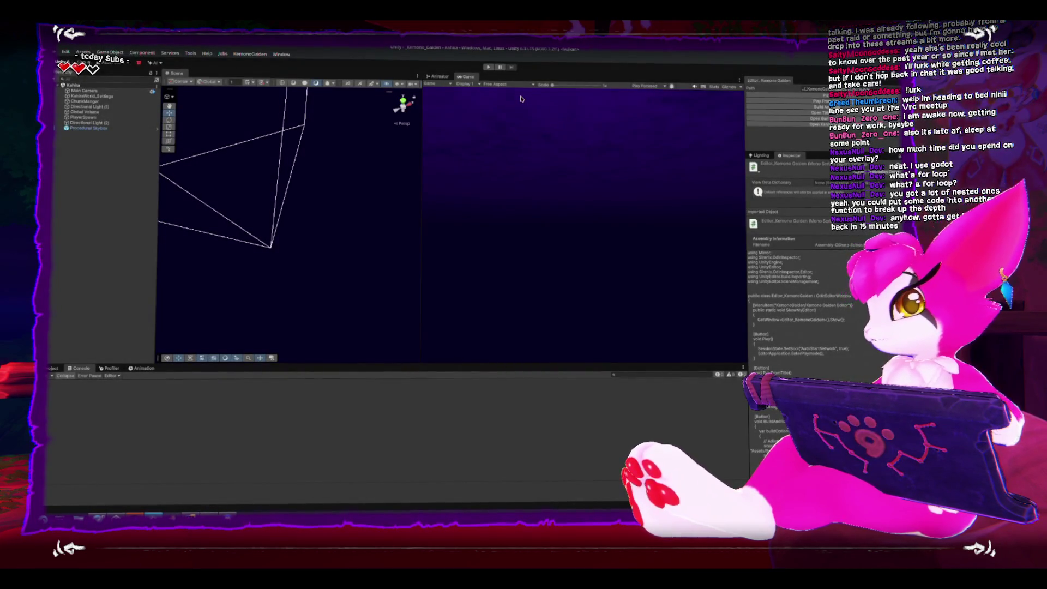
left_click(488, 67)
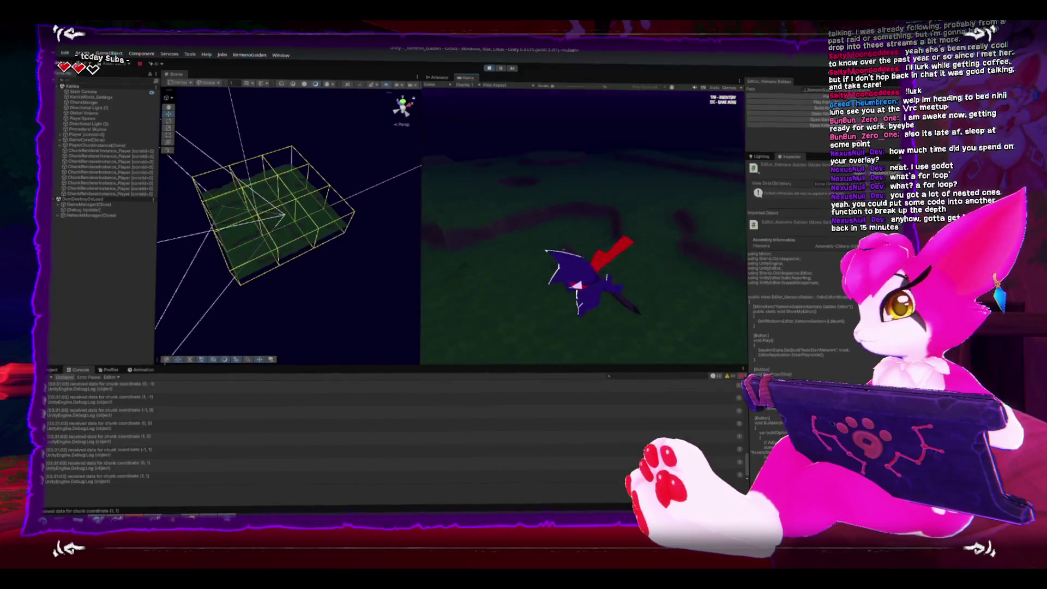
left_click(121, 145)
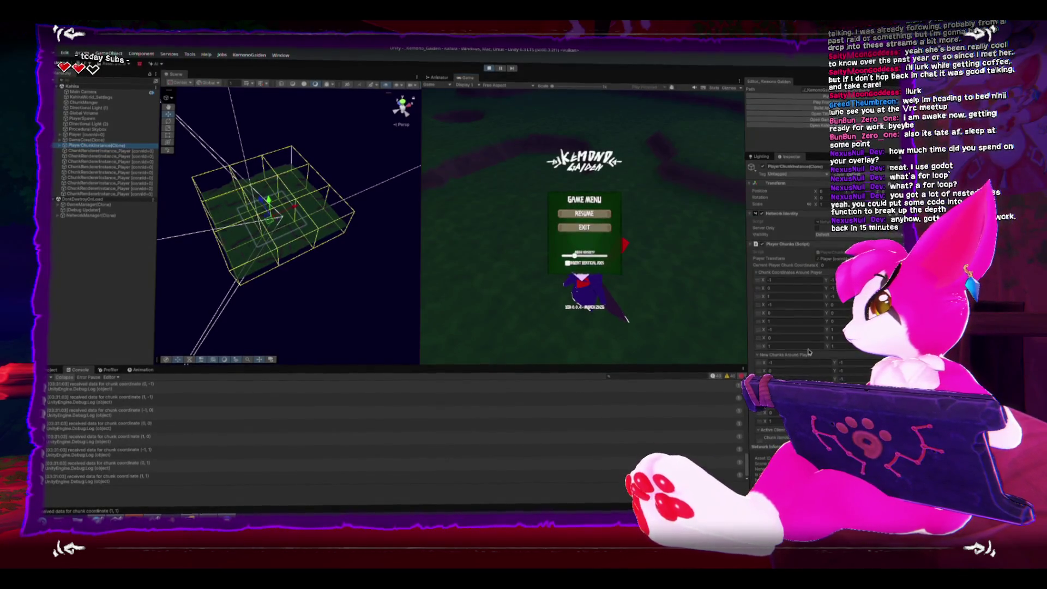
key("Escape")
key("w")
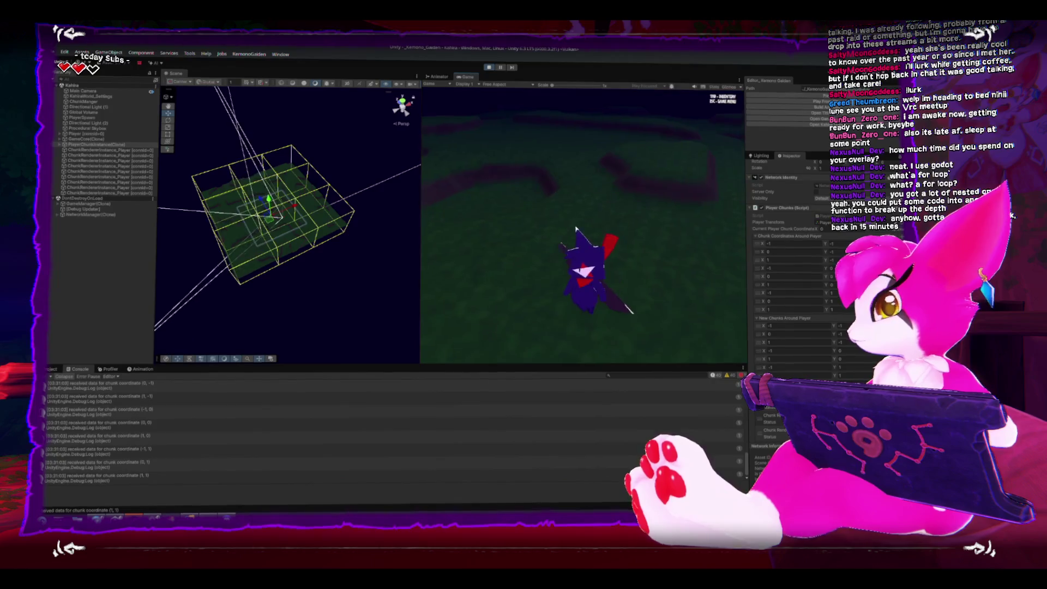
key("w")
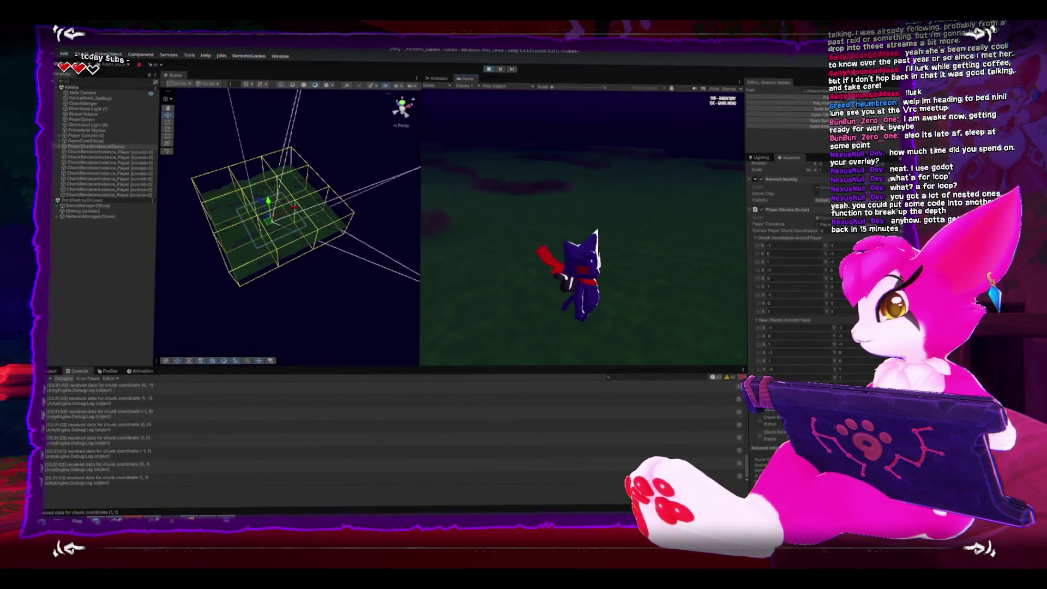
key("w")
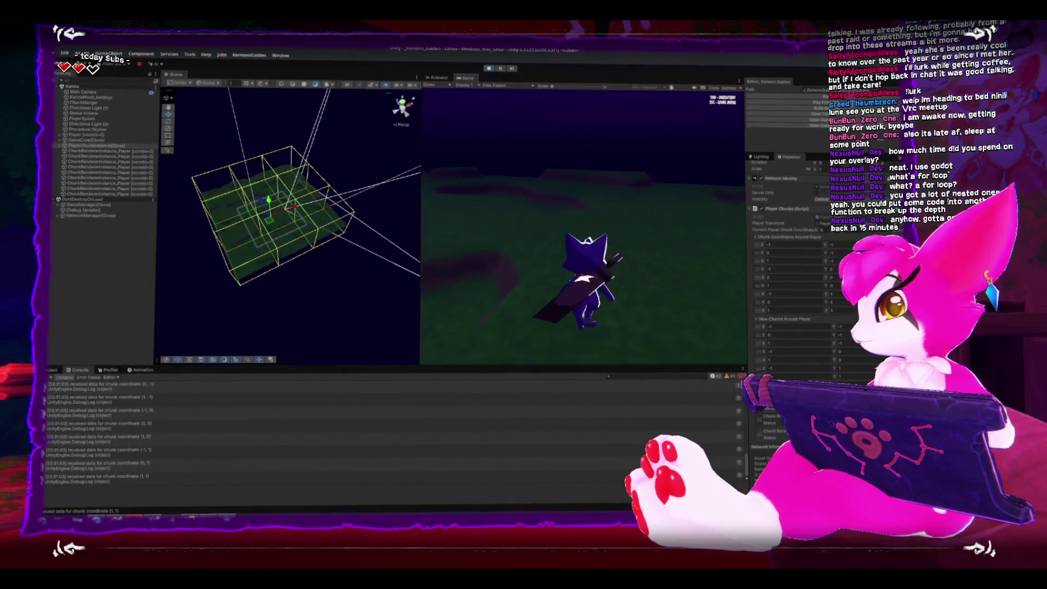
- Pause to check the chunk lists, stop the game, and return to the PlayerChunks code
key("Escape")
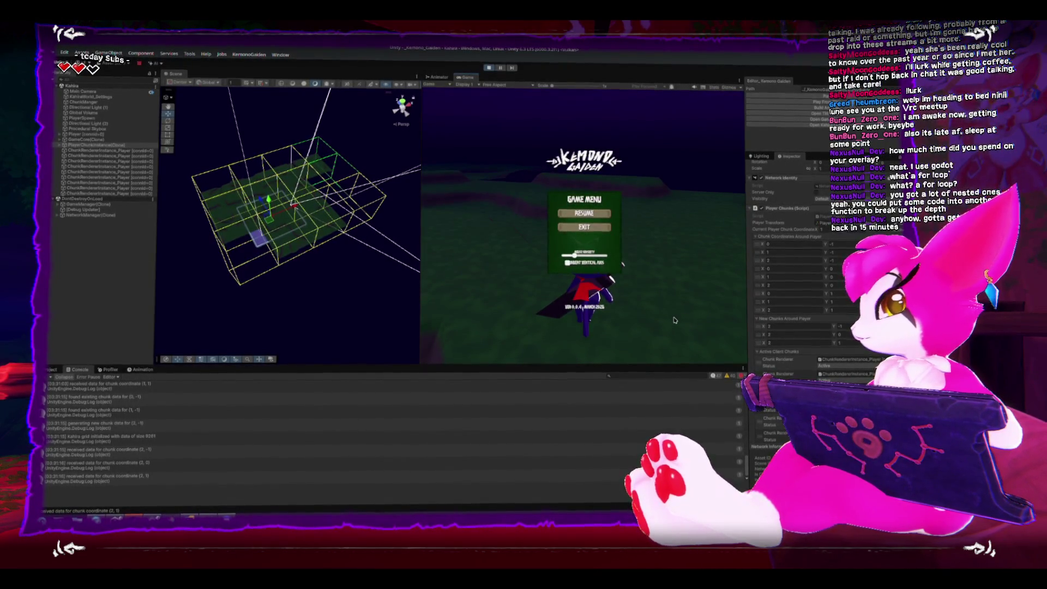
key("Escape")
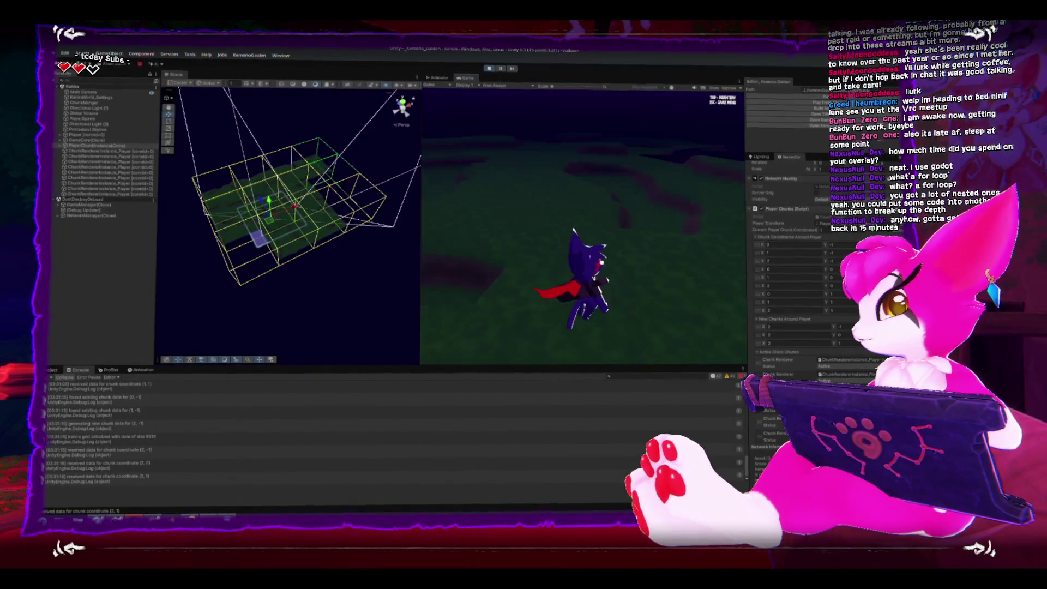
key("Escape")
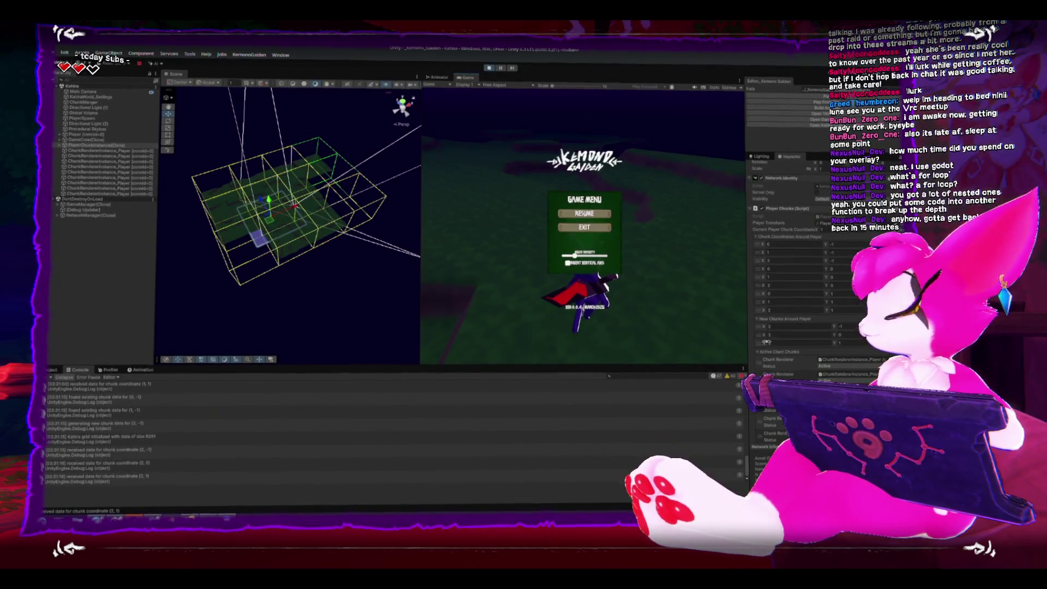
left_click(489, 69)
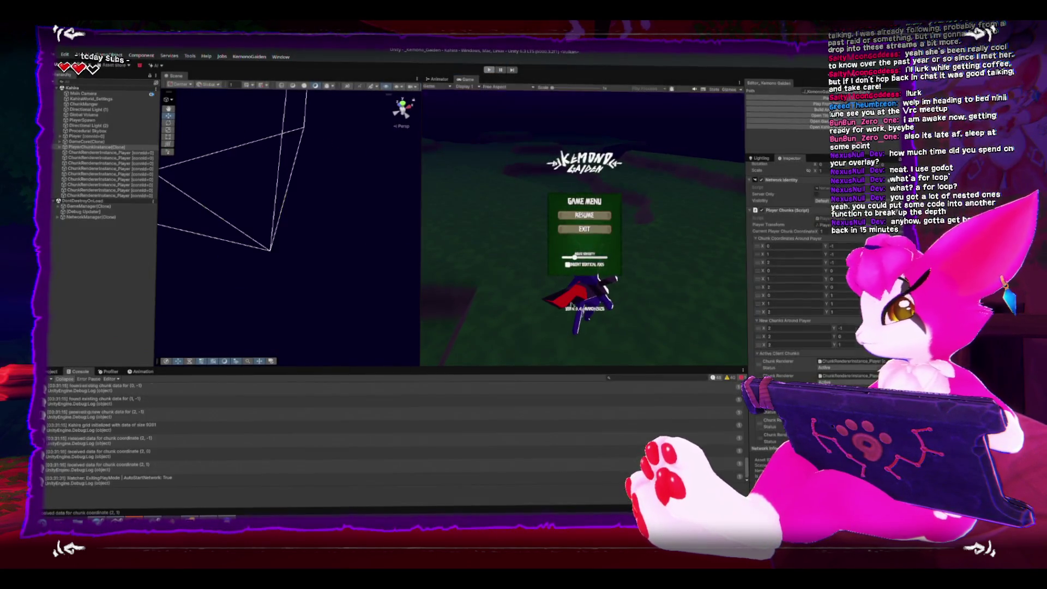
left_click(170, 518)
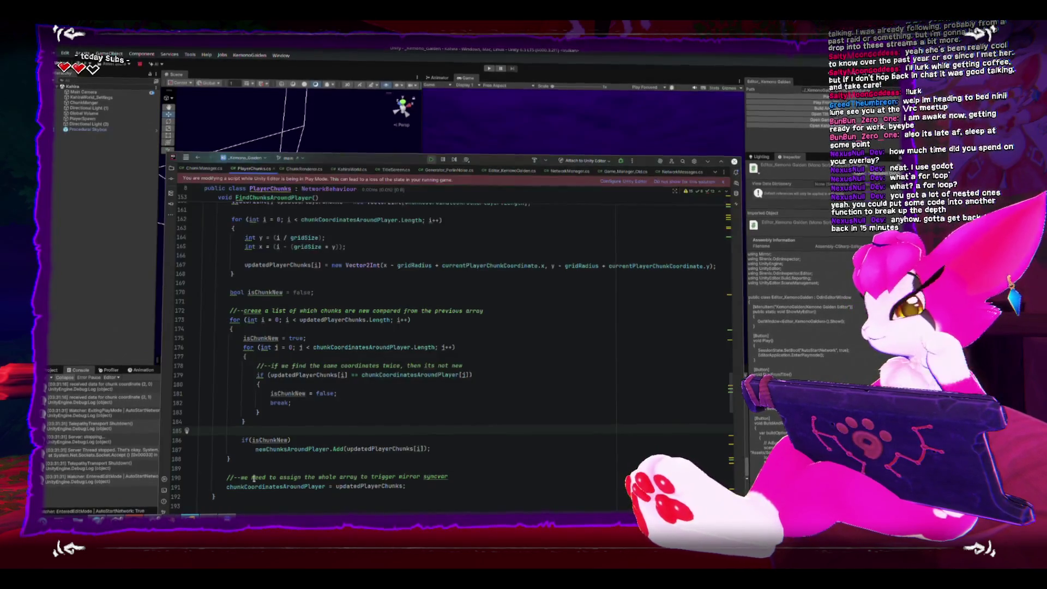
- Scroll down to FindAvailableChunkRendererAtPosition and select the function name
scroll(307, 435, "down", 10)
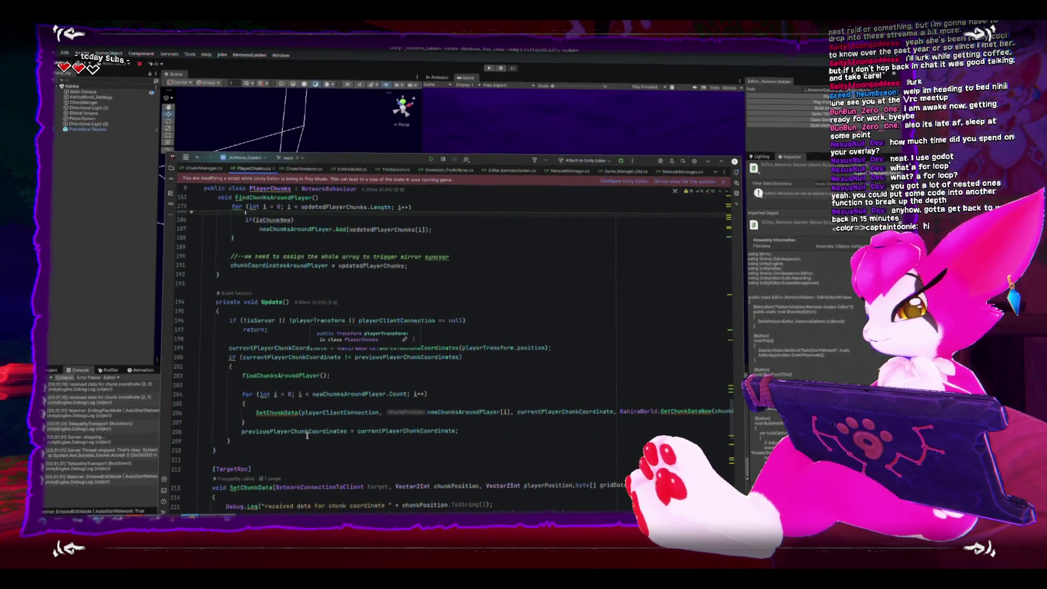
scroll(308, 435, "down", 2)
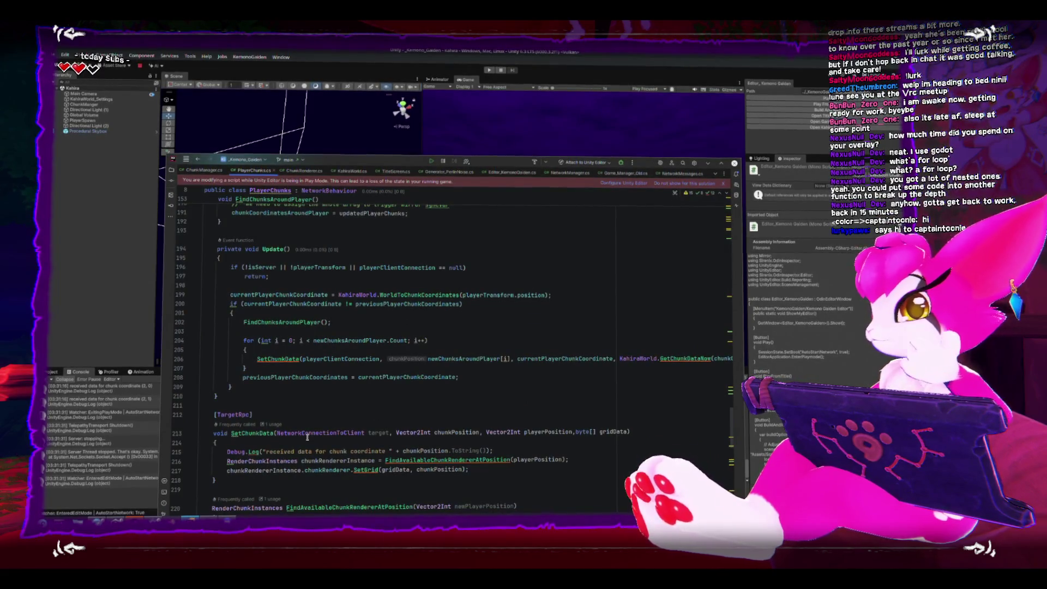
scroll(307, 437, "down", 5)
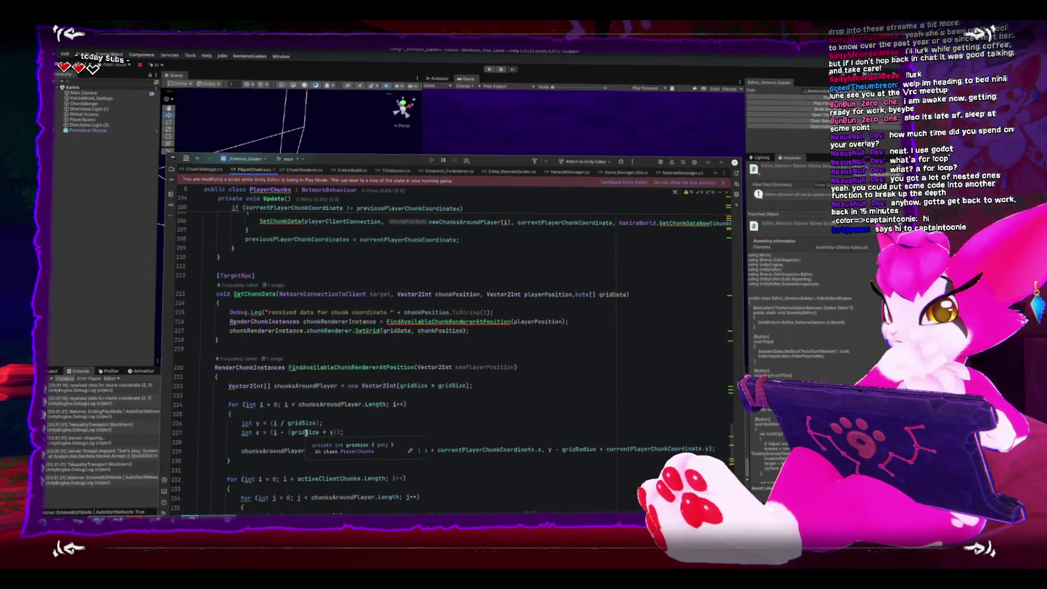
scroll(332, 420, "down", 2)
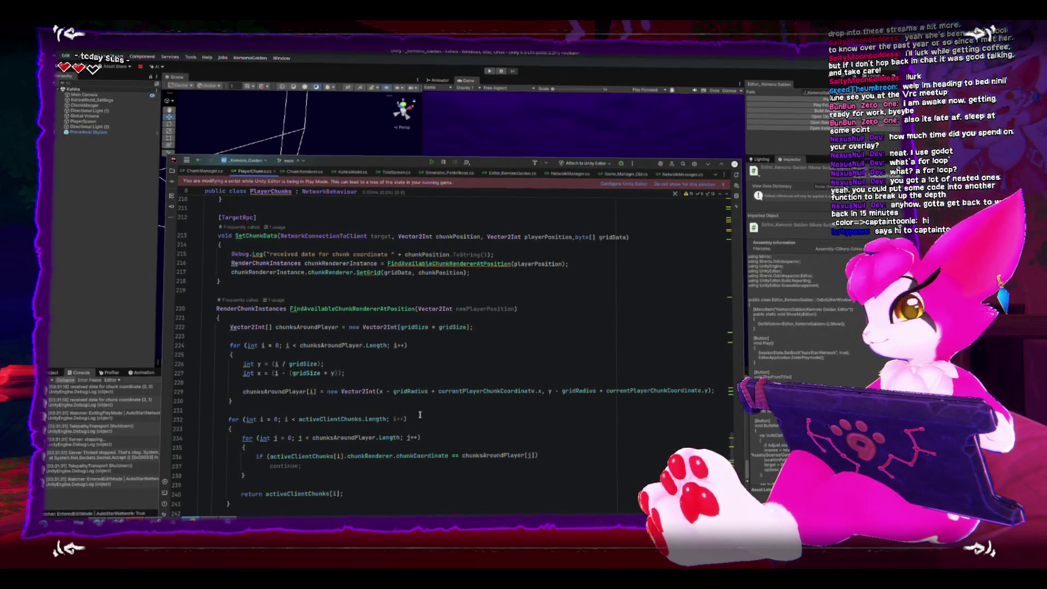
double_click(389, 307)
- Delete the continue statement in FindAvailableChunkRendererAtPosition, leaving line 237 empty
scroll(490, 395, "down", 3)
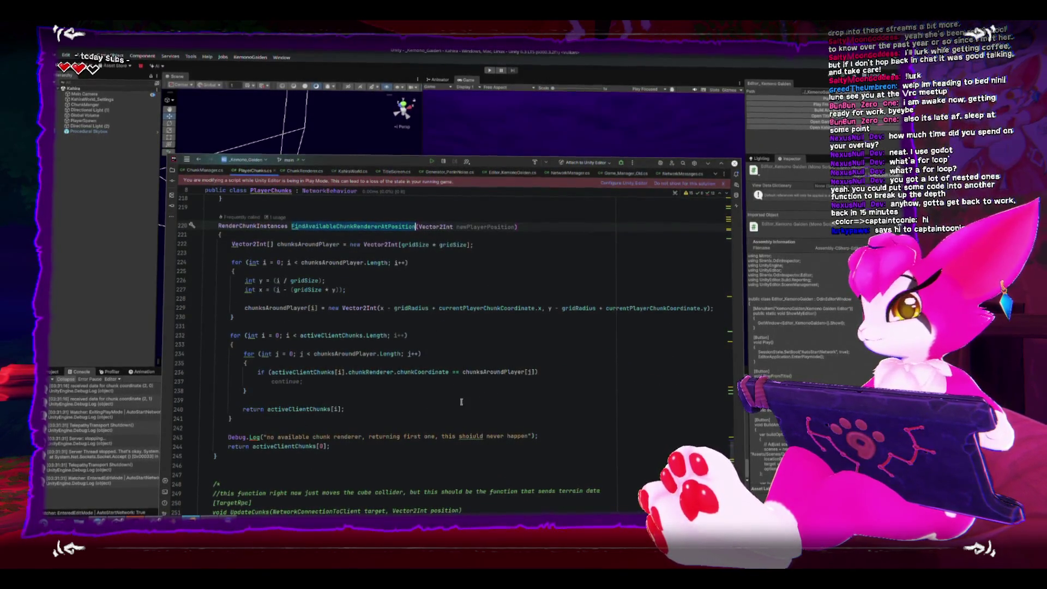
left_click(268, 383)
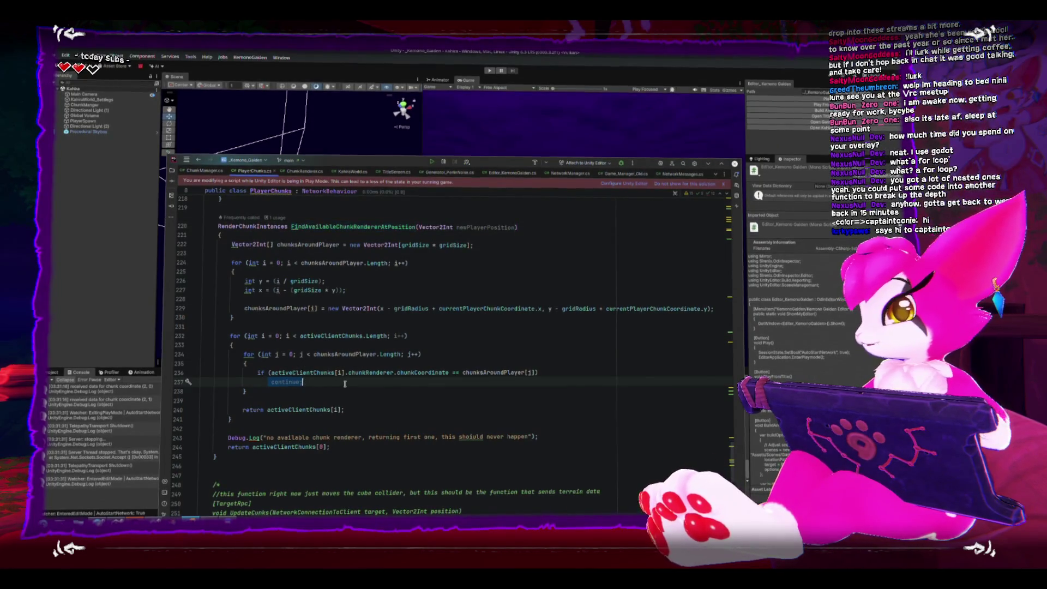
key("BackSpace")
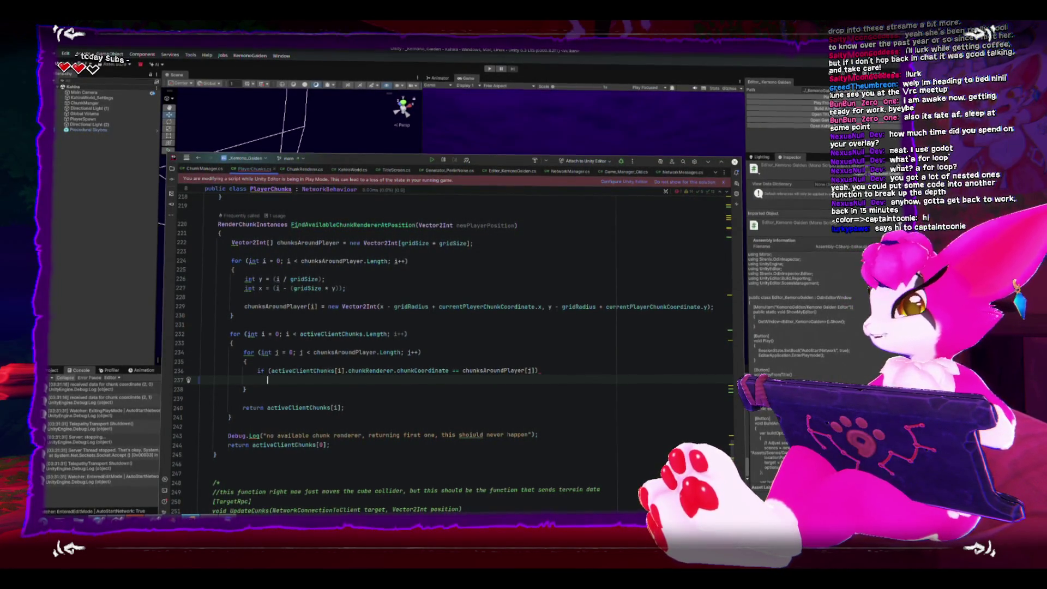
left_click(279, 342)
key("Return")
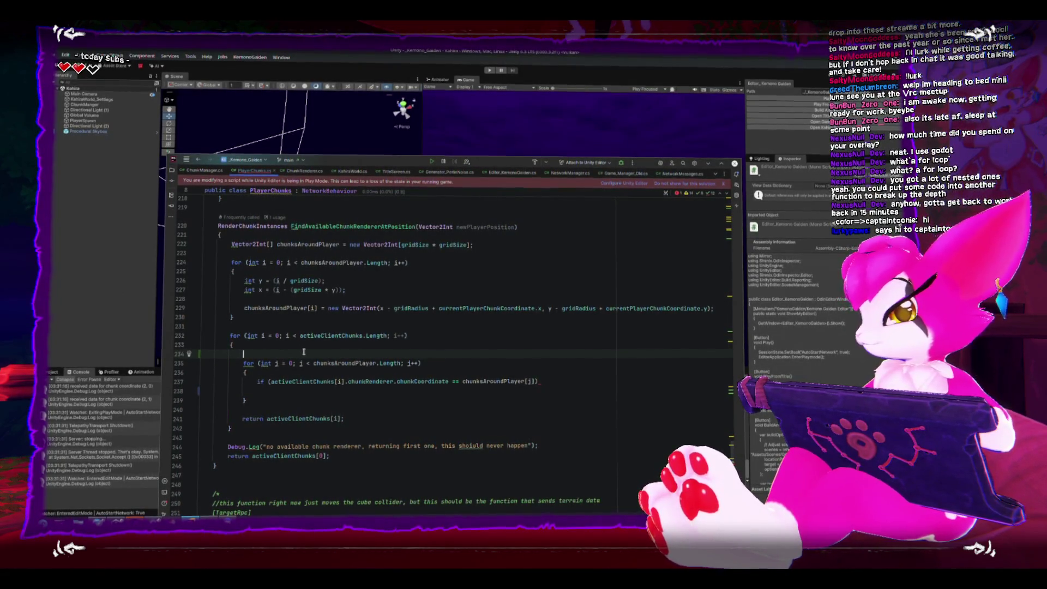
key("BackSpace")
left_click(300, 380)
- Review the isChunkNew false and true lines, then position after the neighbour-chunk loop
scroll(498, 382, "up", 10)
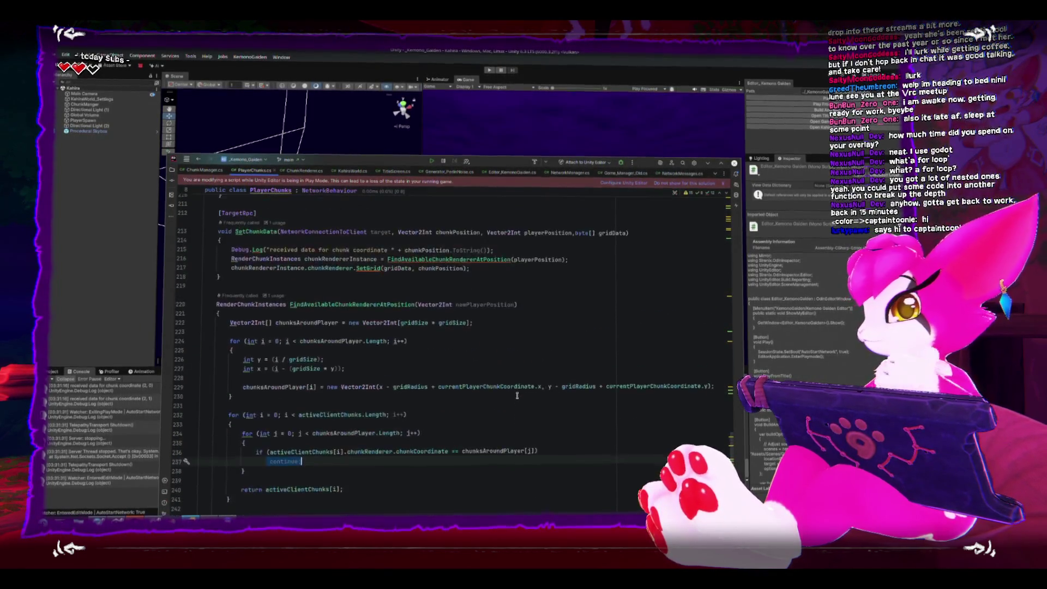
scroll(503, 402, "up", 10)
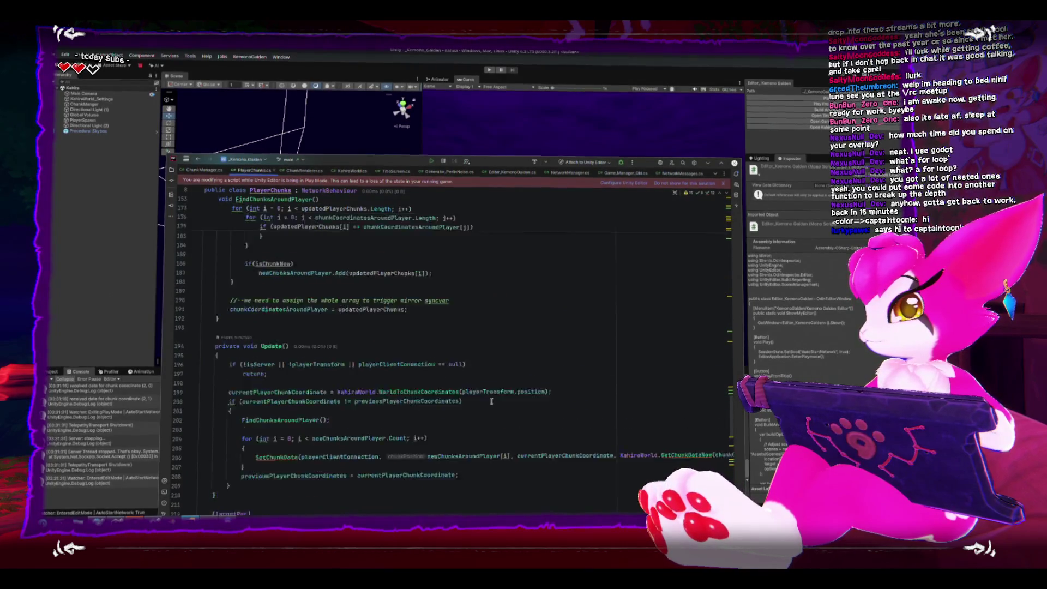
left_click_drag(326, 279, 232, 276)
left_click_drag(242, 323, 307, 323)
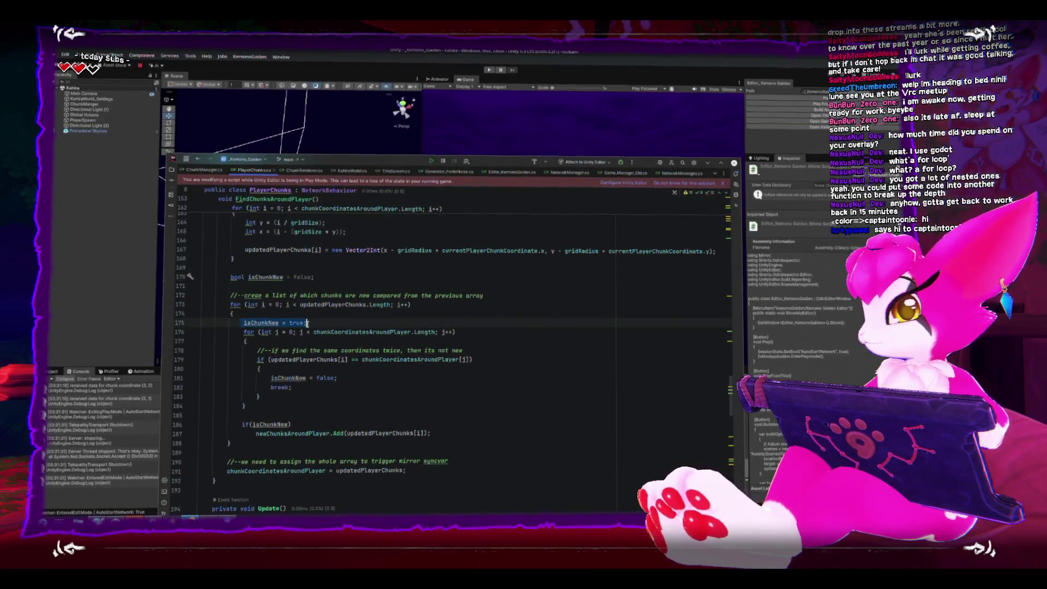
right_click(282, 327)
left_click(357, 417)
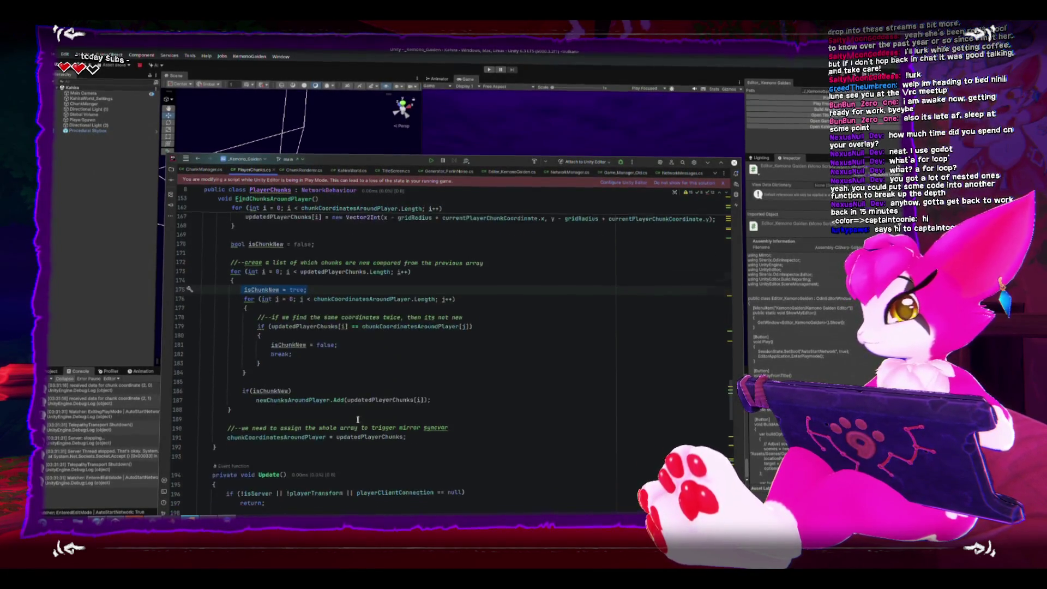
scroll(357, 417, "down", 15)
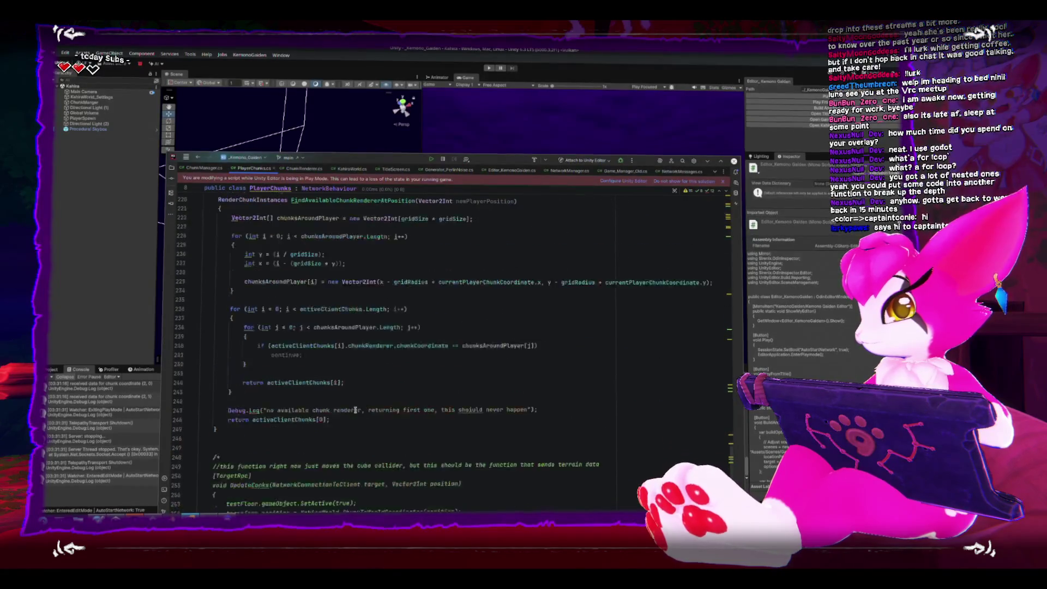
scroll(355, 409, "up", 4)
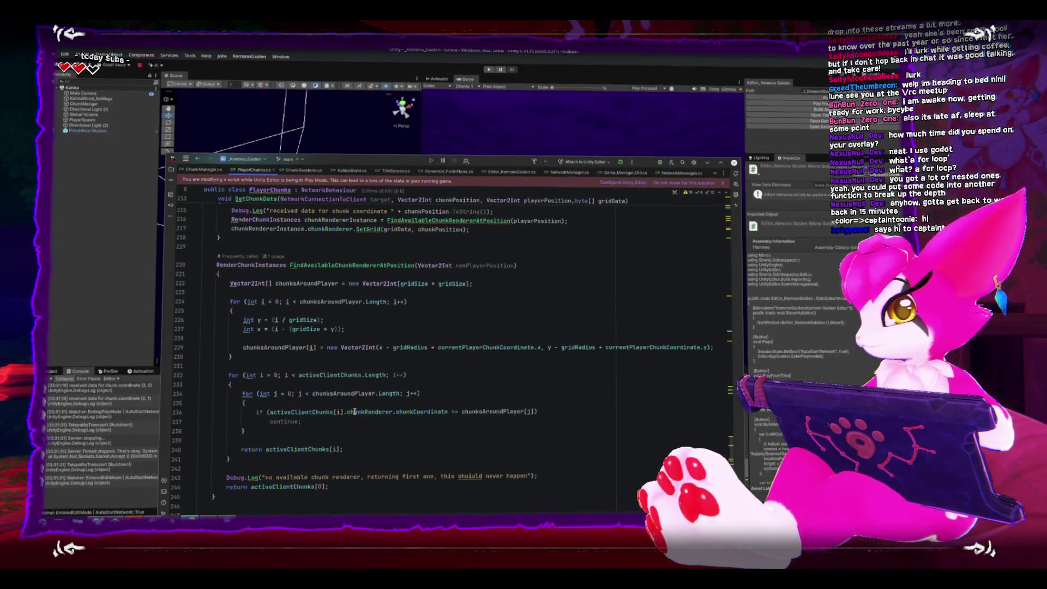
left_click(435, 336)
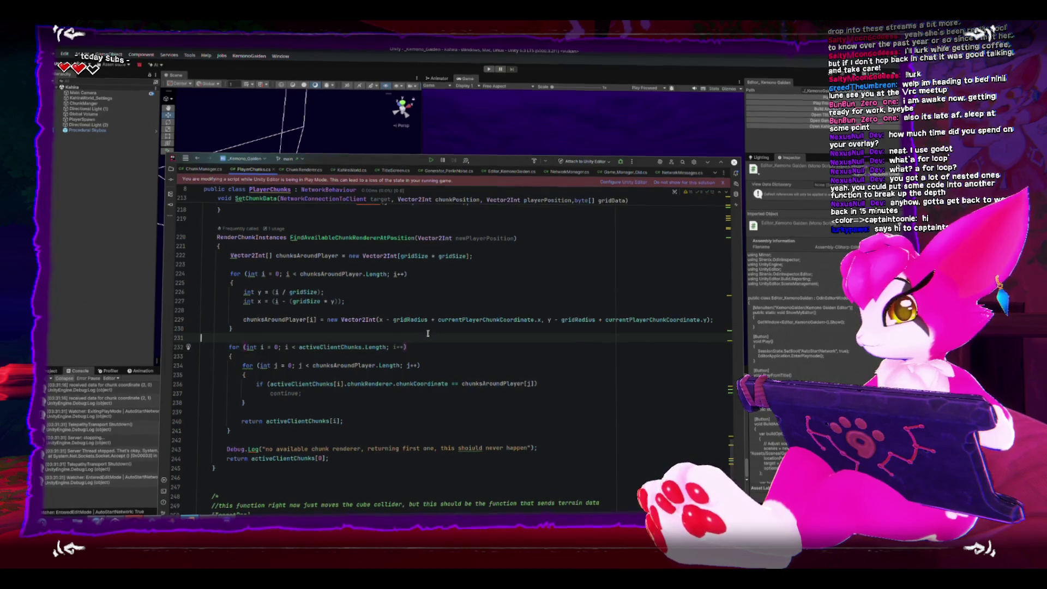
- Declare bool isChunkAvailable and set it to true at the start of each outer loop iteration
key("Return")
key("Return")
key("Up")
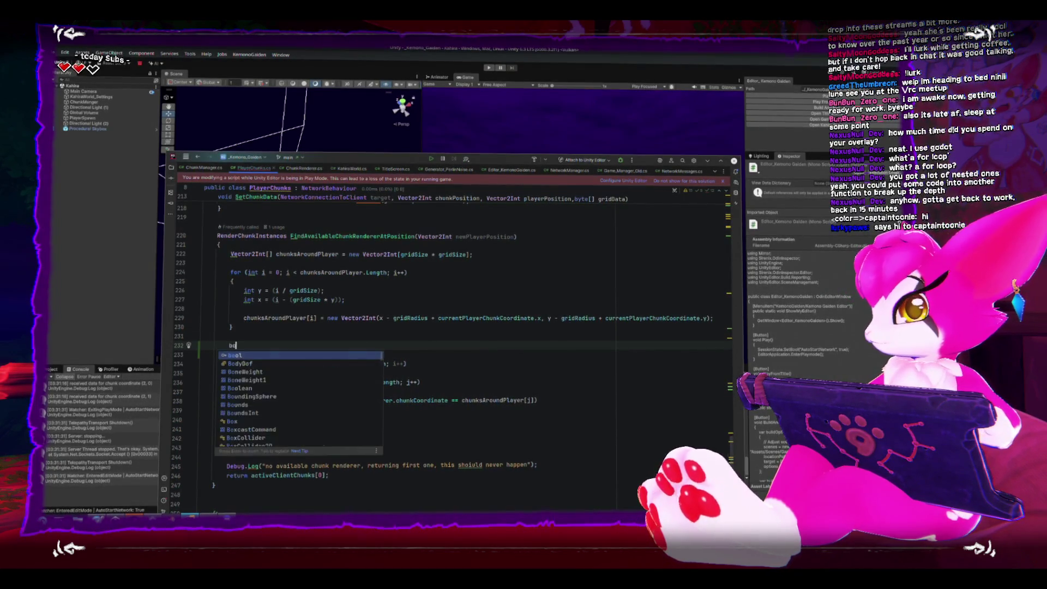
key("BackSpace")
key("BackSpace")
key("BackSpace")
type("ol isChunkAvailable")
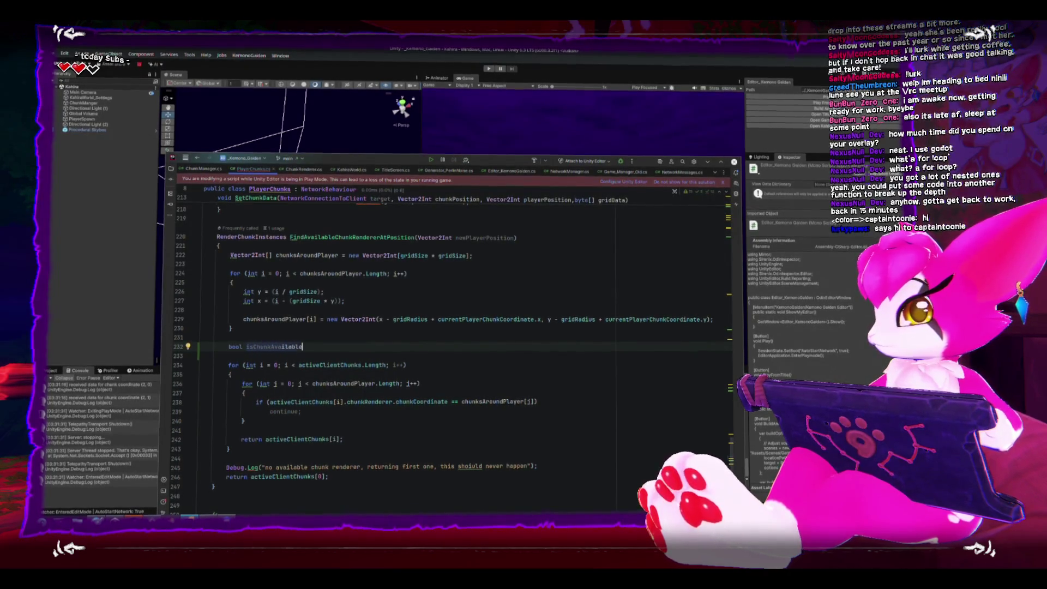
type(";")
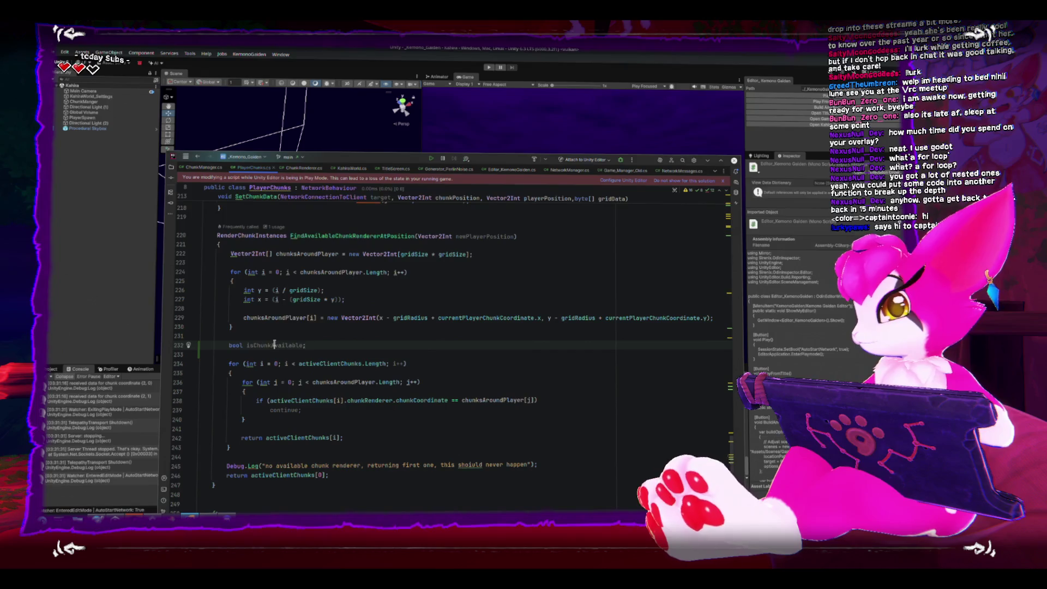
left_click(284, 376)
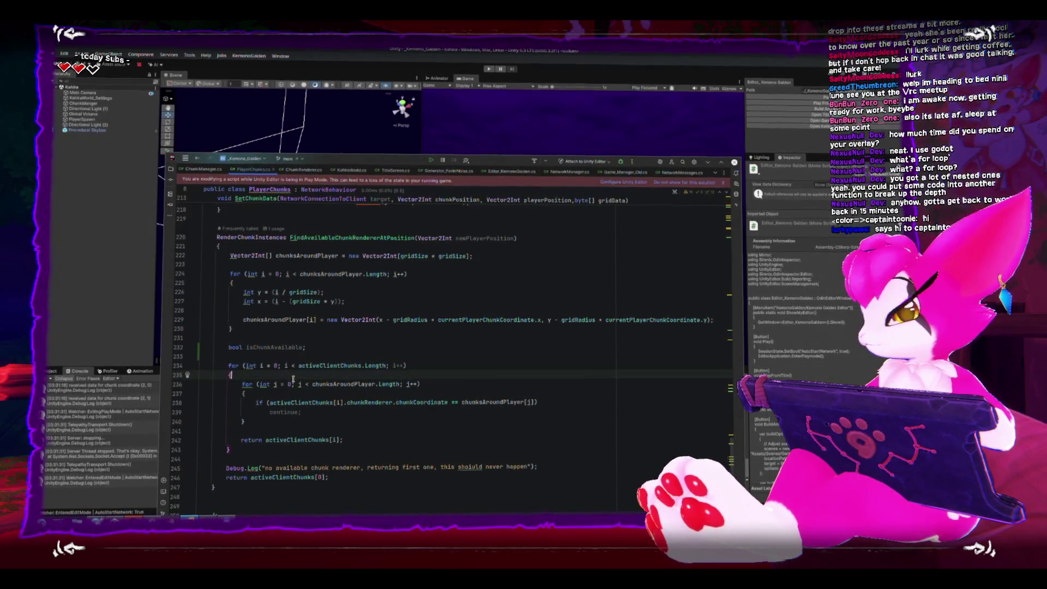
key("Return")
type("= true;")
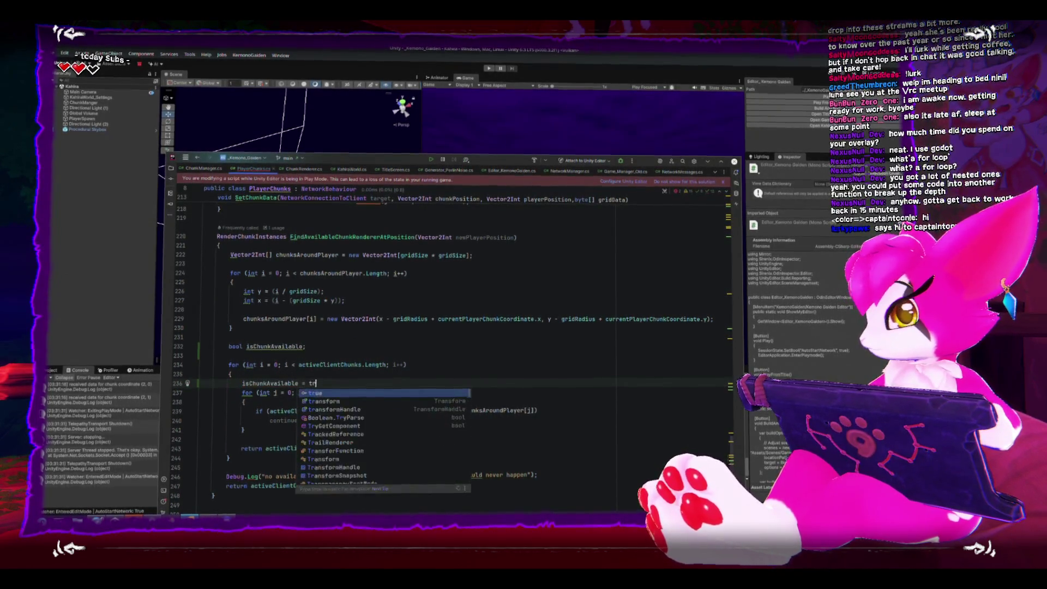
- On a coordinate match, set isChunkAvailable to false and break out of the inner loop
left_click(538, 409)
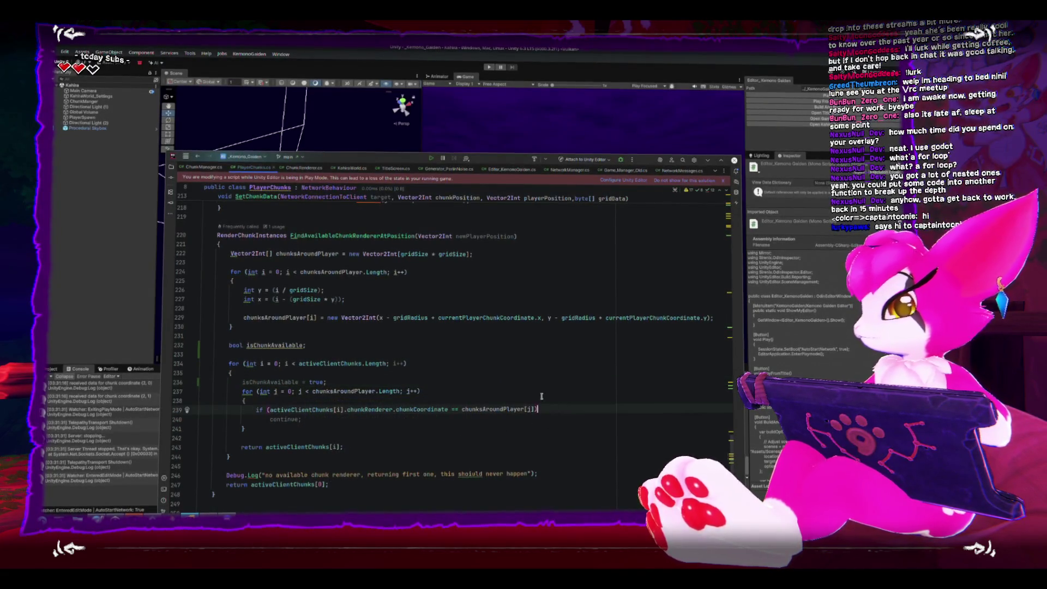
key("Return")
type("{")
key("Return")
key("Down")
key("Down")
key("alt+shift+Up")
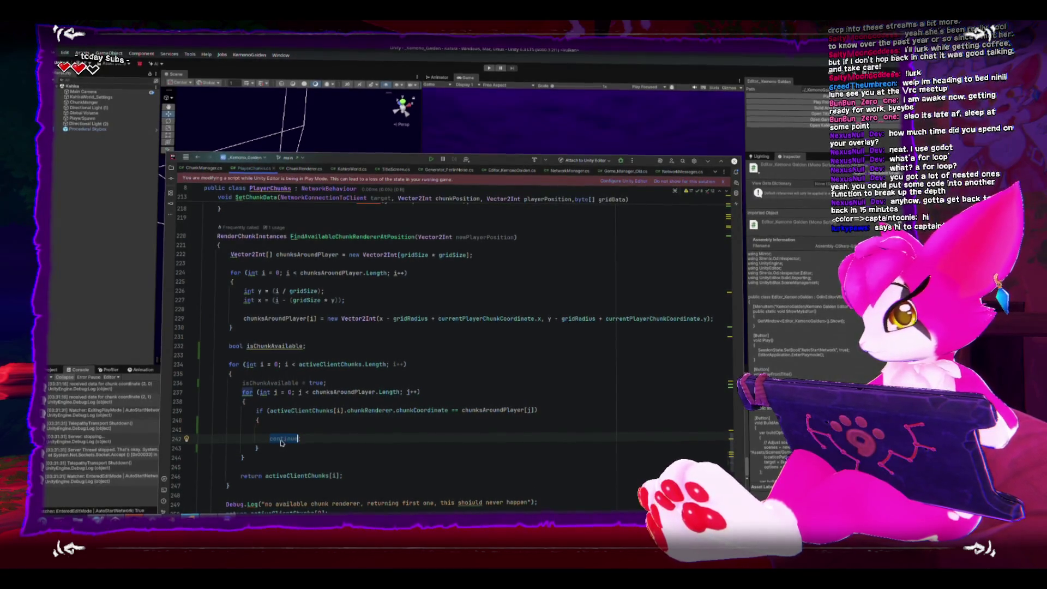
type("break;")
left_click(200, 429)
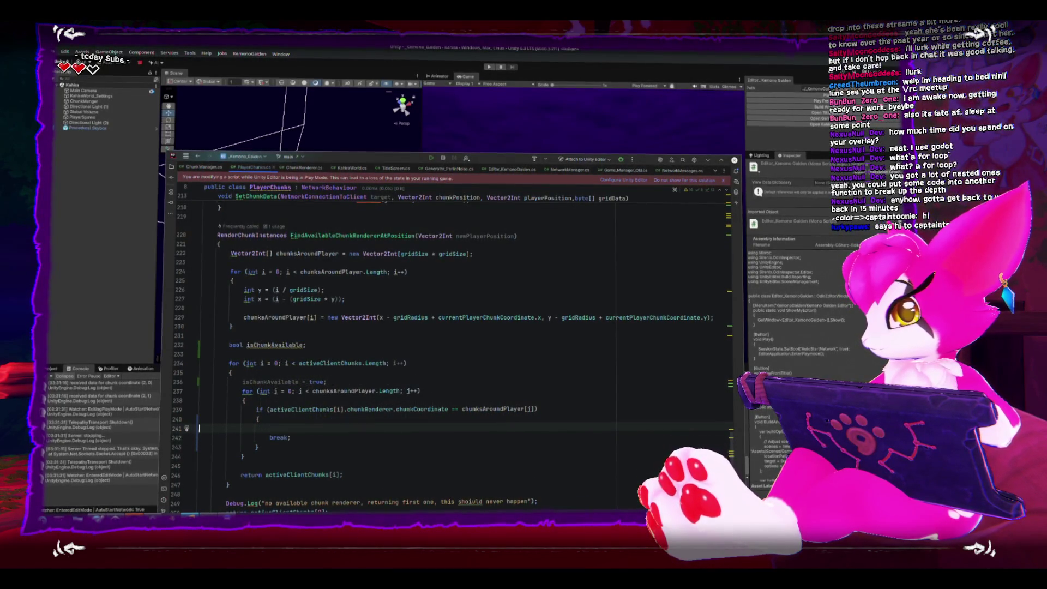
type("isChunkAvailable =false;")
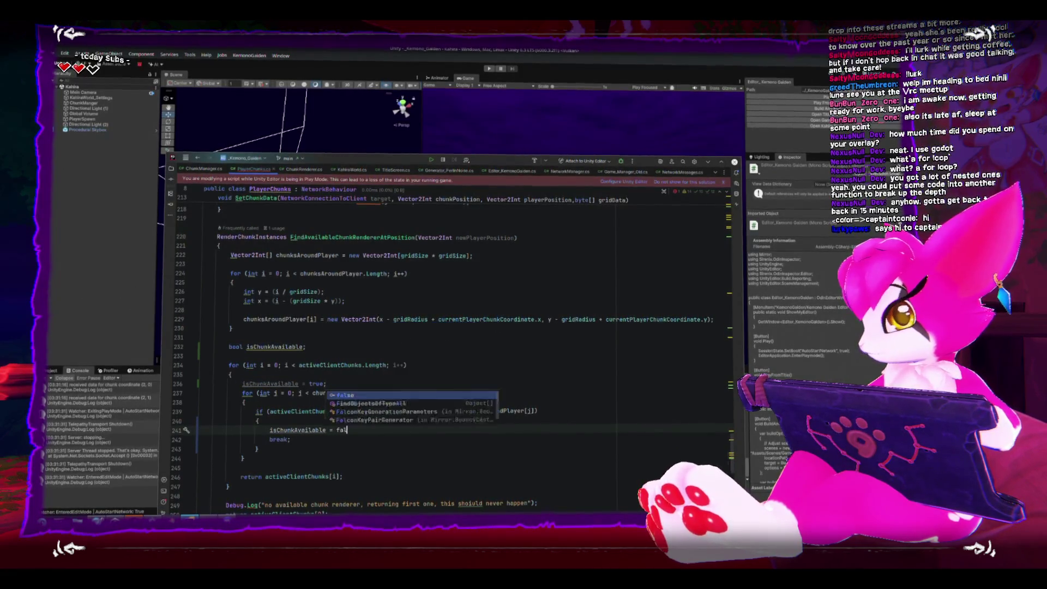
- Wrap the return in if(isChunkAvailable), then return to Unity to recompile
left_click(240, 468)
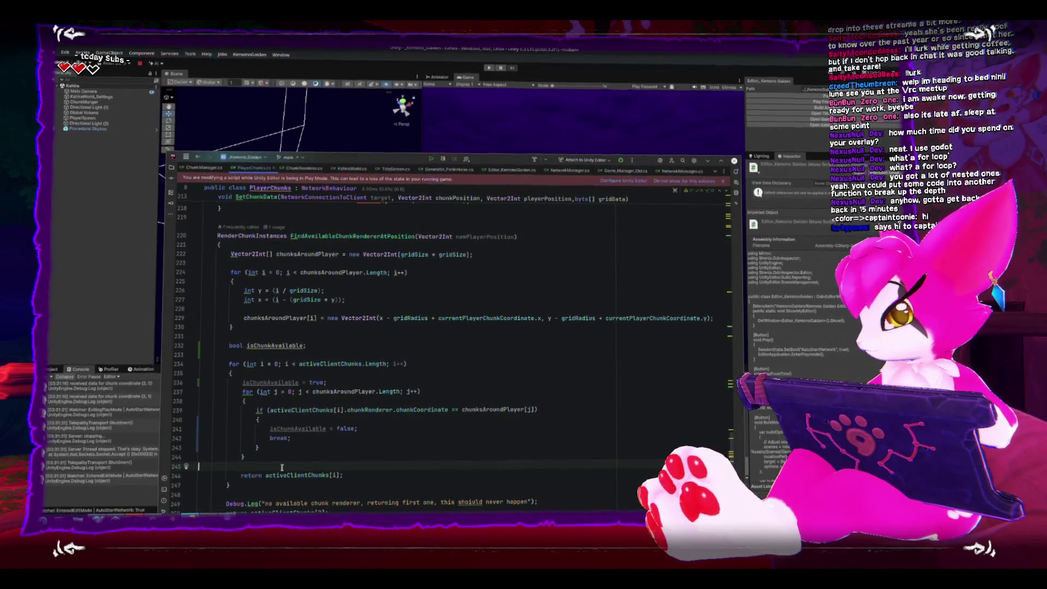
key("Return")
type("if(isChunkAvailable")
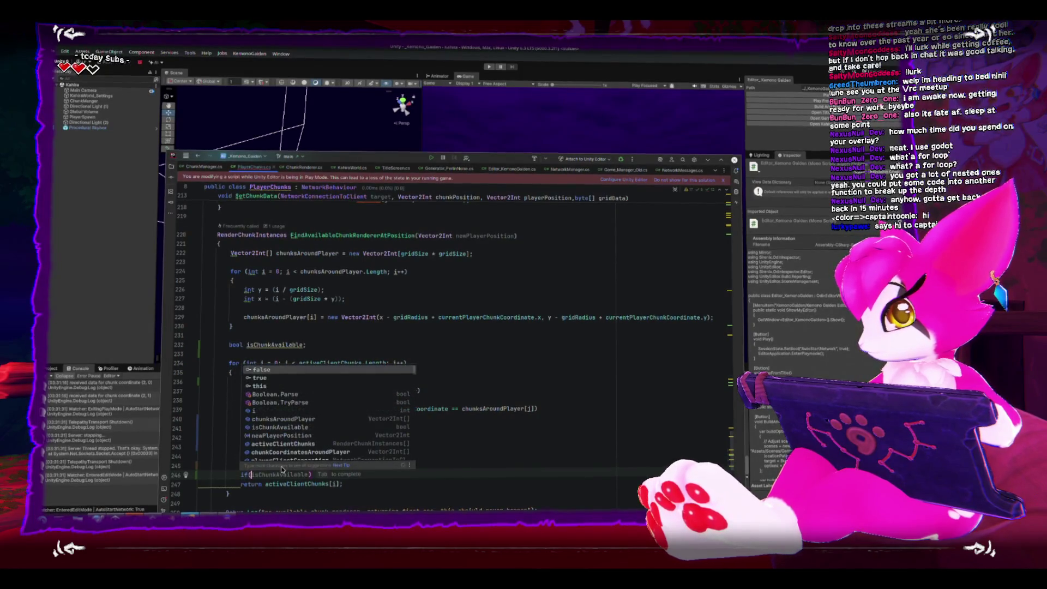
key("Down")
key("Home")
key("Tab")
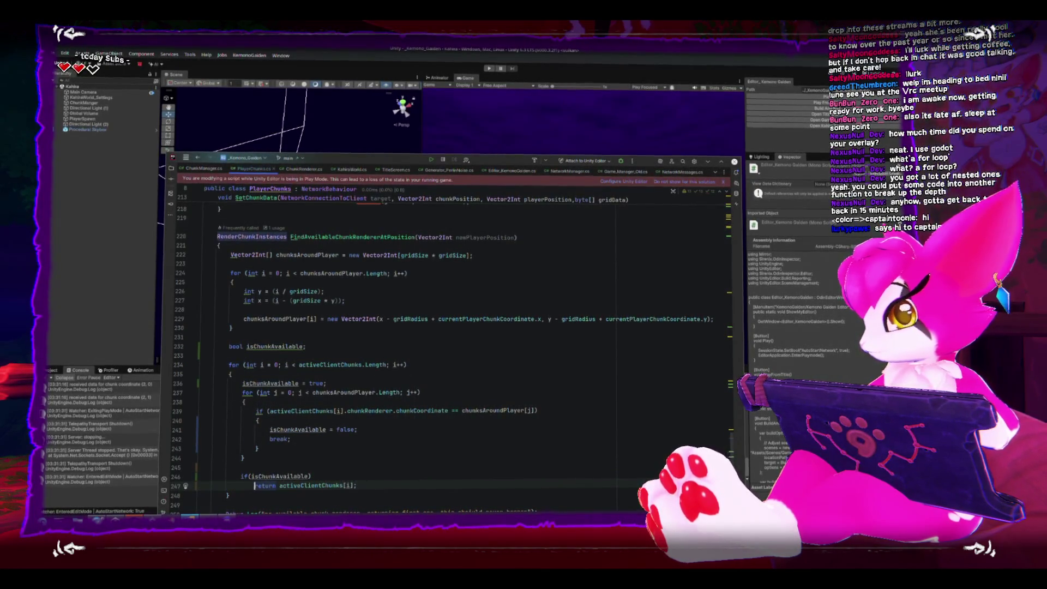
scroll(369, 494, "down", 3)
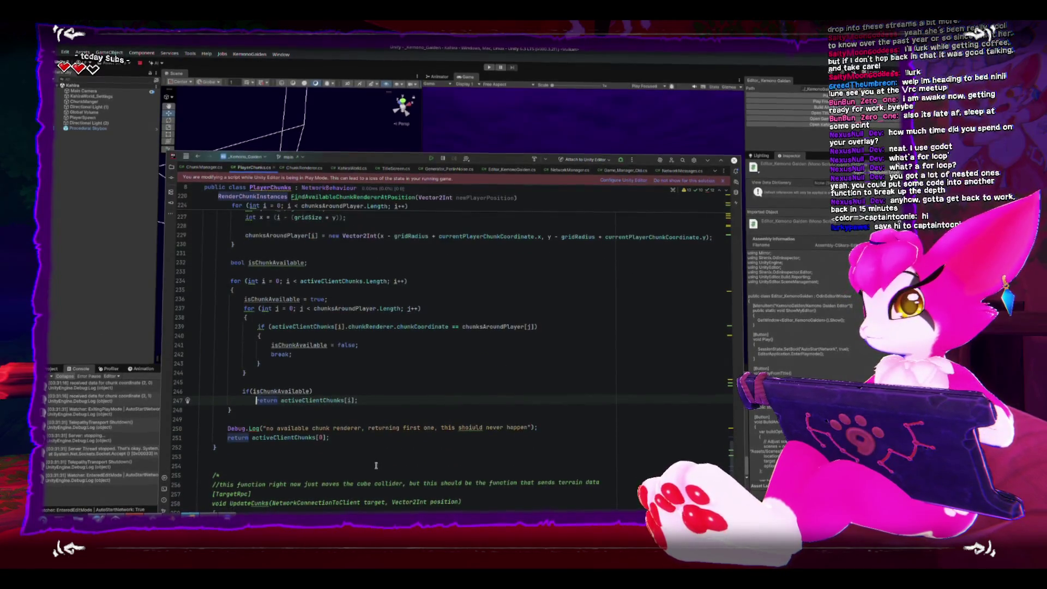
key("alt+Tab")
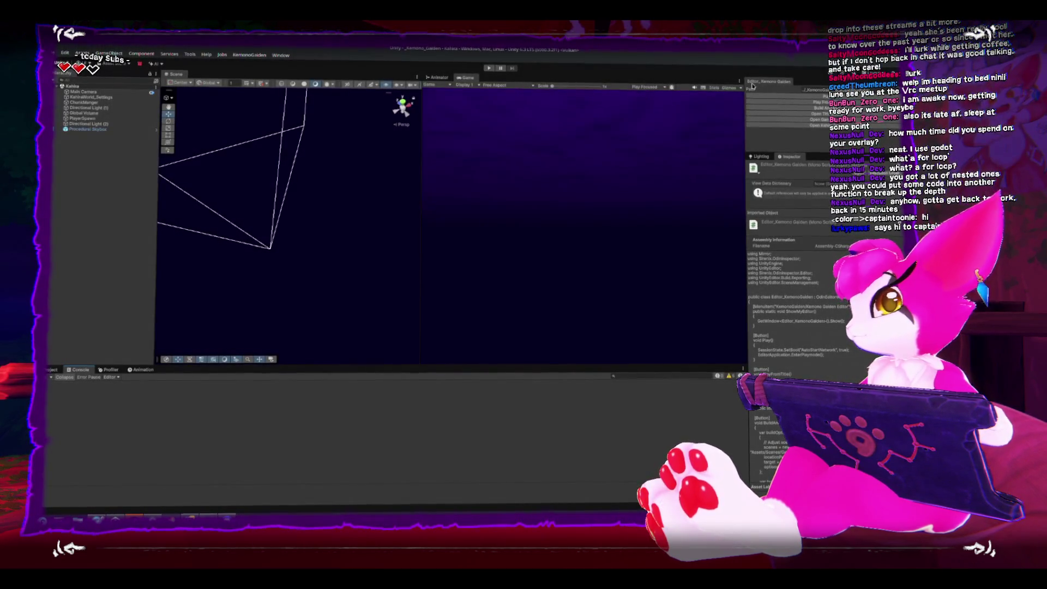
- Start play mode and walk the character around with WASD so new chunks load
key("ctrl+p")
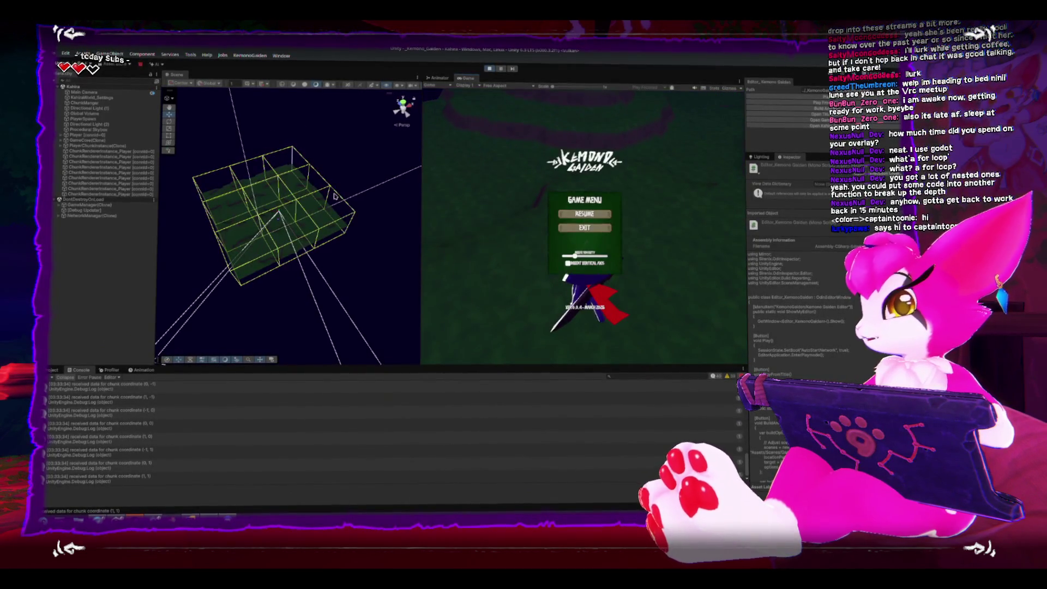
left_click(334, 183)
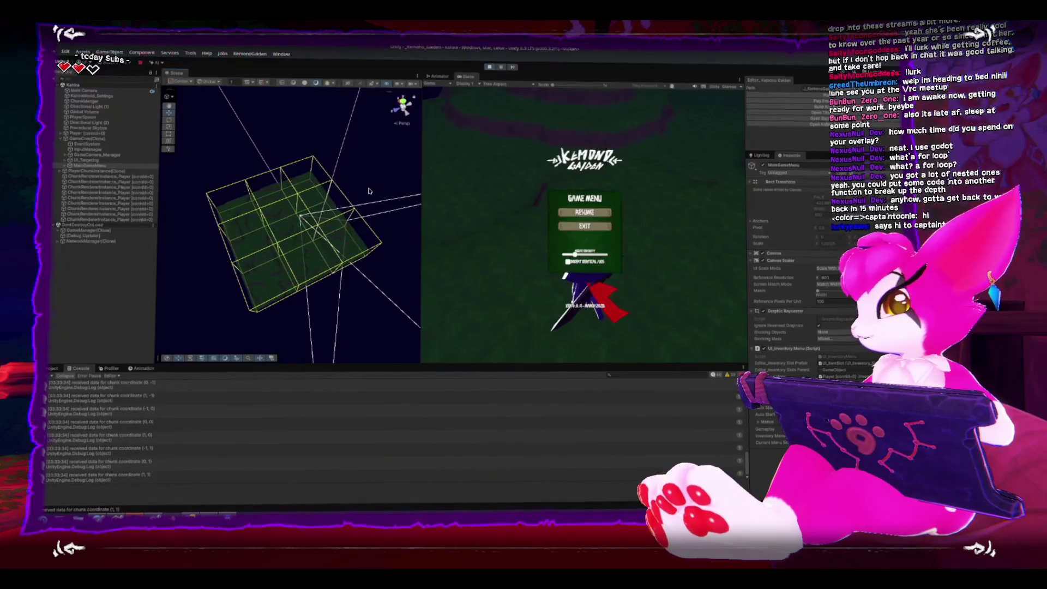
key("Escape")
key("a")
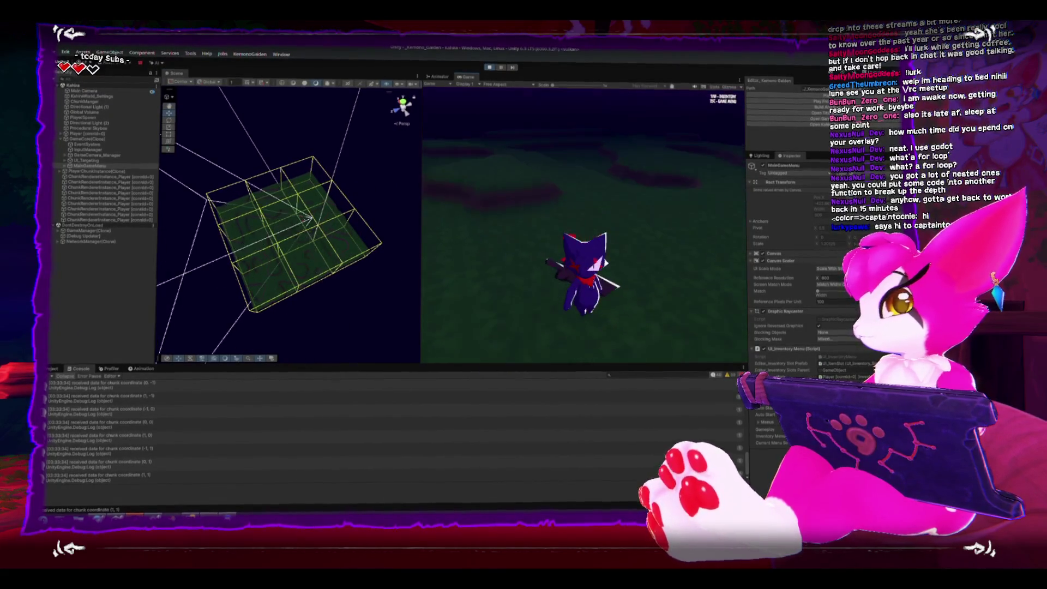
key("s")
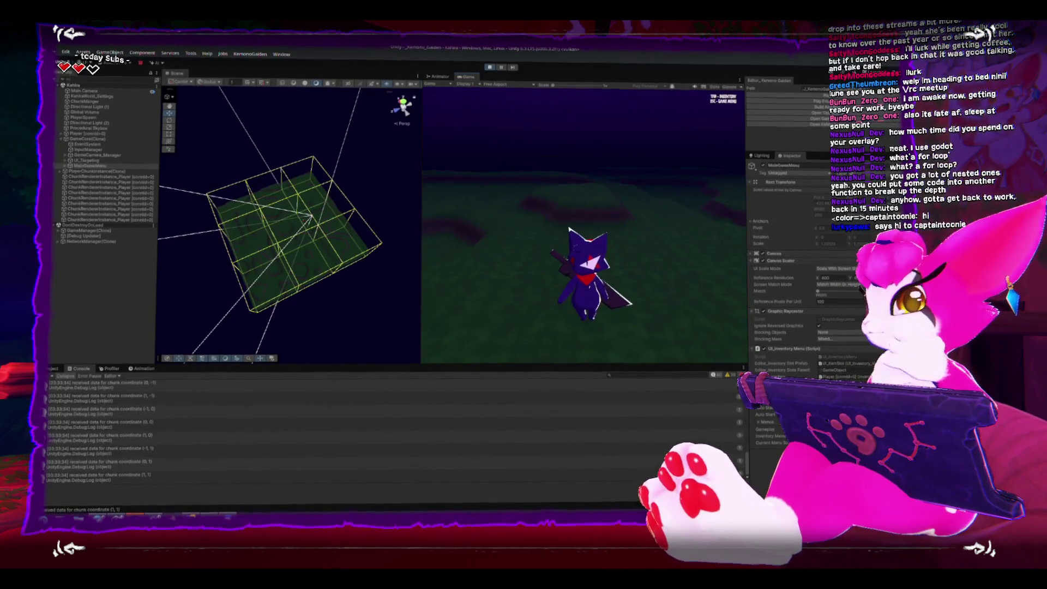
key("w")
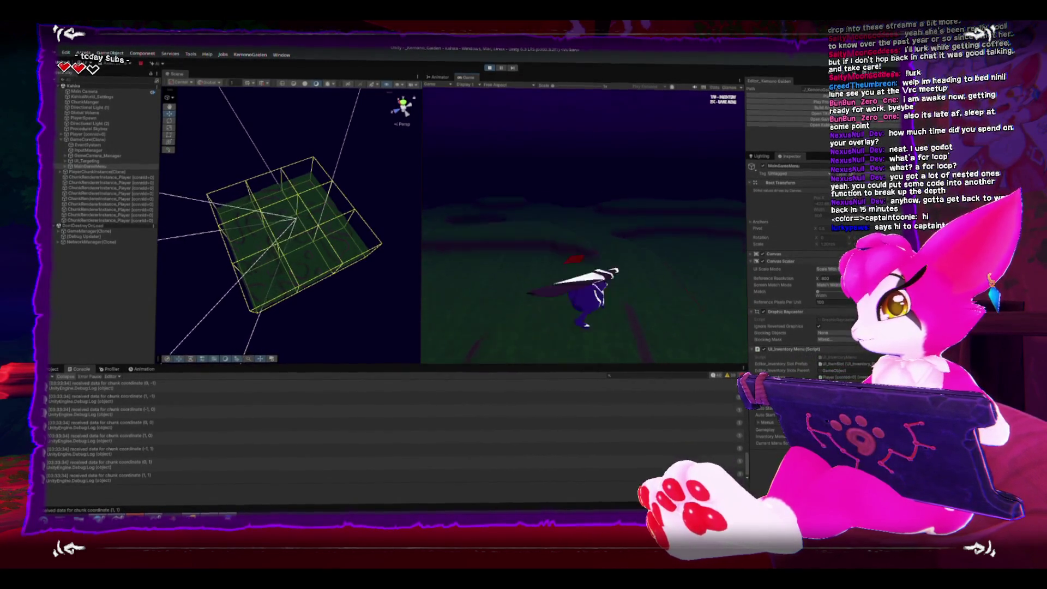
key("w")
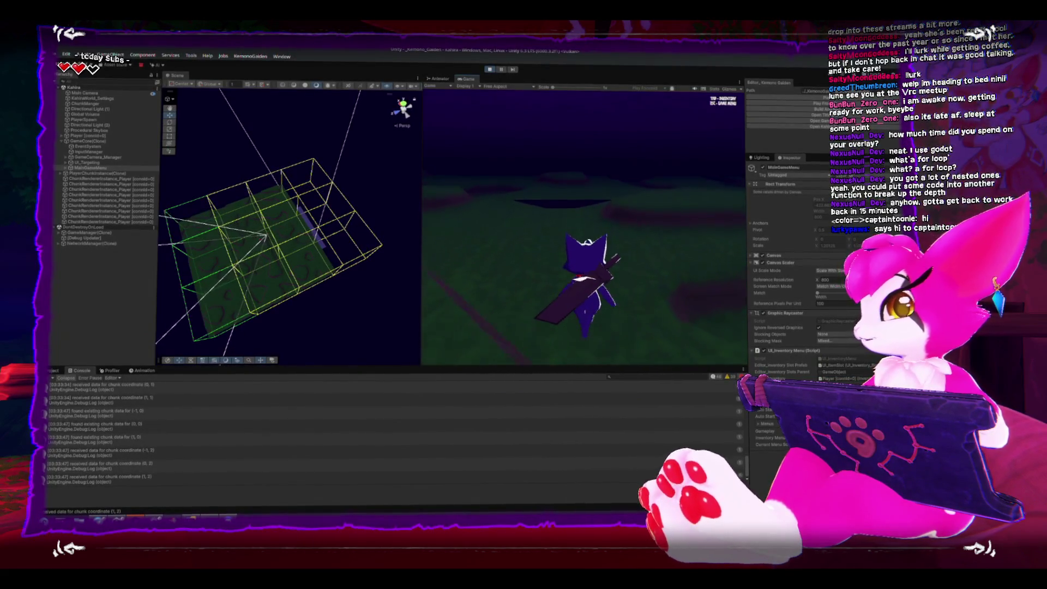
key("a")
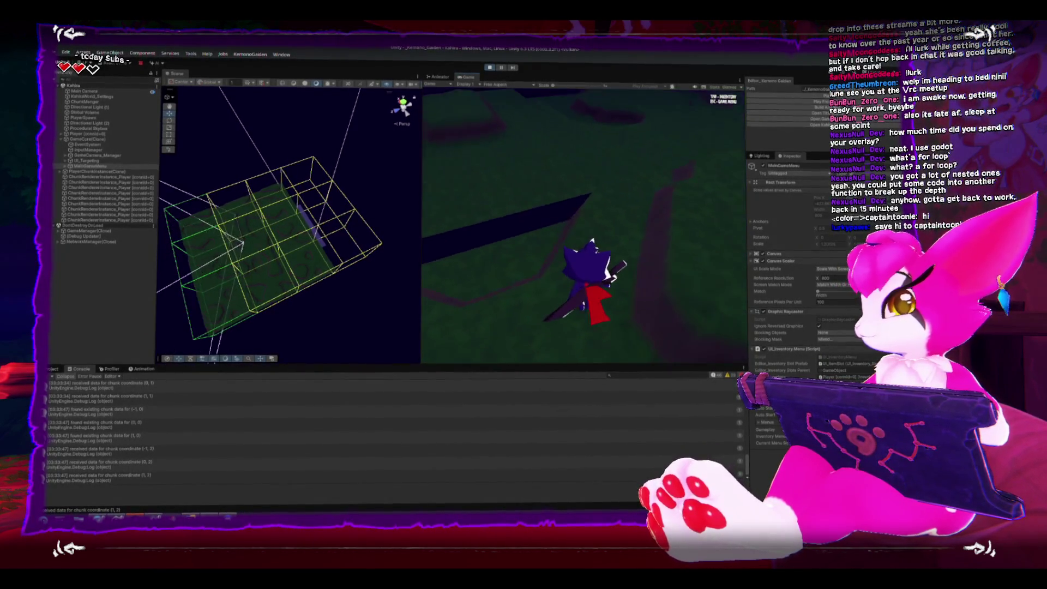
key("w")
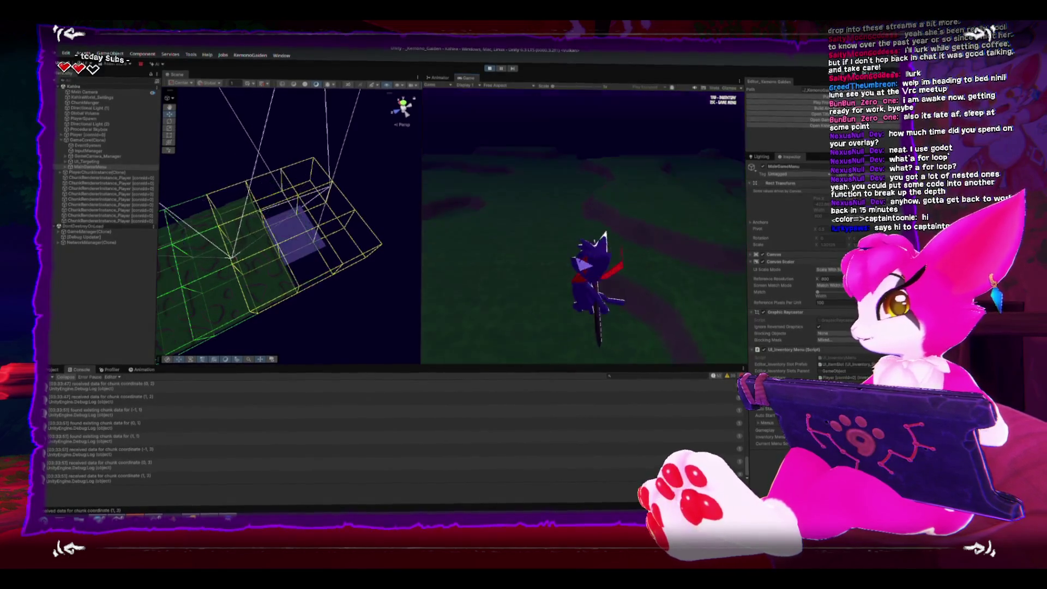
key("s")
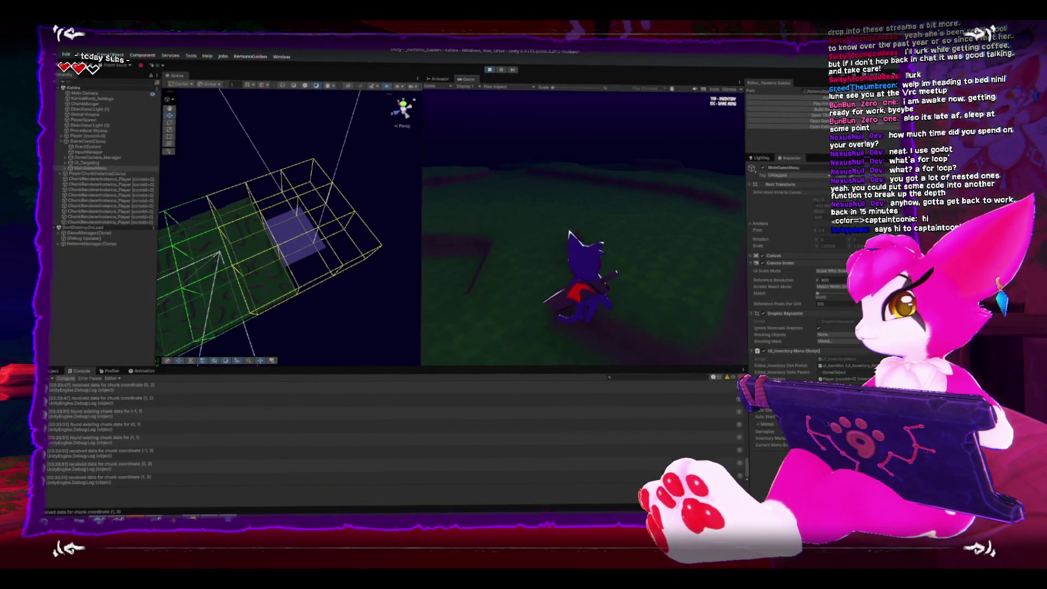
key("w")
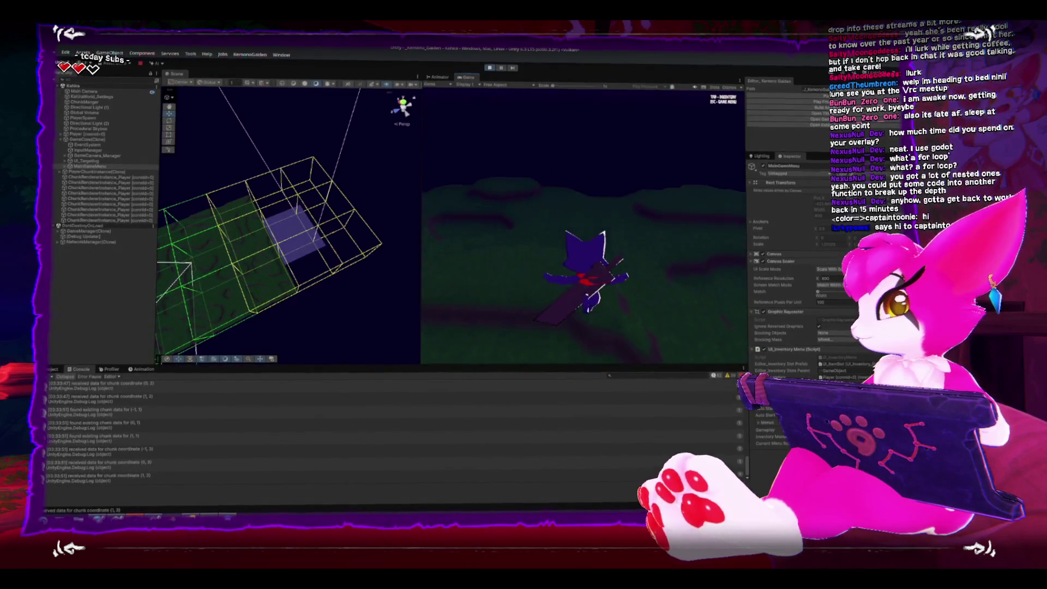
key("a")
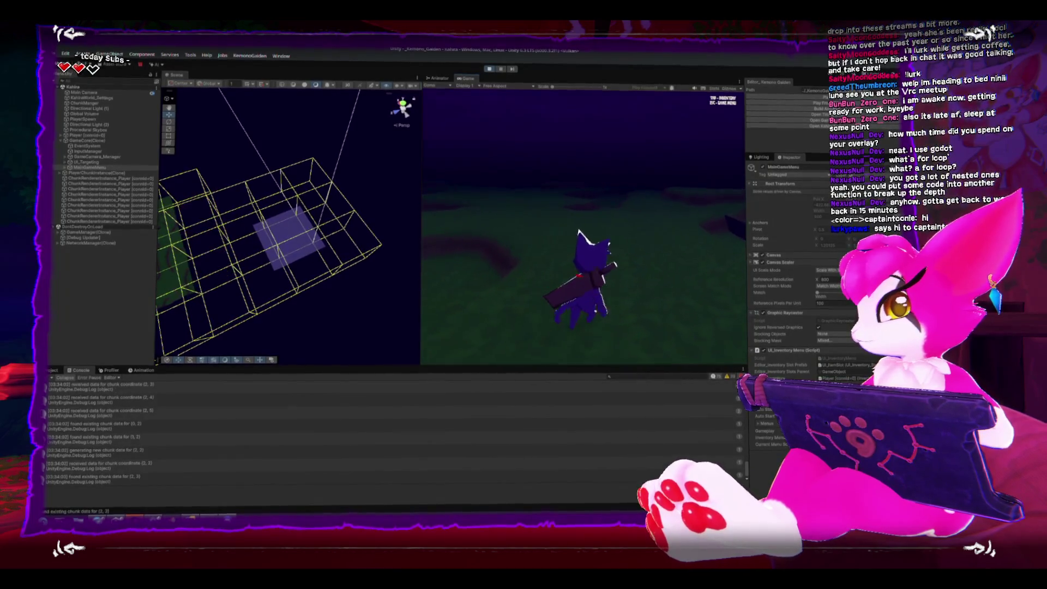
- Pause the game, then select a terrain chunk in the Scene view, frame it, and orbit around it
key("Escape")
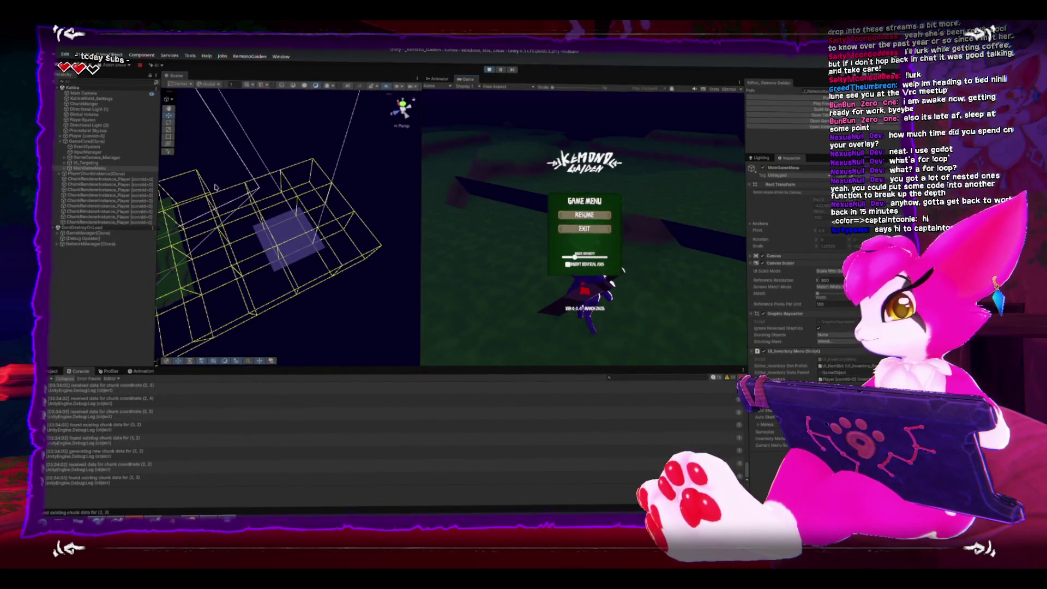
left_click(216, 187)
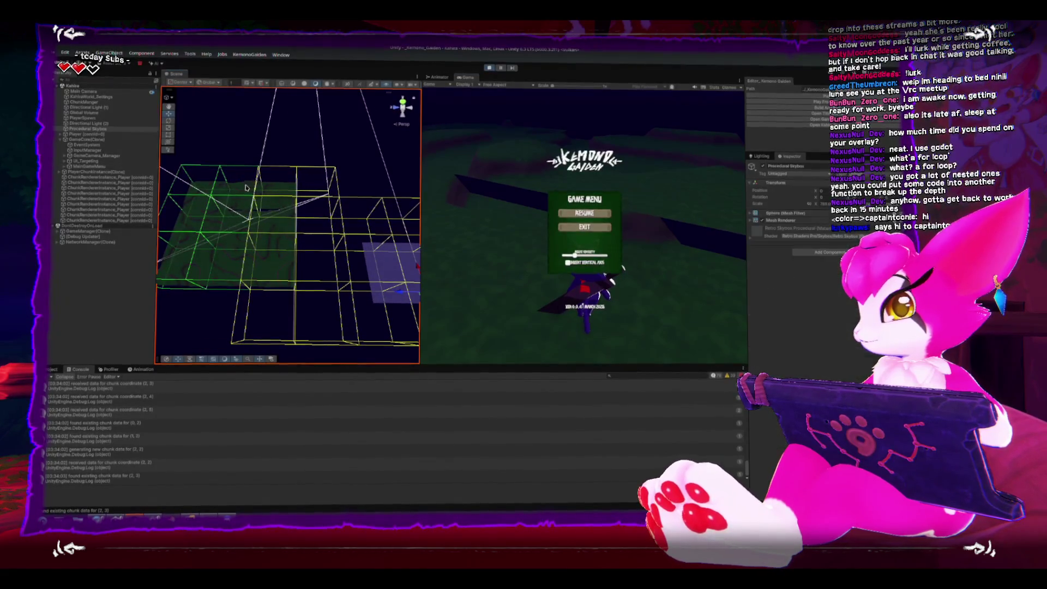
left_click(246, 188)
key("f")
scroll(299, 163, "down", 10)
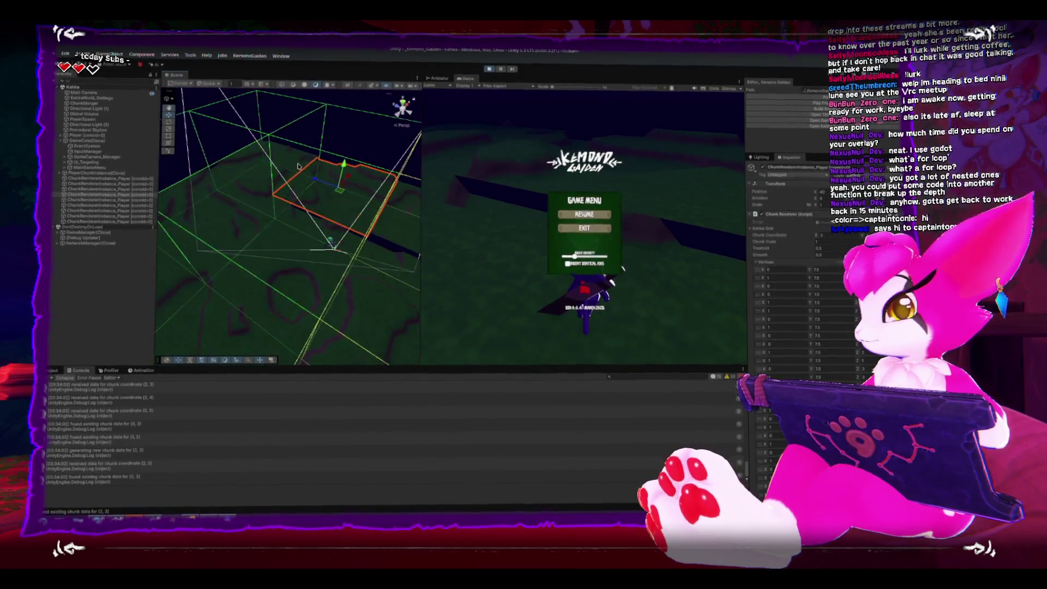
left_click_drag(280, 148, 292, 133)
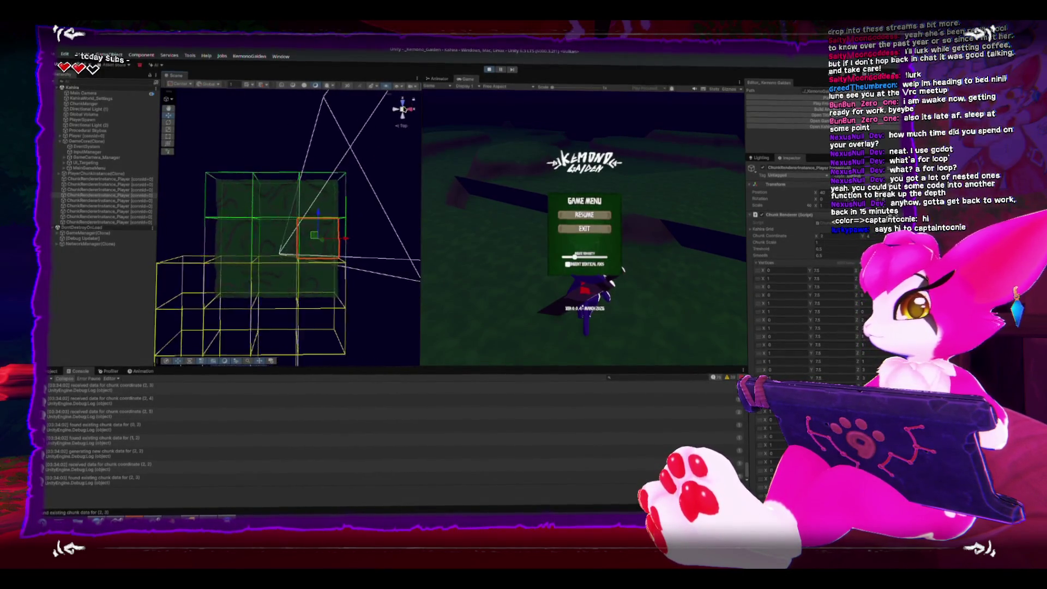
- Resume play and walk the character left across the terrain to load chunk (-2, 3)
key("Escape")
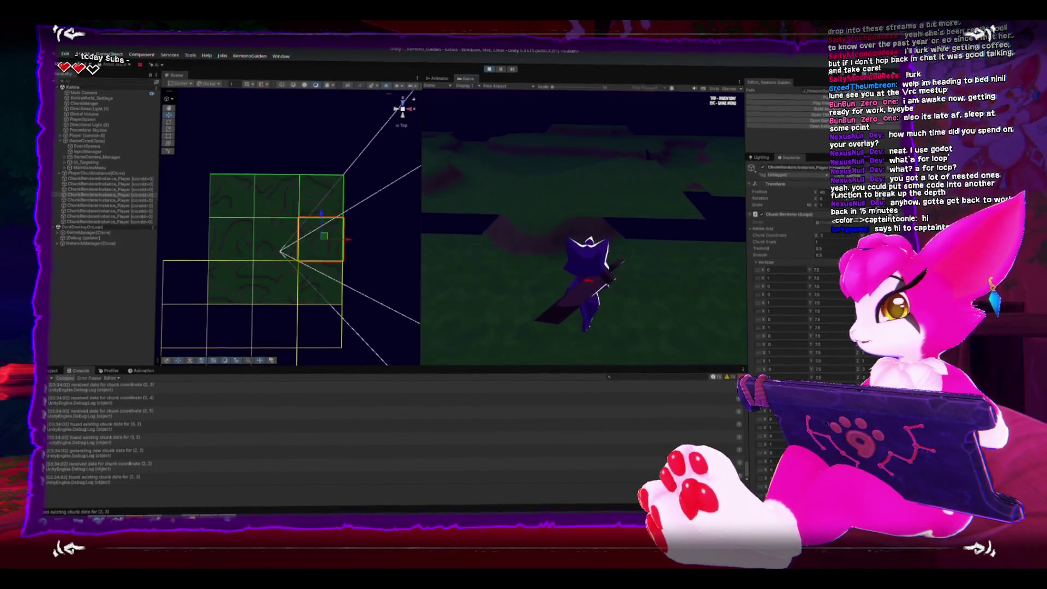
key("w")
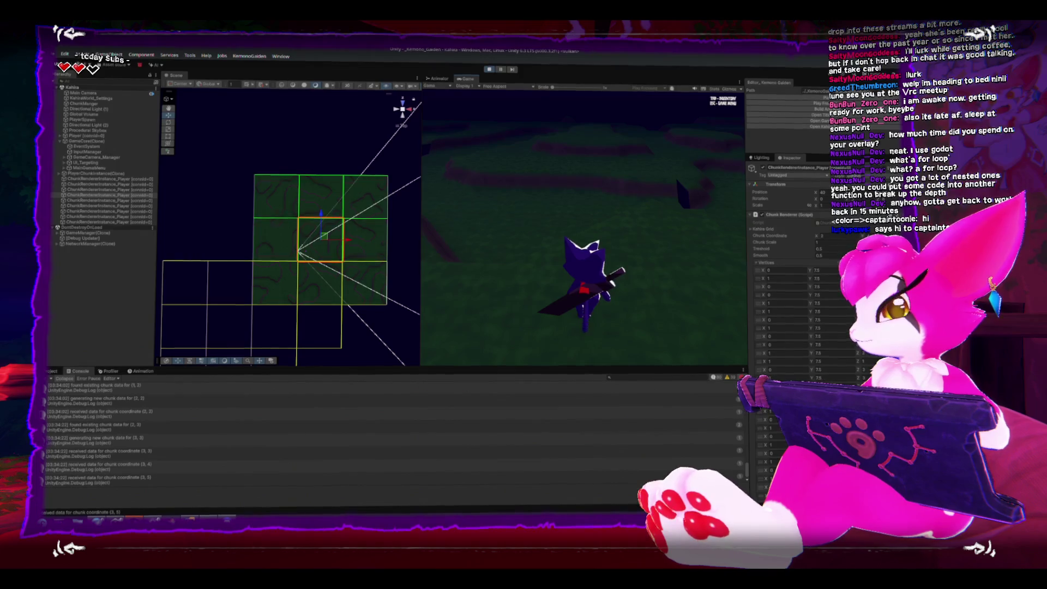
key("w")
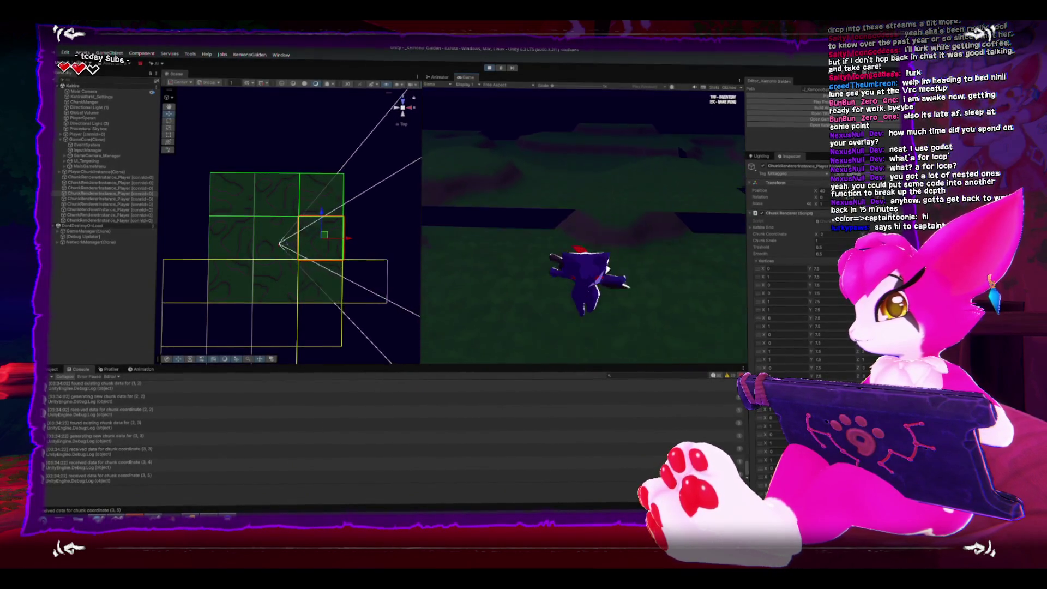
key("s")
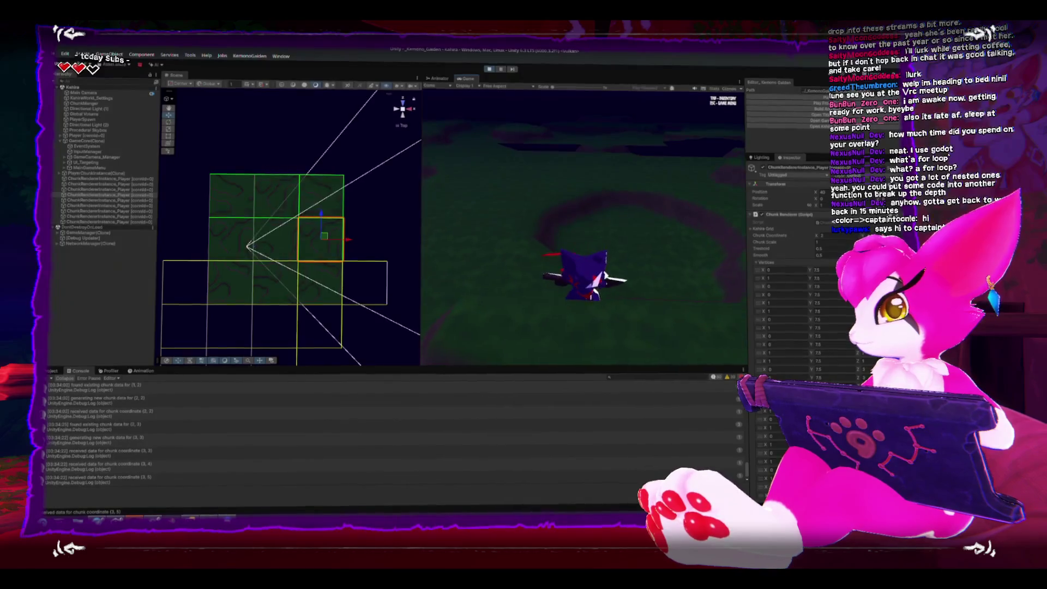
key("w")
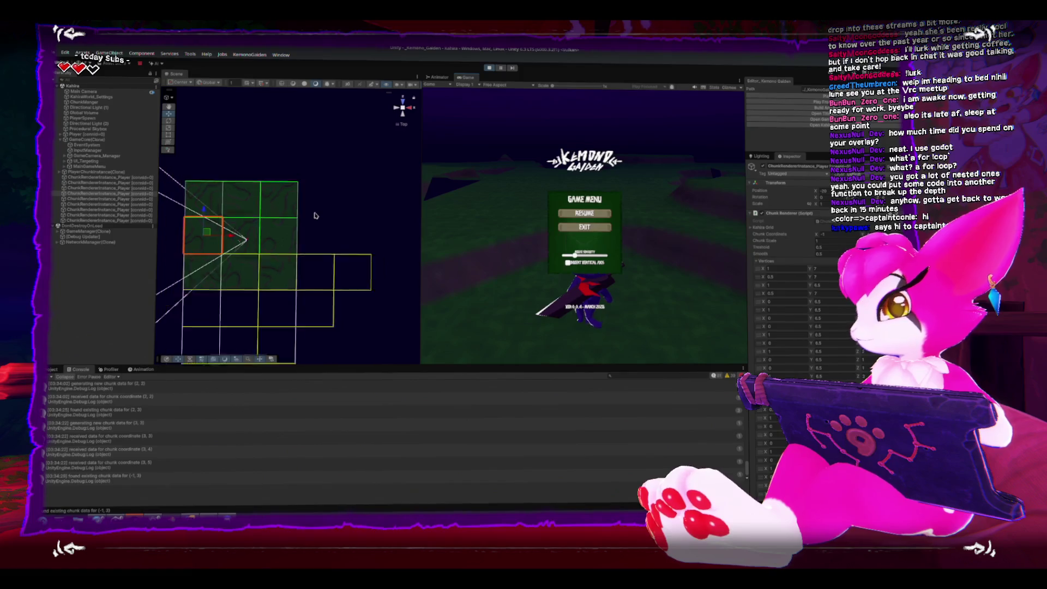
key("a")
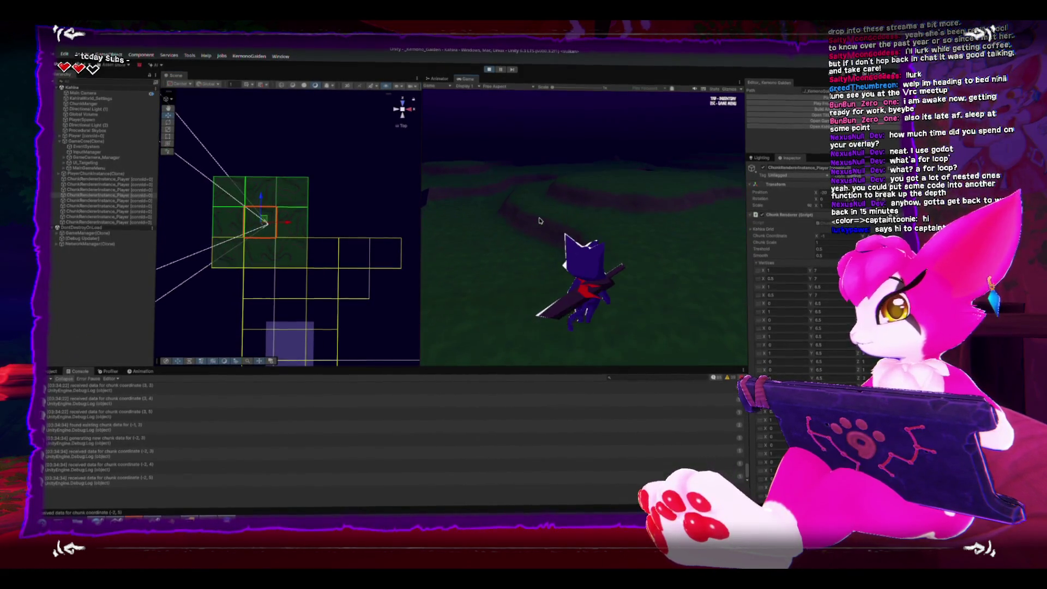
- Walk forward row by row and rotate the game camera to stream in more chunks
key("s")
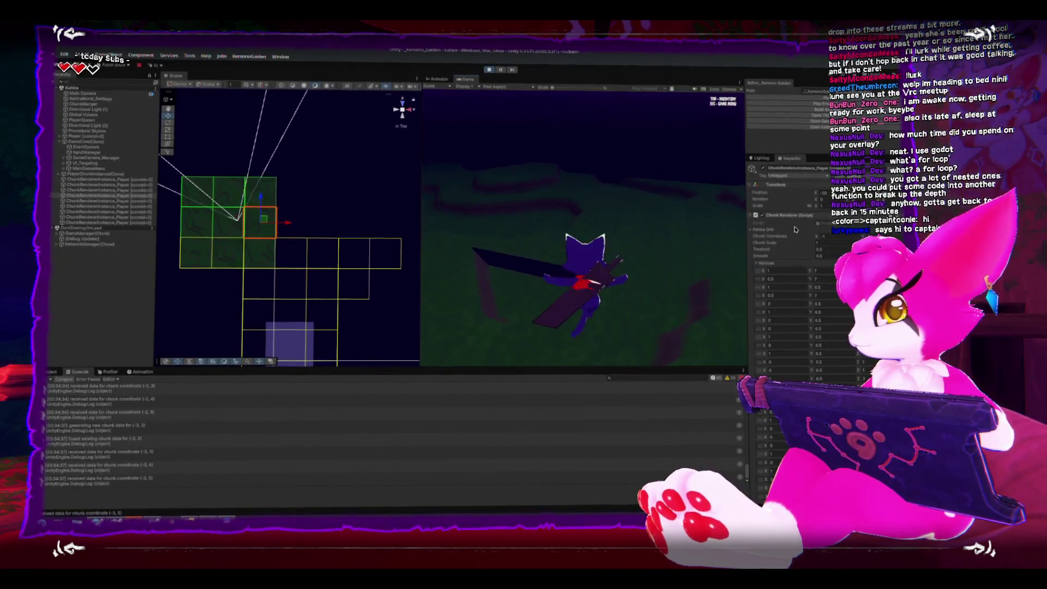
key("w")
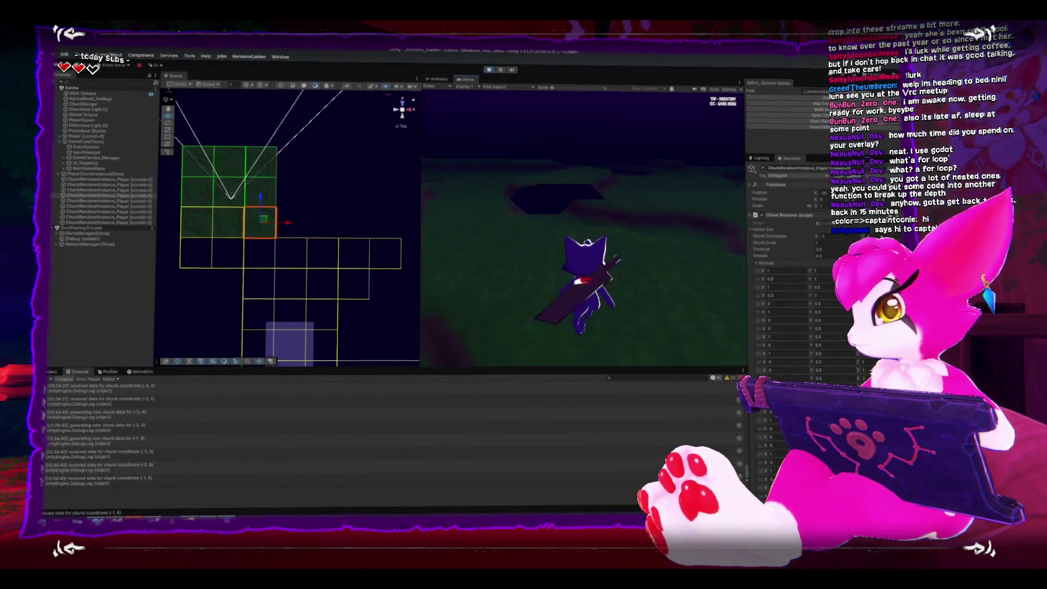
key("w")
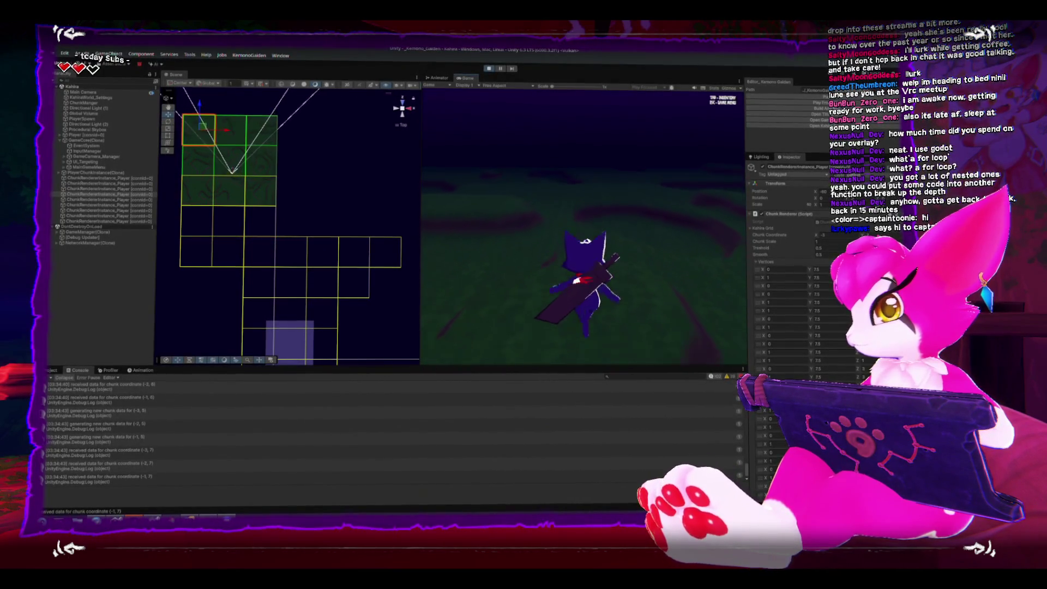
key("w")
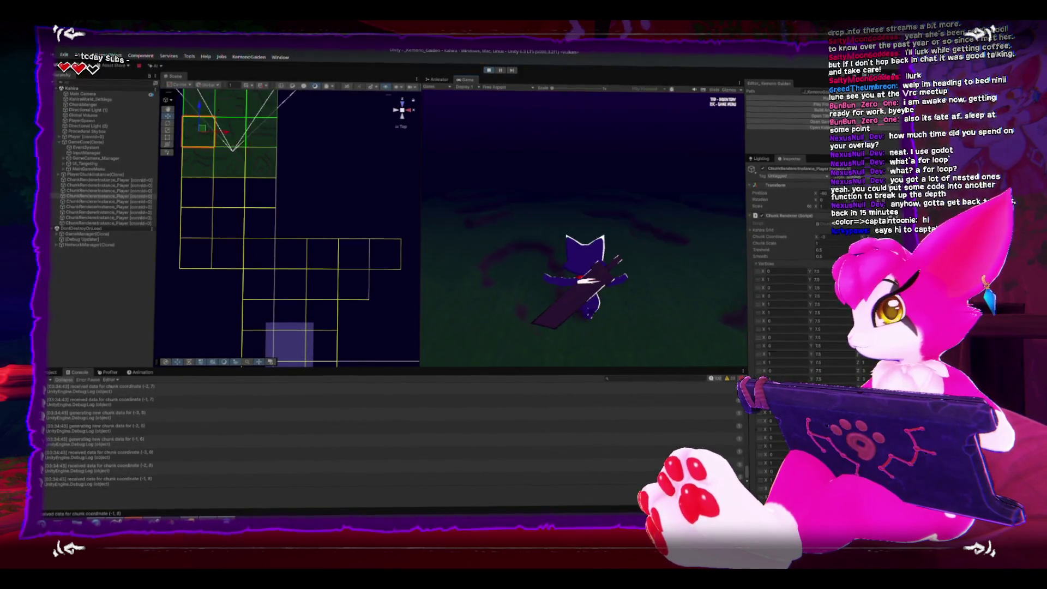
key("w")
scroll(353, 235, "down", 1)
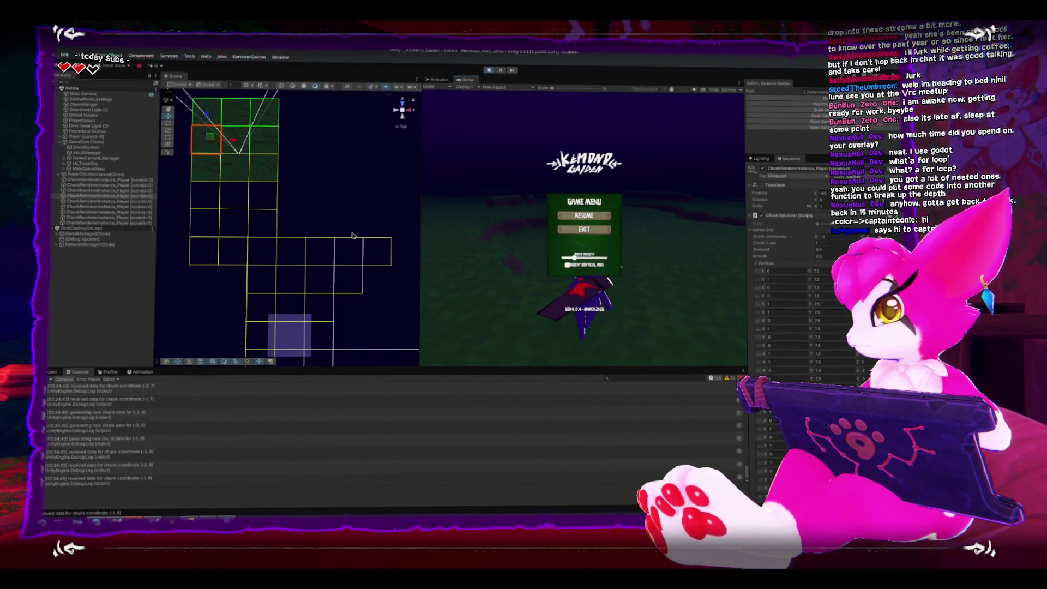
key("w")
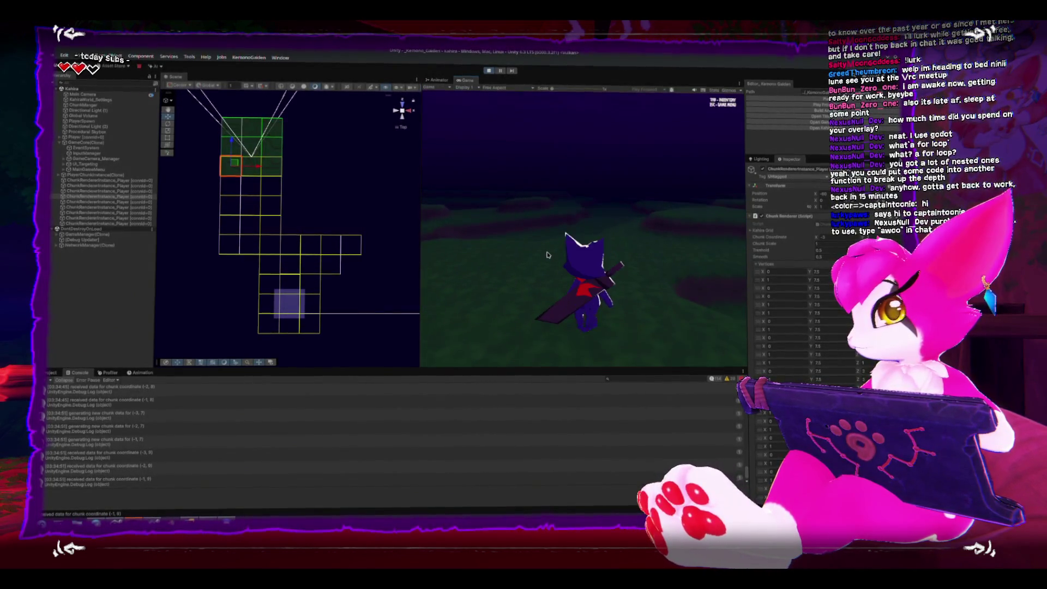
mouse_move(562, 247)
left_mouse_down()
mouse_move(660, 271)
mouse_move(568, 271)
mouse_move(600, 271)
left_mouse_up()
key("w")
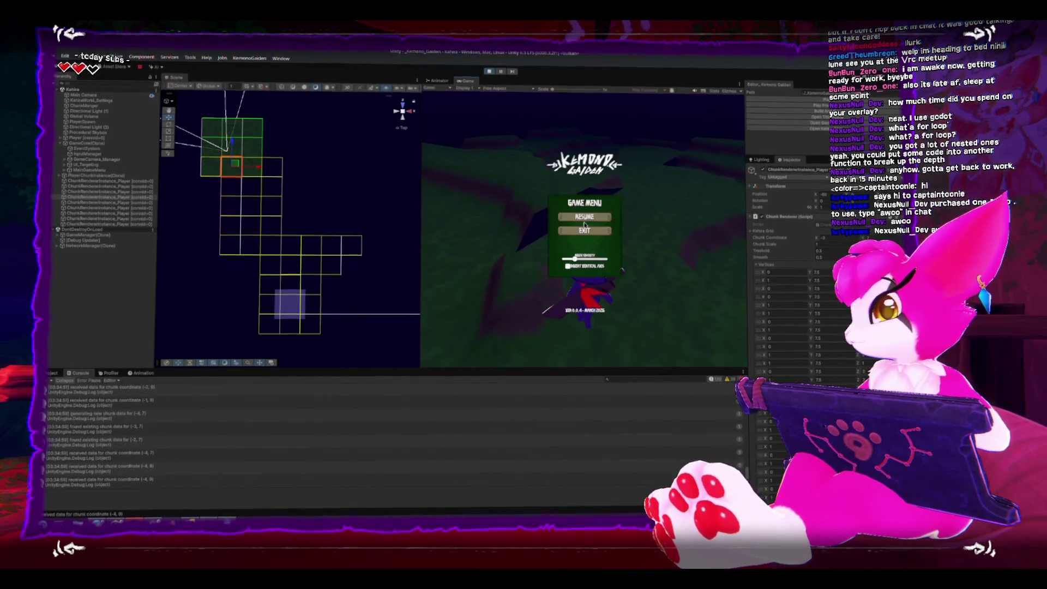
- Frame the player's current chunk with F and orbit the Scene view into a perspective angle
key("f")
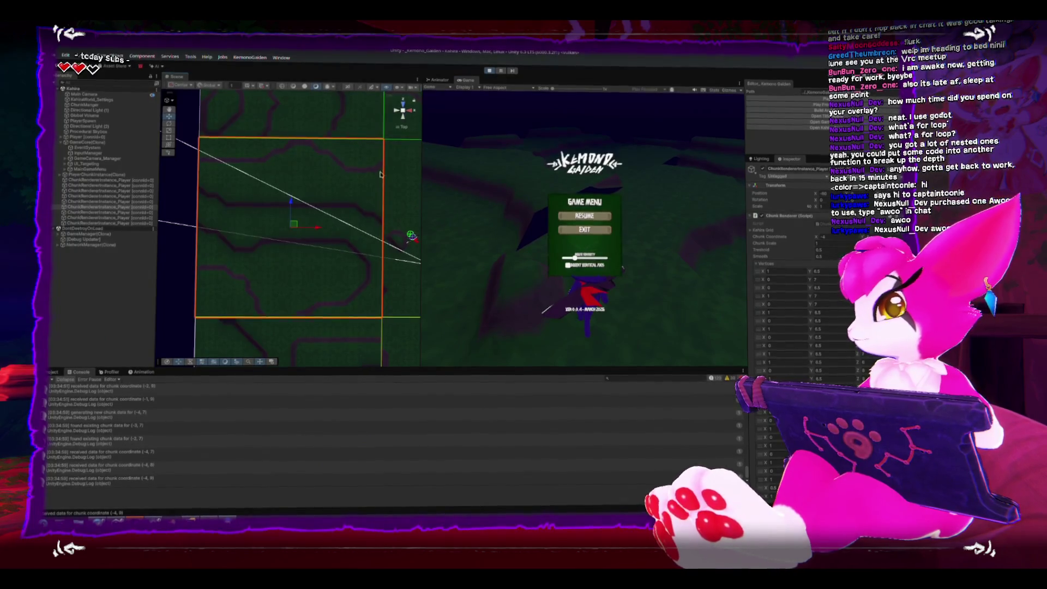
mouse_move(413, 115)
left_mouse_down()
mouse_move(307, 219)
mouse_move(291, 211)
mouse_move(404, 236)
mouse_move(463, 233)
left_mouse_up()
left_click(467, 232)
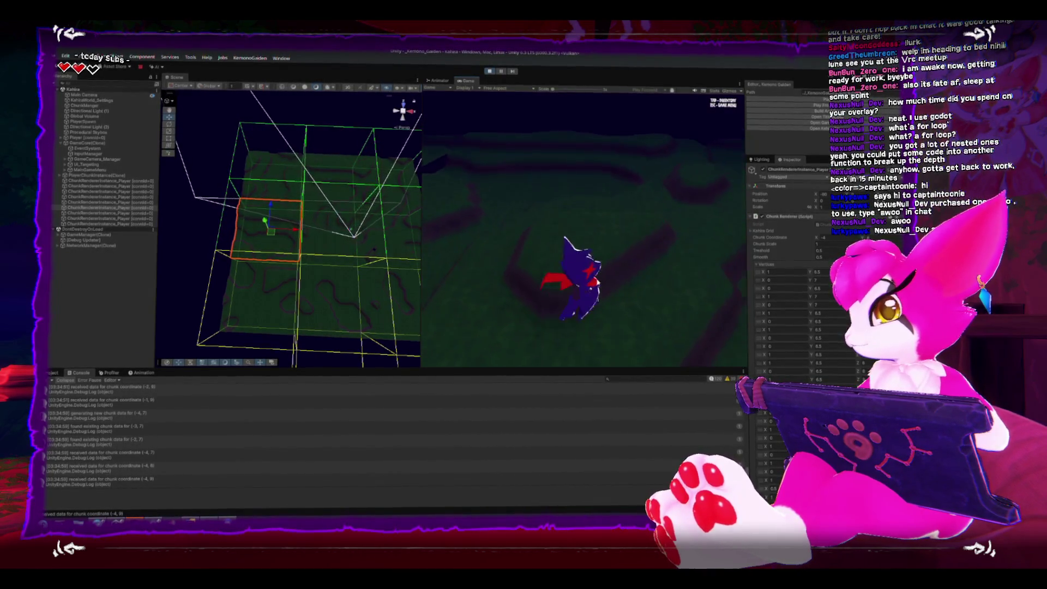
key("Escape")
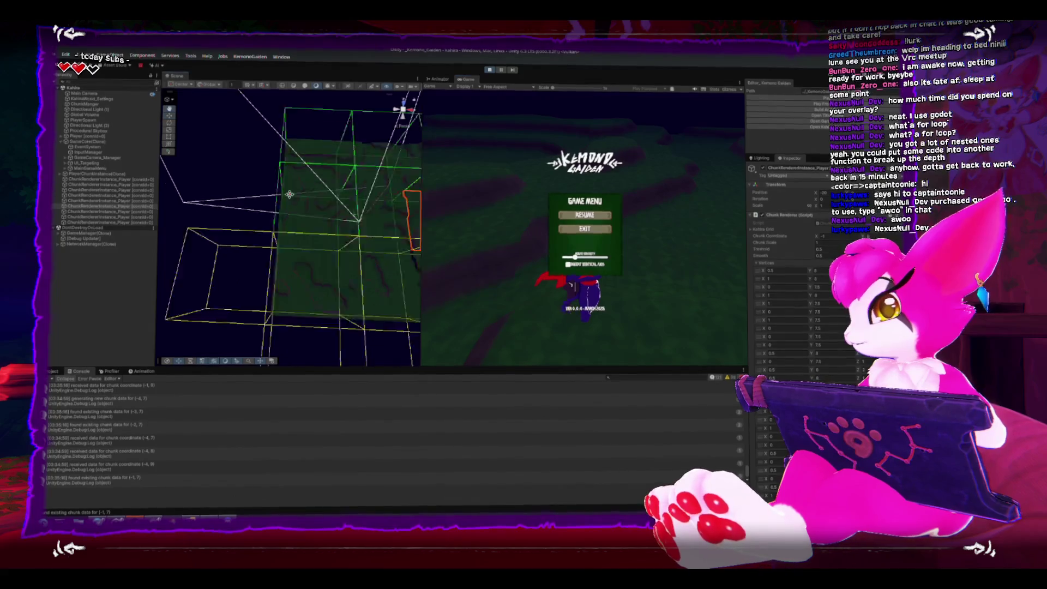
left_click_drag(327, 207, 295, 193)
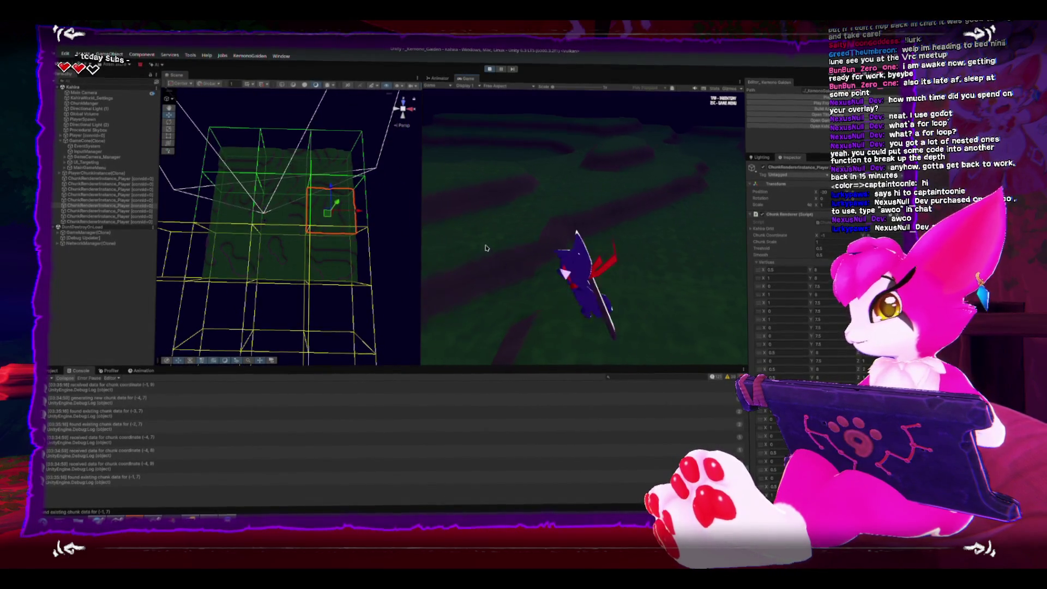
- Free the mouse with Esc and stop the running game
left_click(462, 248)
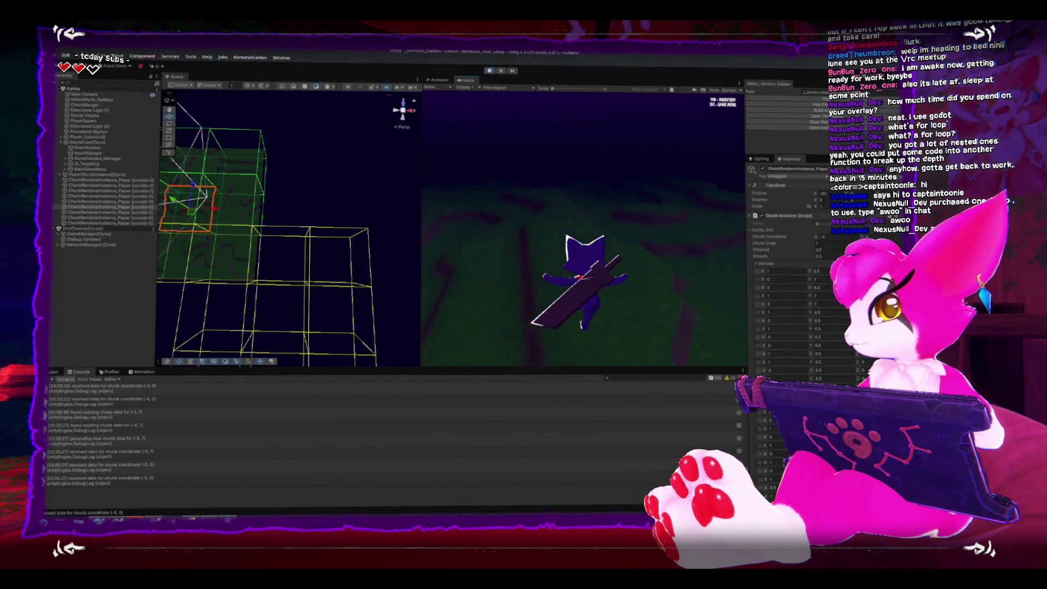
key("Escape")
left_click(490, 70)
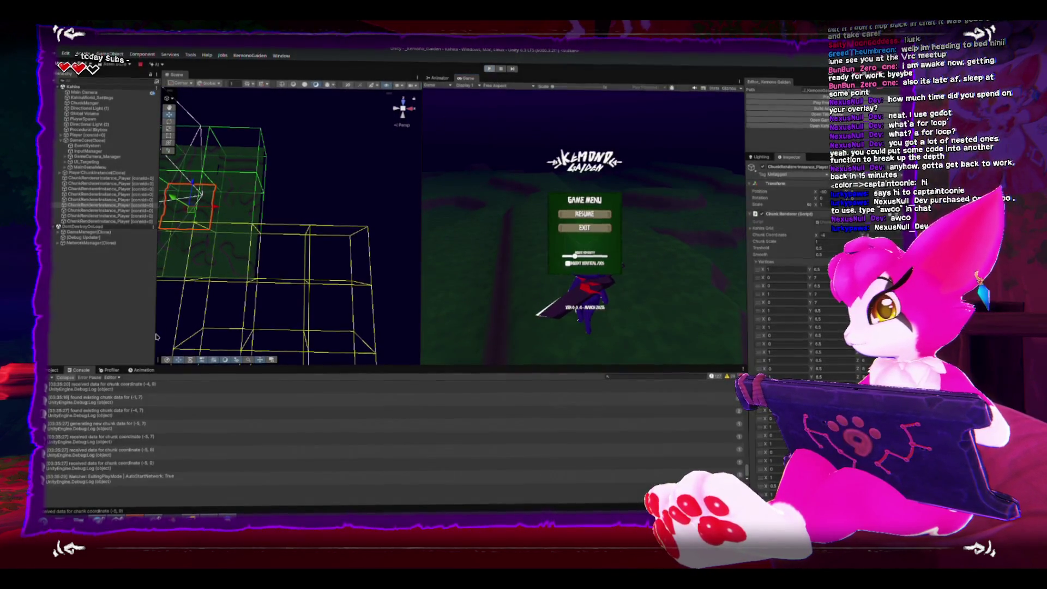
- Bring Rider to the front, maximize it, and fold the FindAvailableChunkRendererAtPosition method
left_click(52, 370)
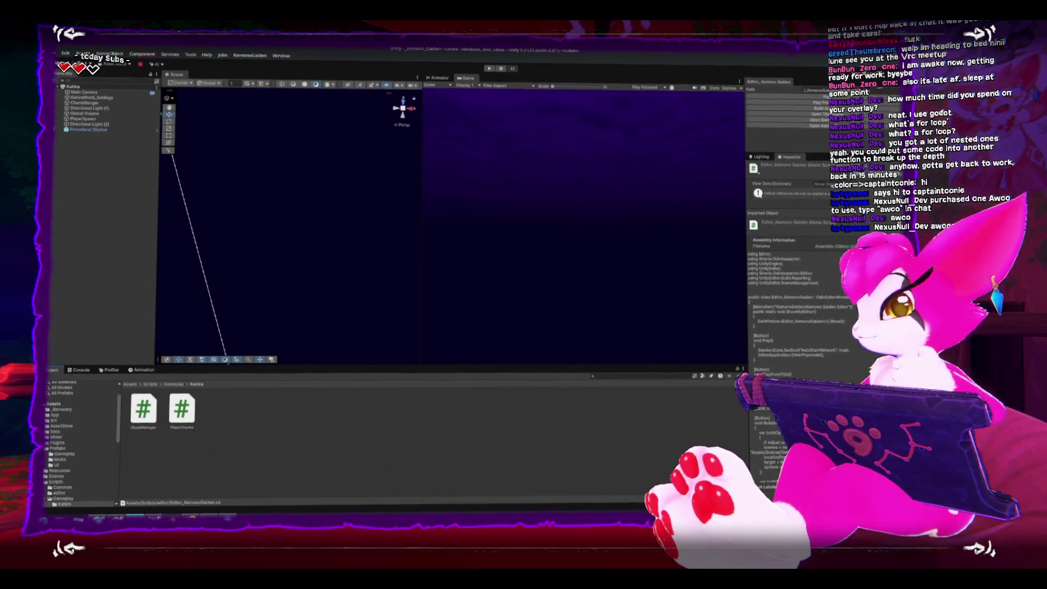
key("alt+Tab")
scroll(335, 374, "up", 2)
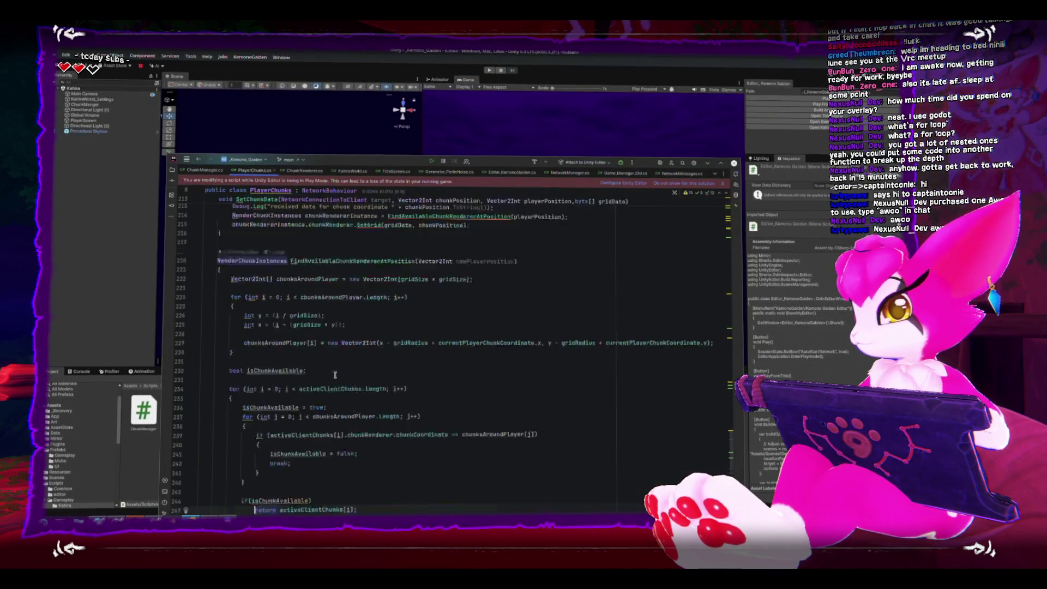
key("super+Up")
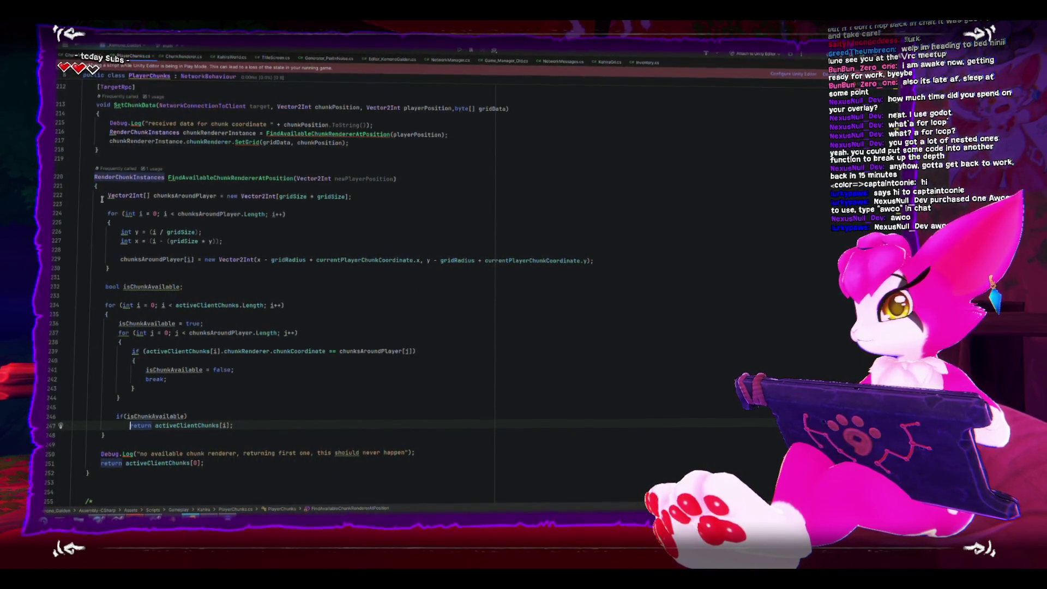
left_click(76, 180)
- Scroll up to CmdClientInitialized and open context actions on chunkCoordinatesAroundPlayer at line 125
scroll(177, 274, "up", 6)
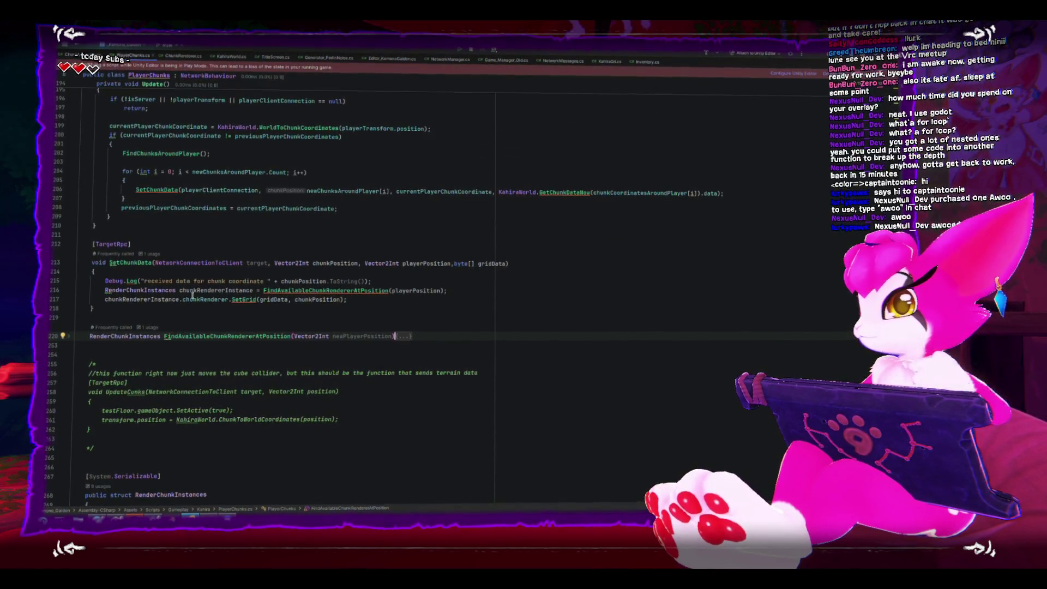
scroll(192, 295, "up", 3)
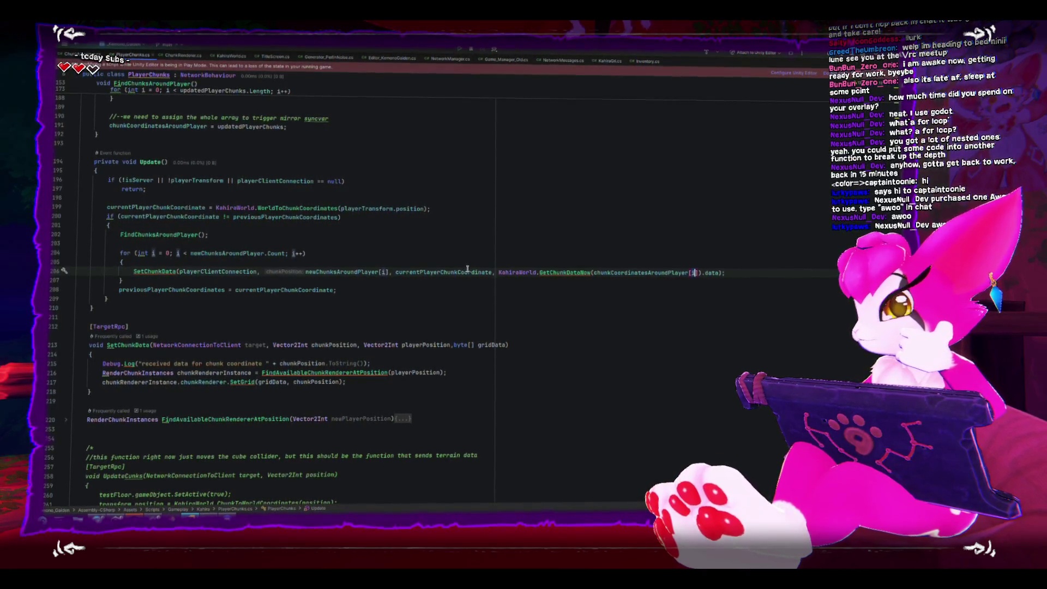
scroll(467, 269, "up", 15)
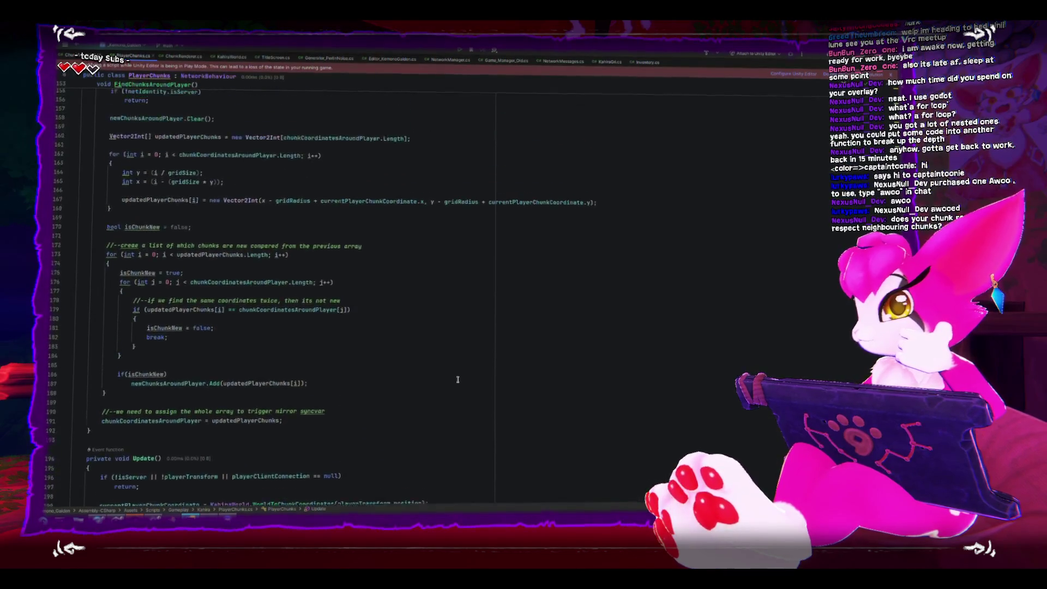
scroll(458, 380, "up", 10)
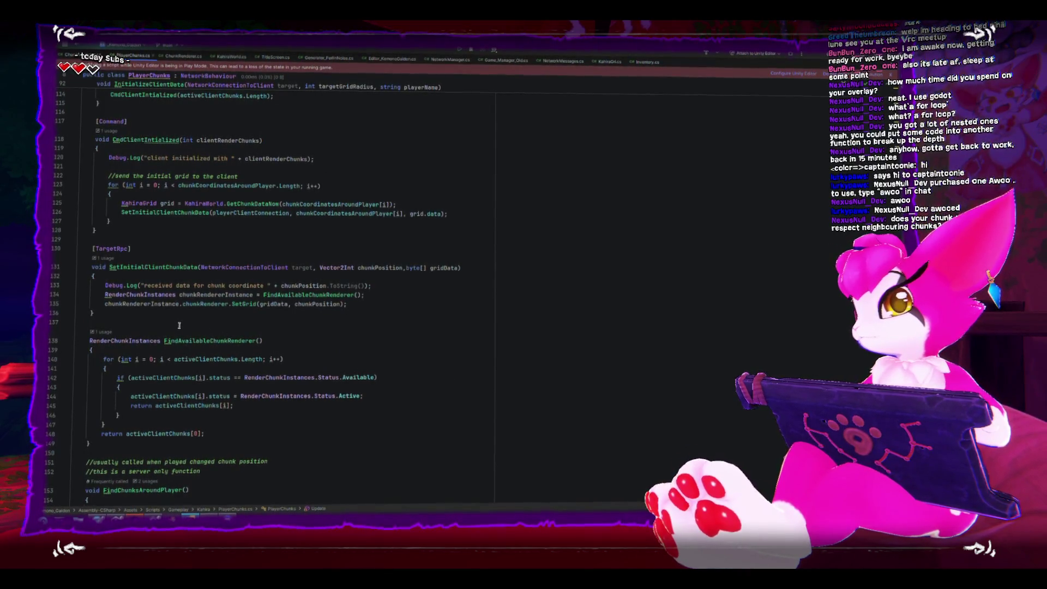
scroll(179, 326, "up", 1)
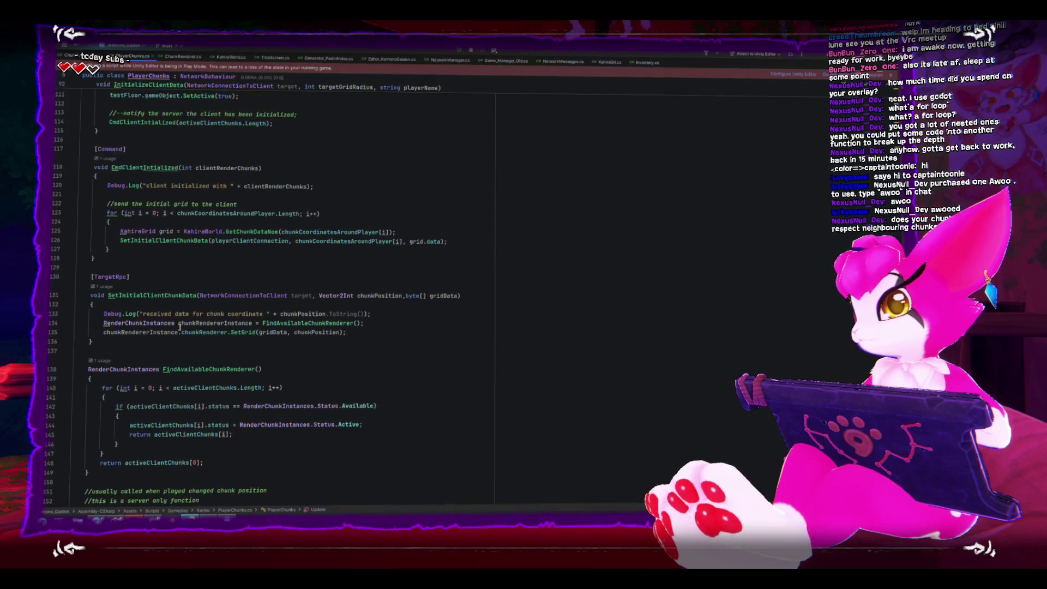
left_click(341, 231)
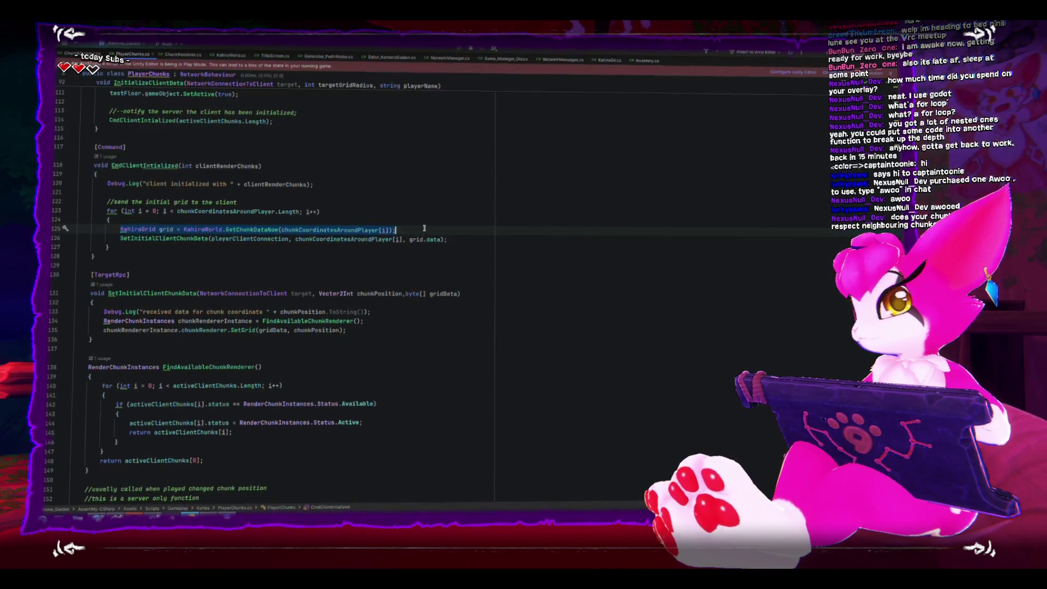
right_click(344, 229)
- Replace chunkCoordinatesAroundPlayer with newChunksAroundPlayer on line 206, then switch to Unity to recompile
mouse_move(381, 418)
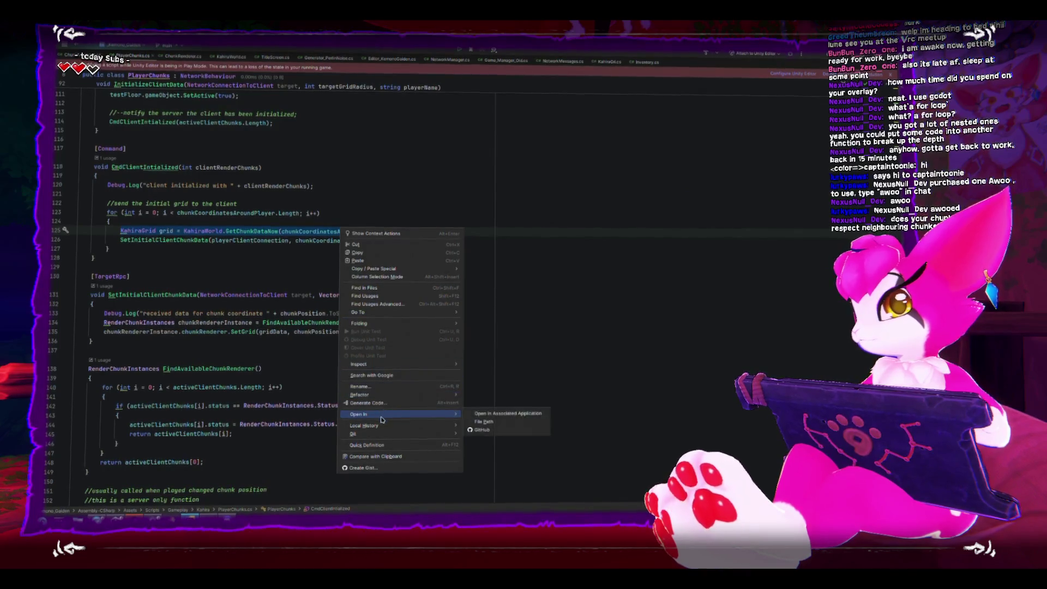
left_click(368, 253)
scroll(546, 403, "down", 15)
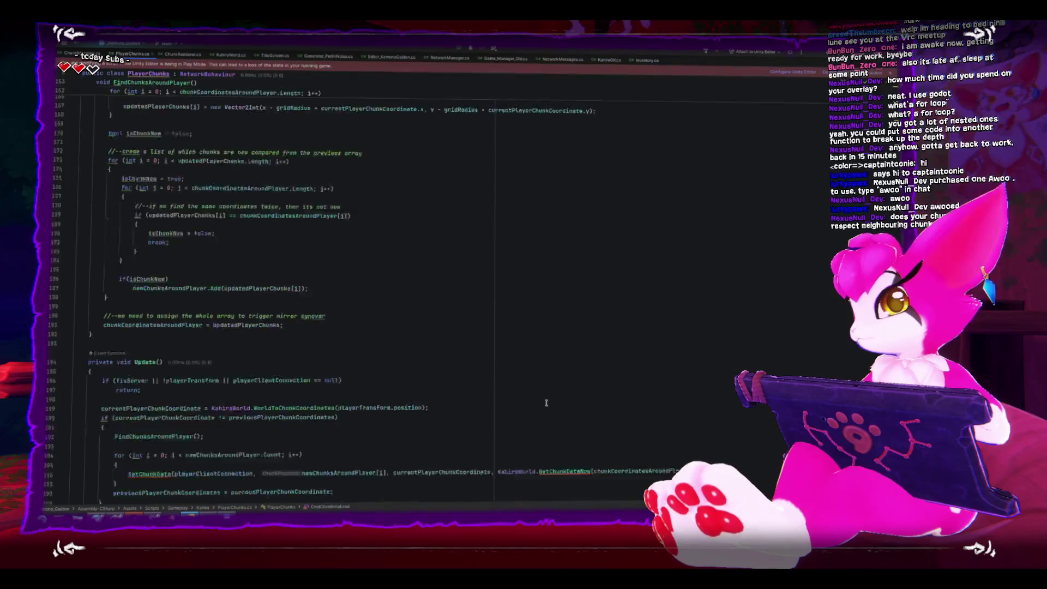
scroll(546, 403, "up", 1)
double_click(643, 249)
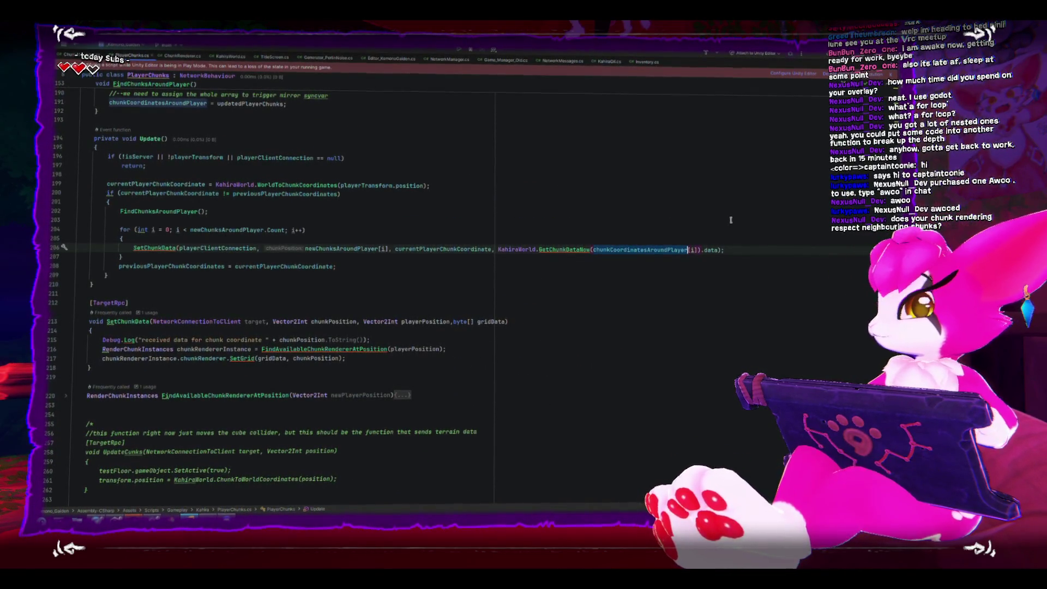
type("newC")
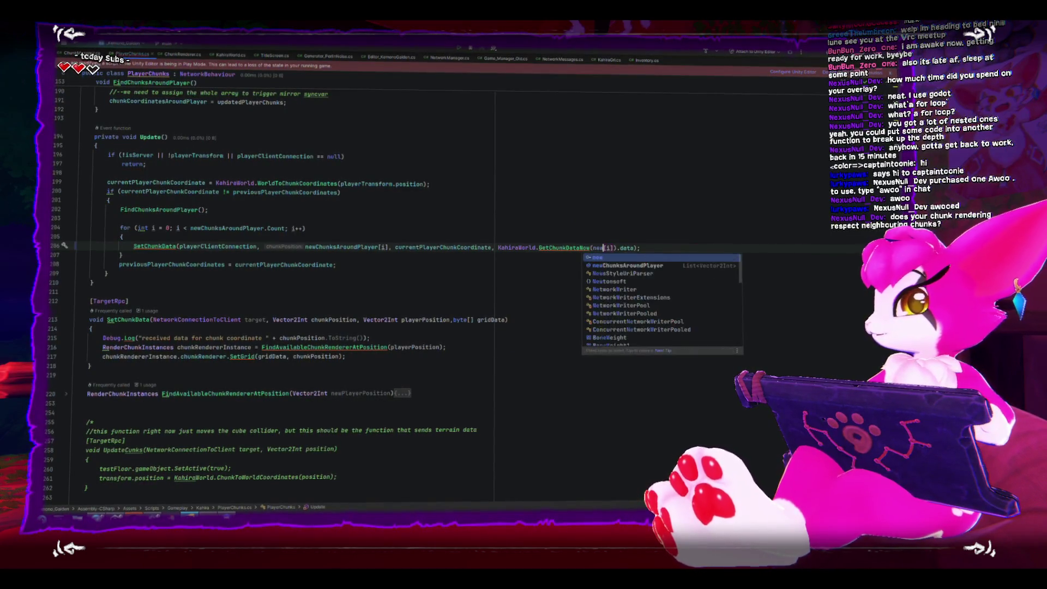
key("Return")
left_click(635, 316)
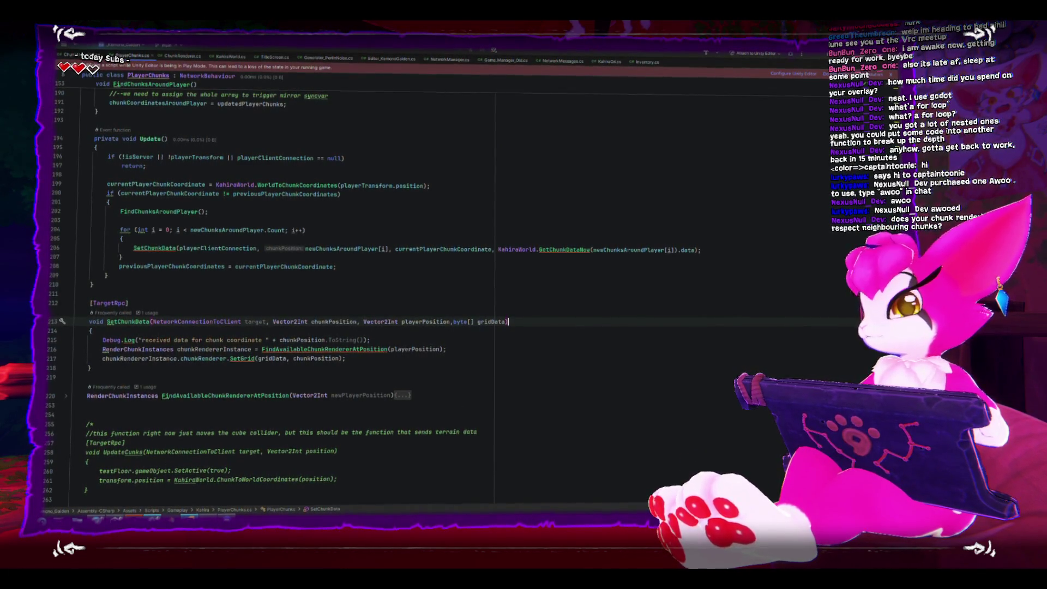
key("alt+Tab")
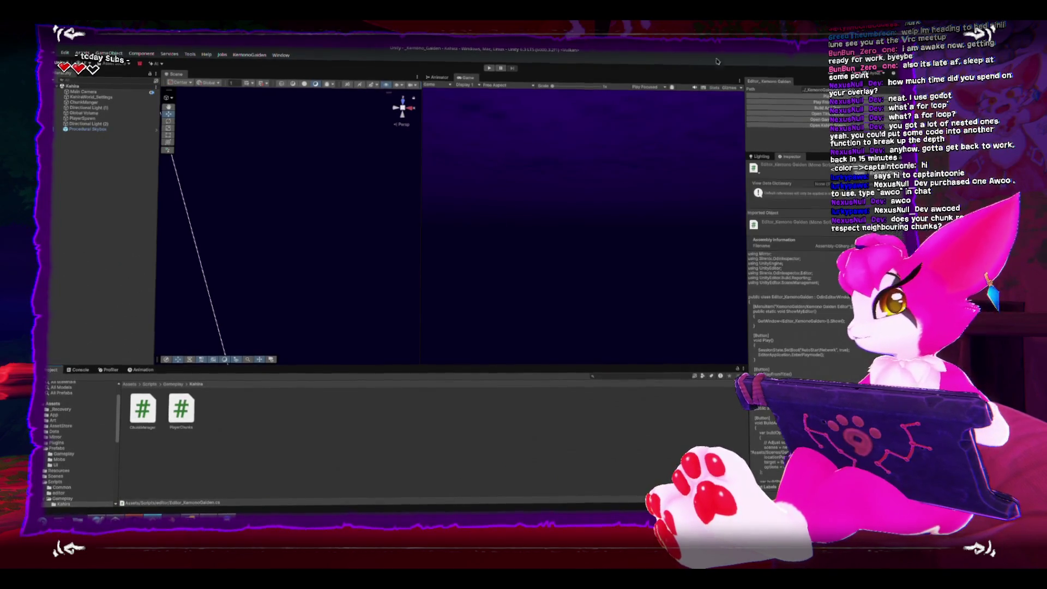
- Start play mode, switch the Scene view to a top-down view, and widen it
left_click(792, 93)
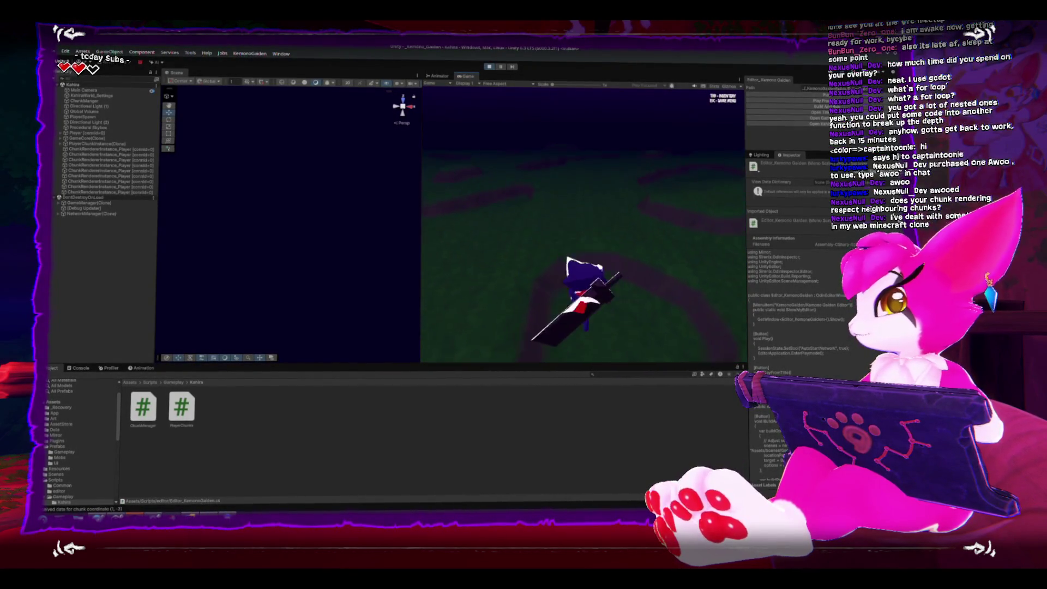
key("Escape")
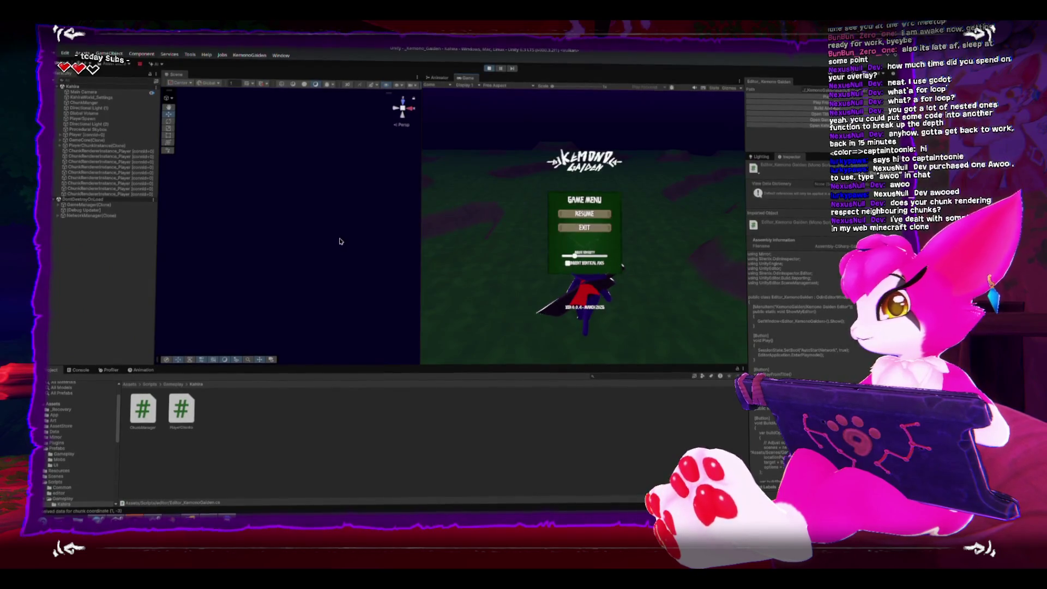
mouse_move(329, 249)
left_mouse_down()
mouse_move(321, 275)
mouse_move(290, 187)
left_mouse_up()
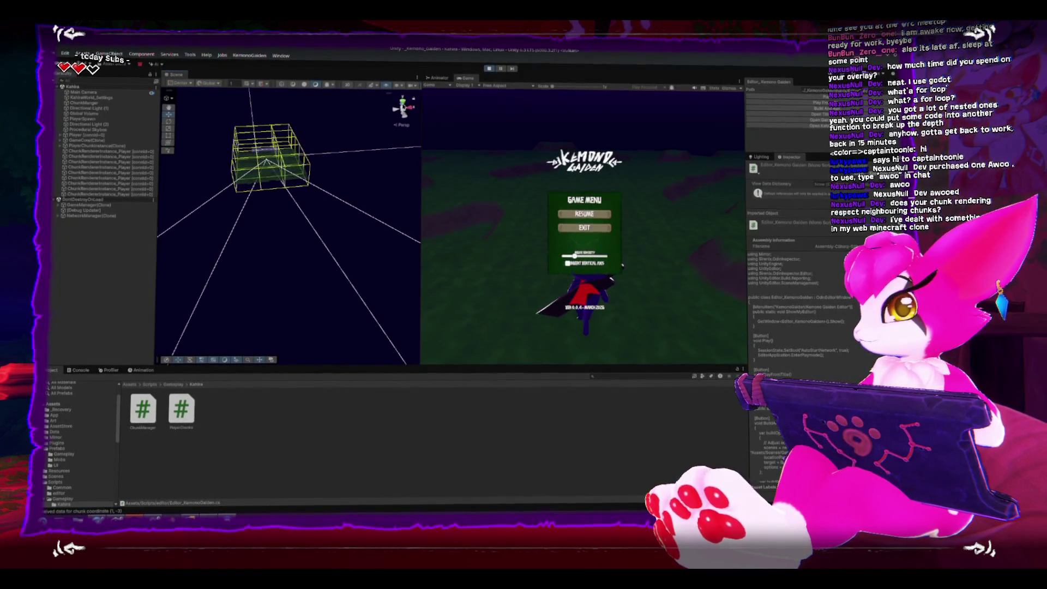
left_click(403, 102)
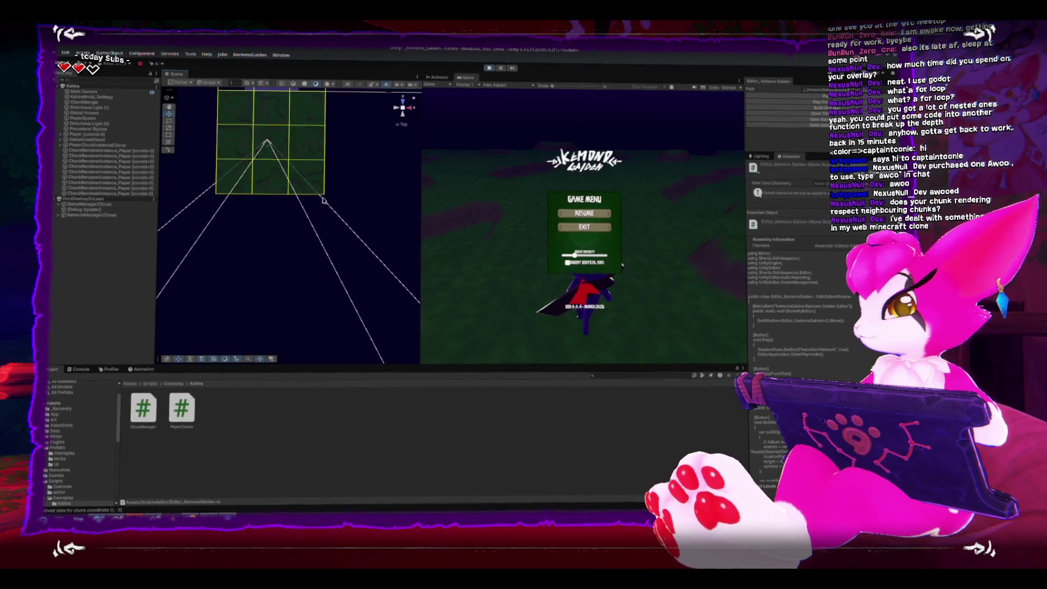
left_click_drag(157, 244, 86, 245)
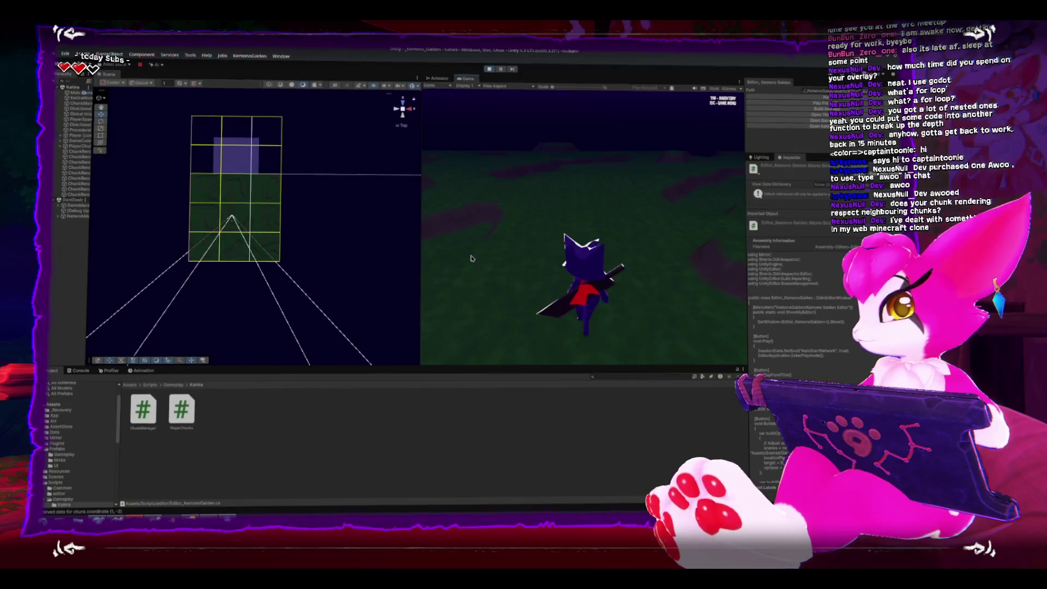
- Walk the character with WASD while chunks load and unload, then stop play mode
key("w")
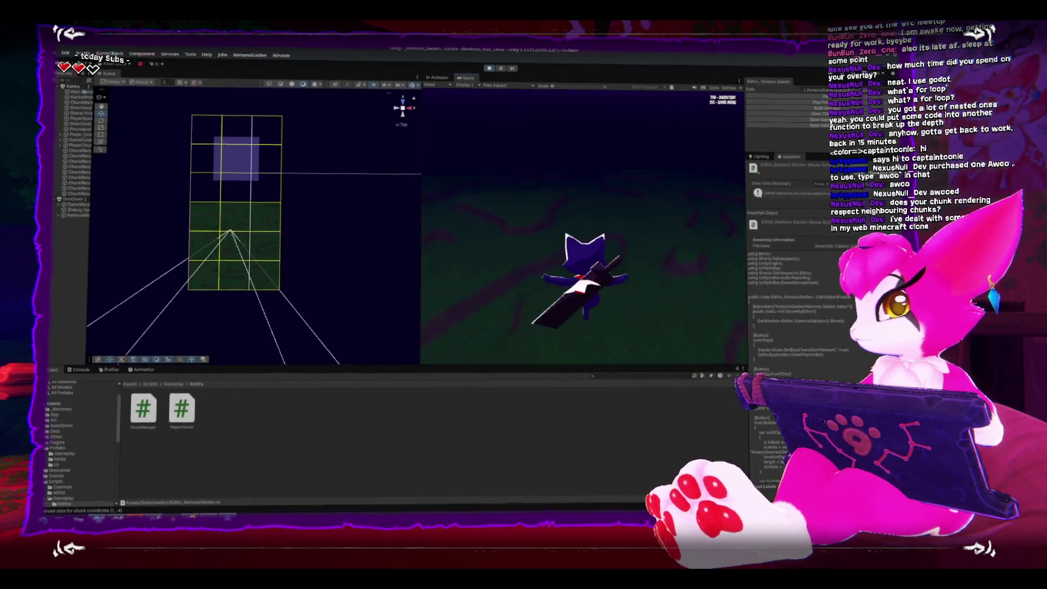
key("a")
key("w")
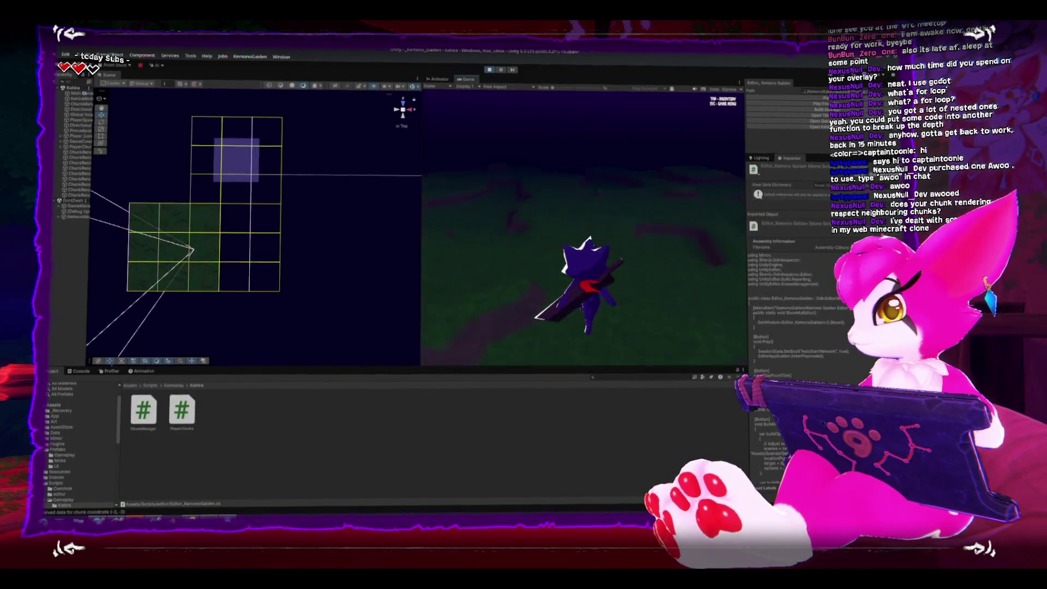
key("a")
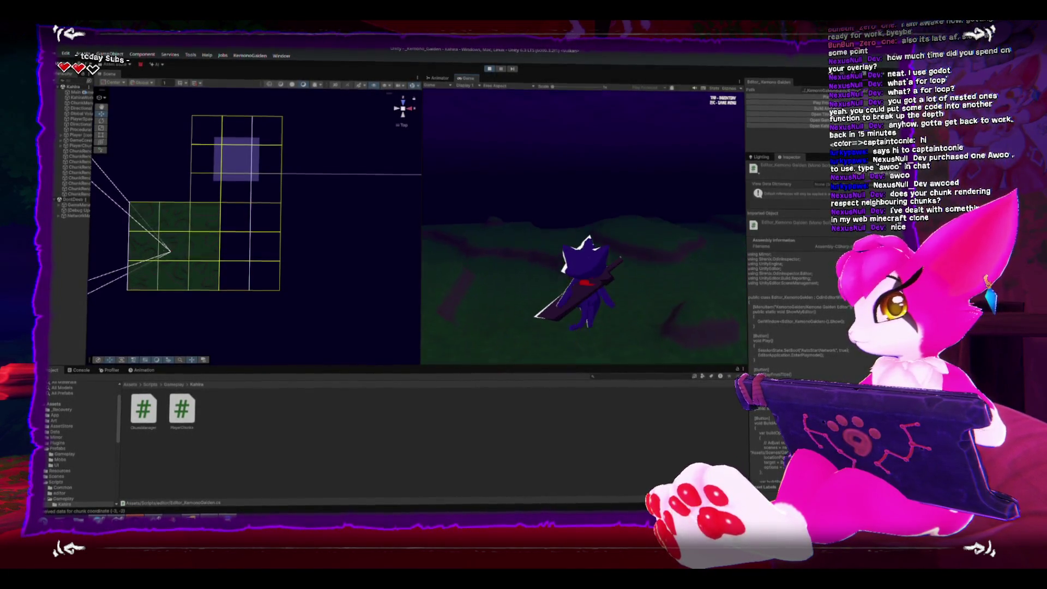
key("a")
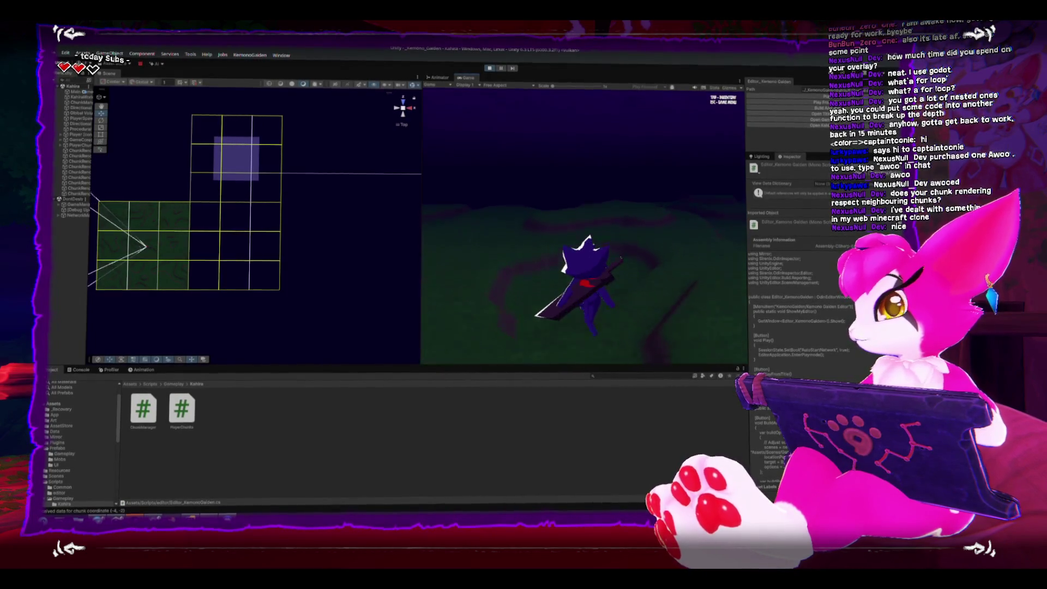
key("s")
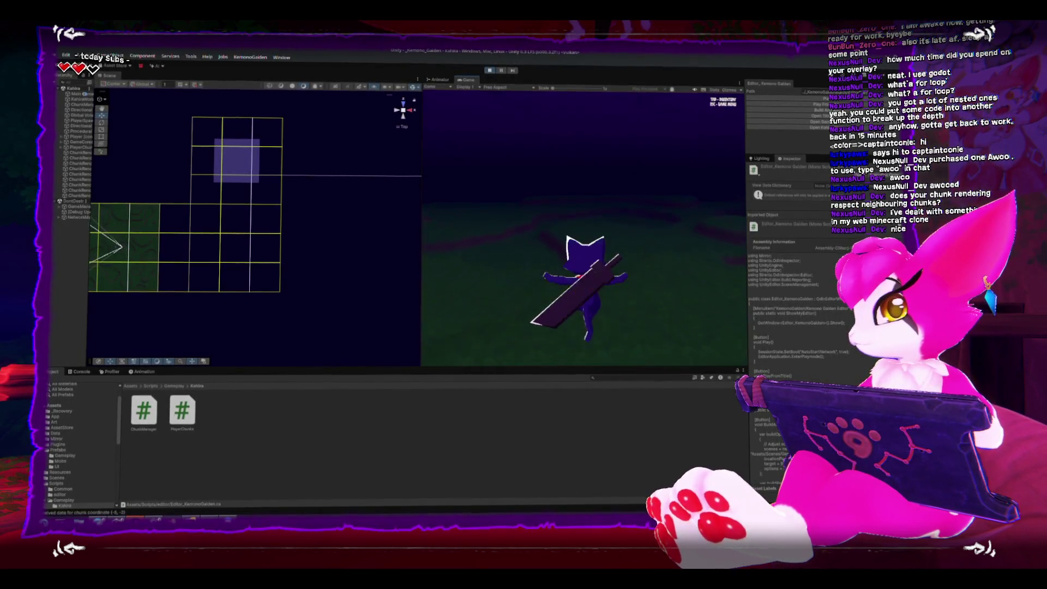
key("w")
key("w")
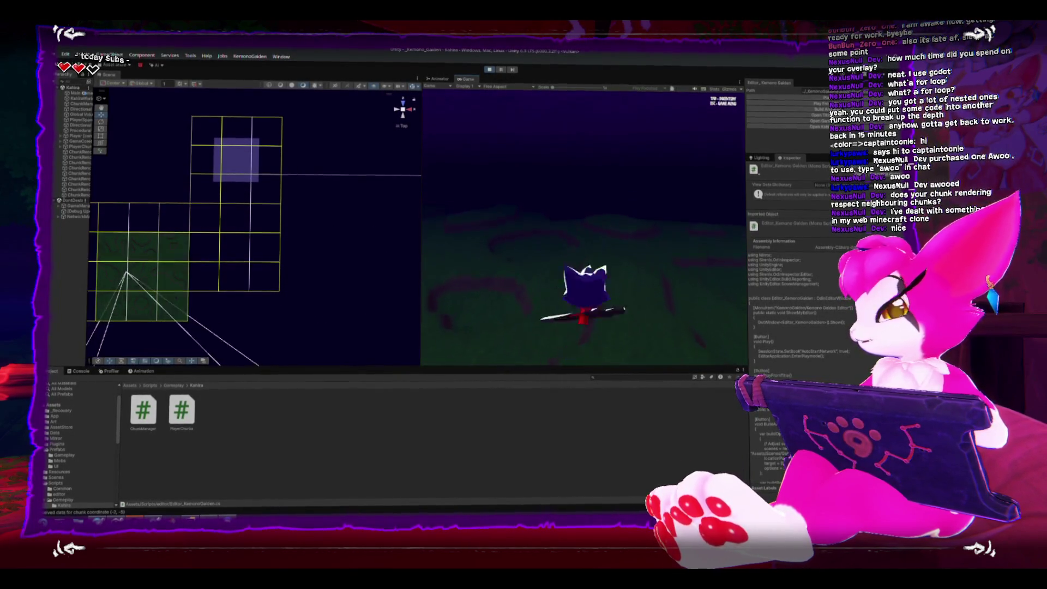
key("Escape")
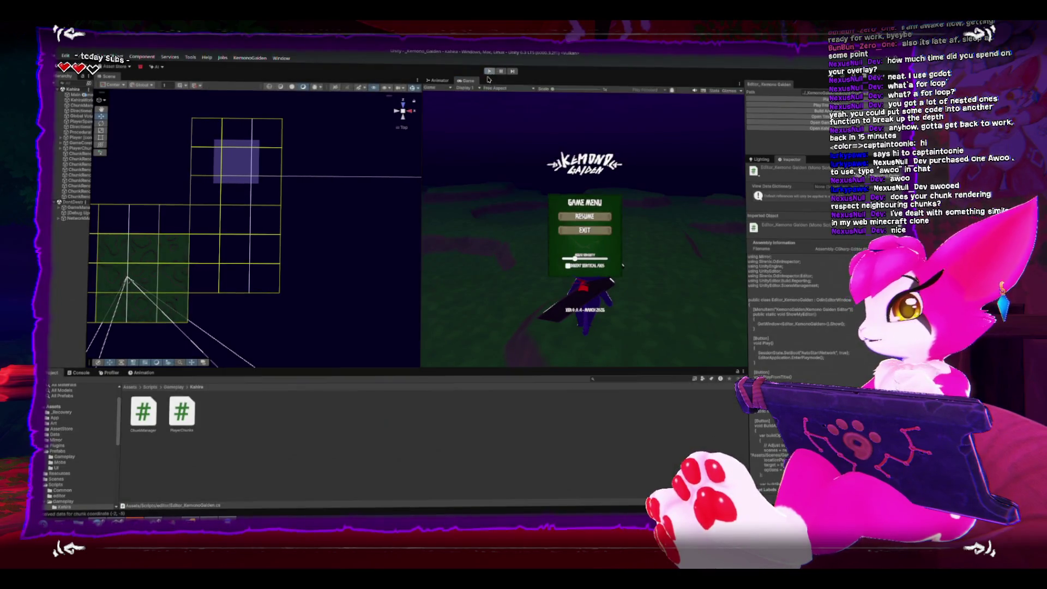
key("ctrl+p")
left_click(270, 168)
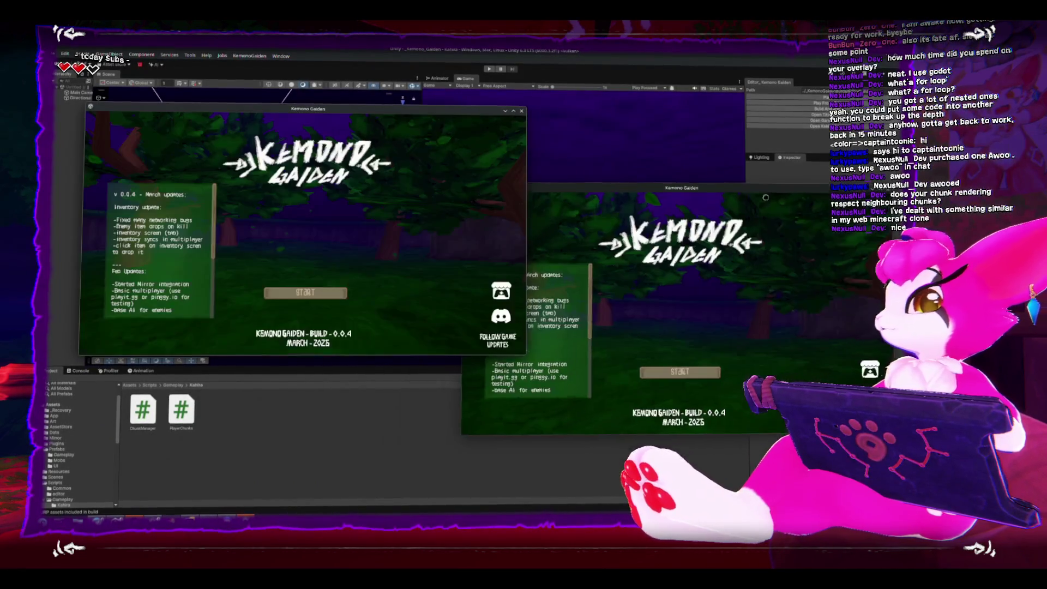
- In the left window, choose START then Game Start (Host) with the default seed and port 7777
left_click(289, 284)
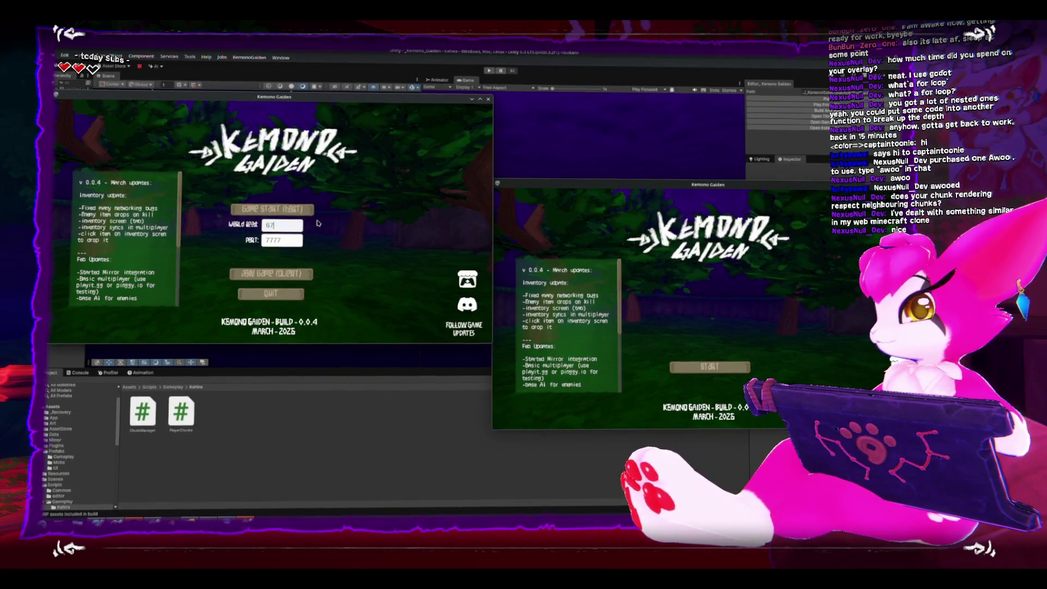
left_click(288, 210)
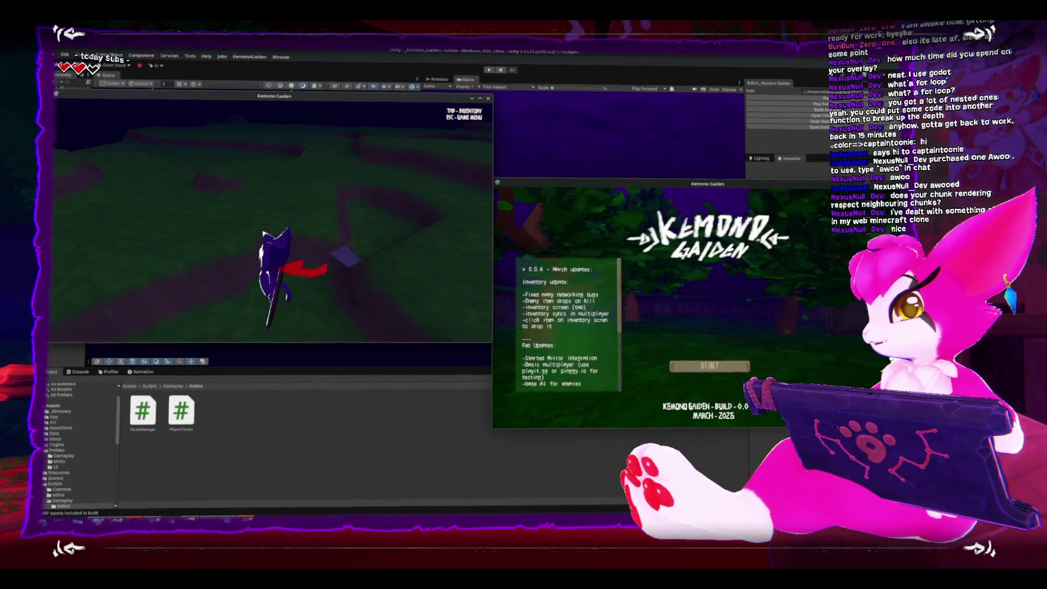
- Join as a client from the second window, run that character into the host's view, then pause
key("a")
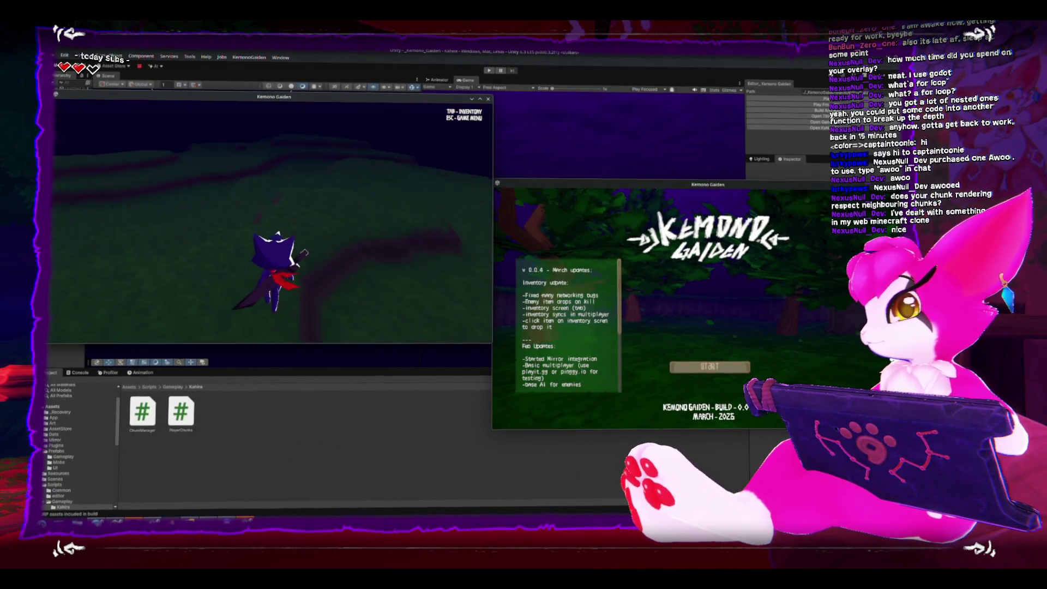
key("Escape")
key("Escape")
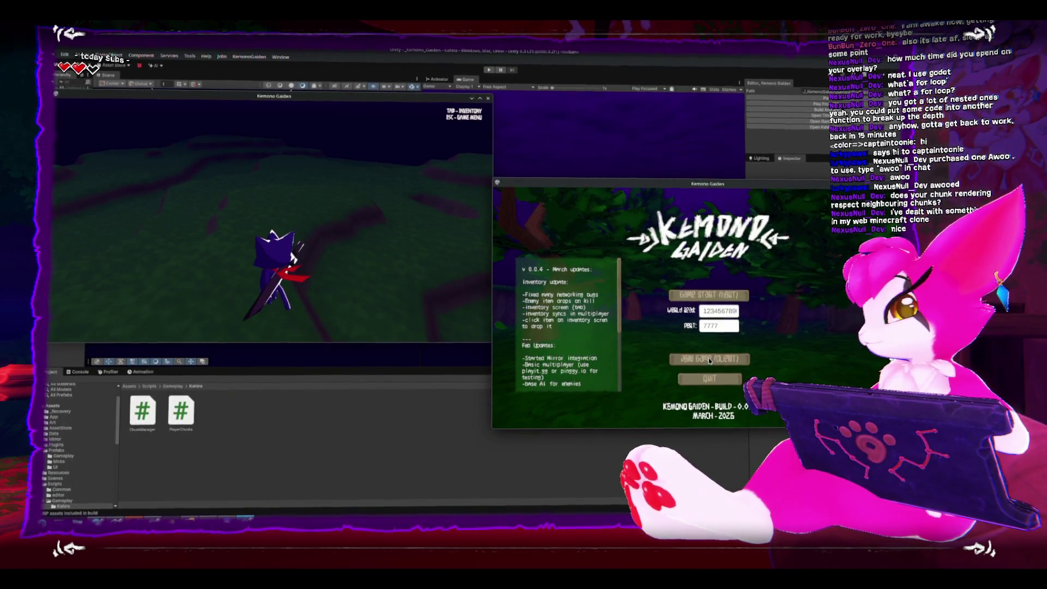
left_click(704, 362)
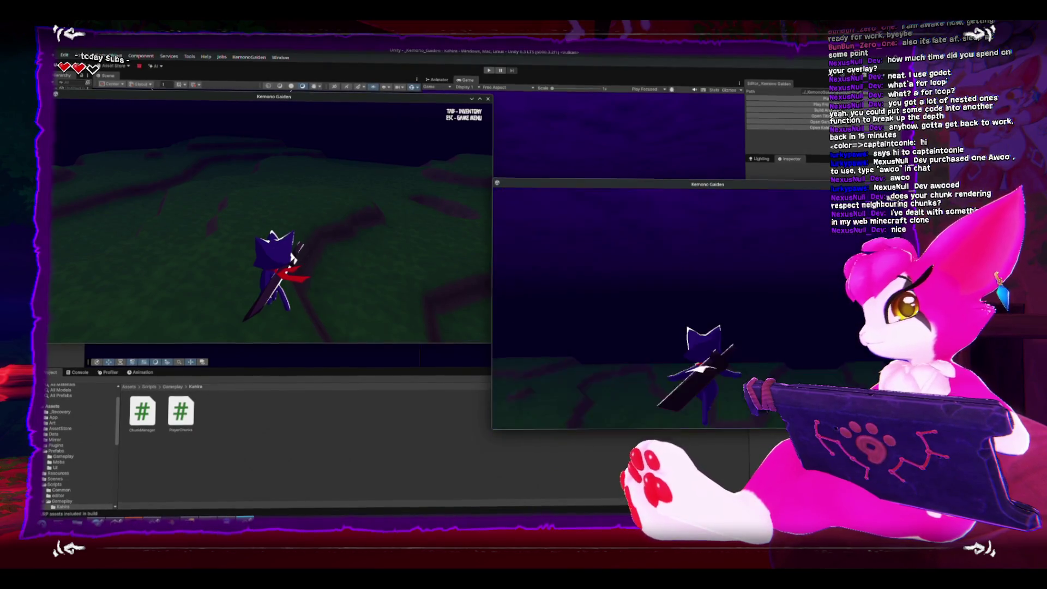
key("s")
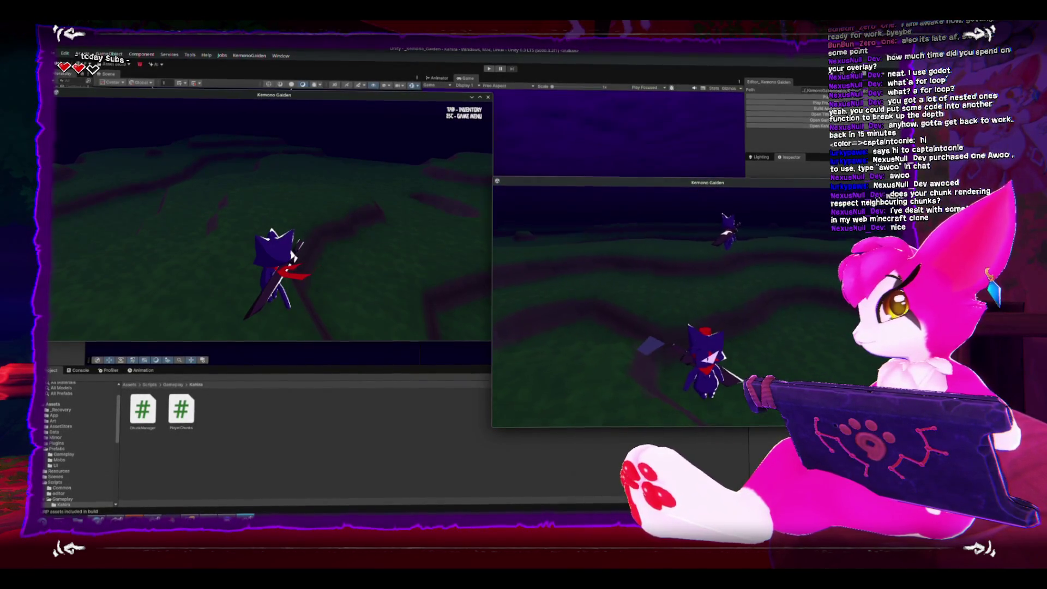
key("d")
key("w")
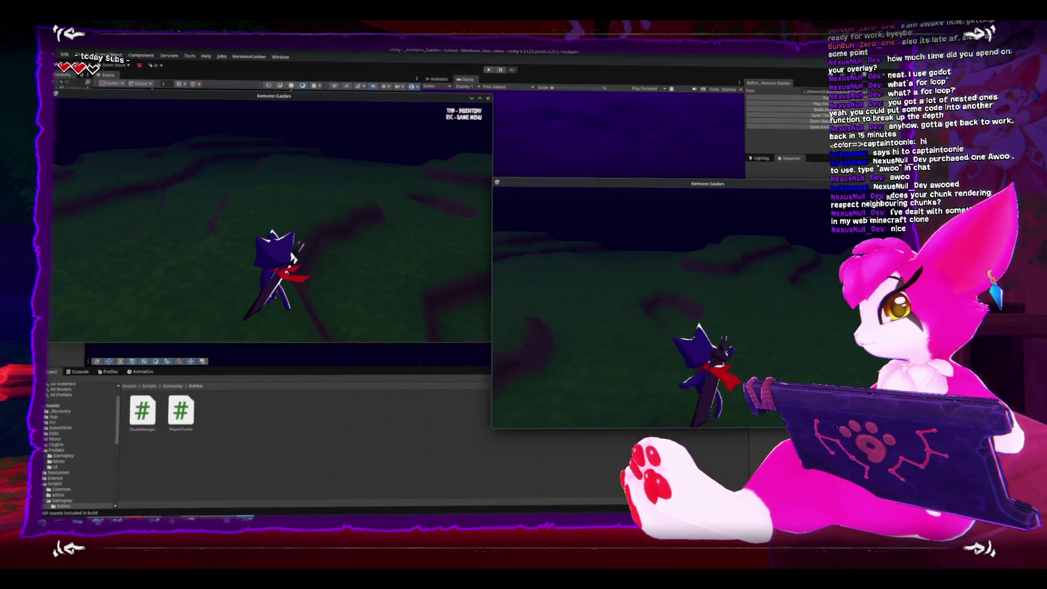
key("w")
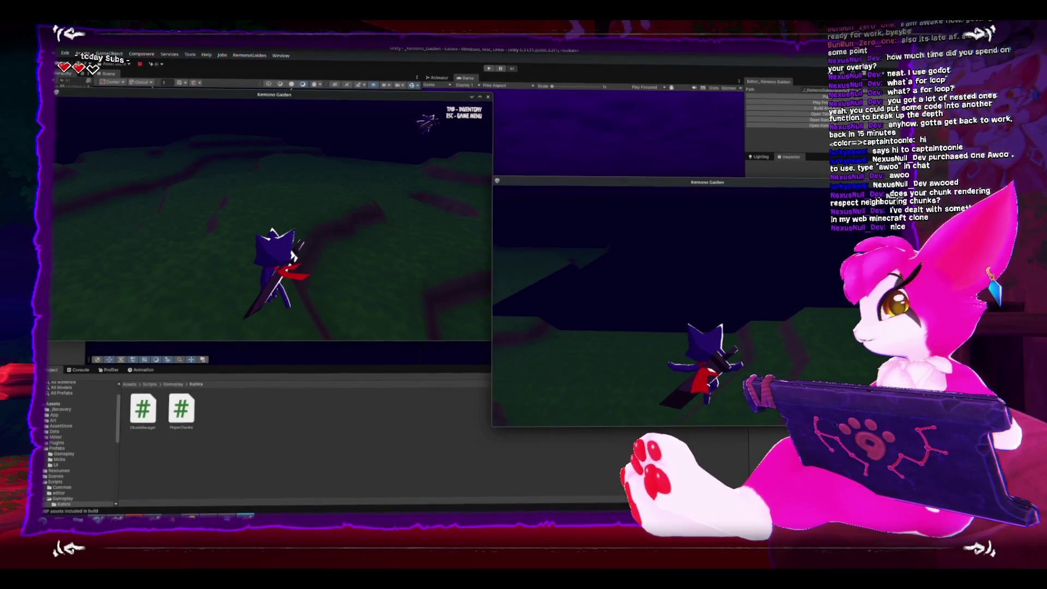
key("w")
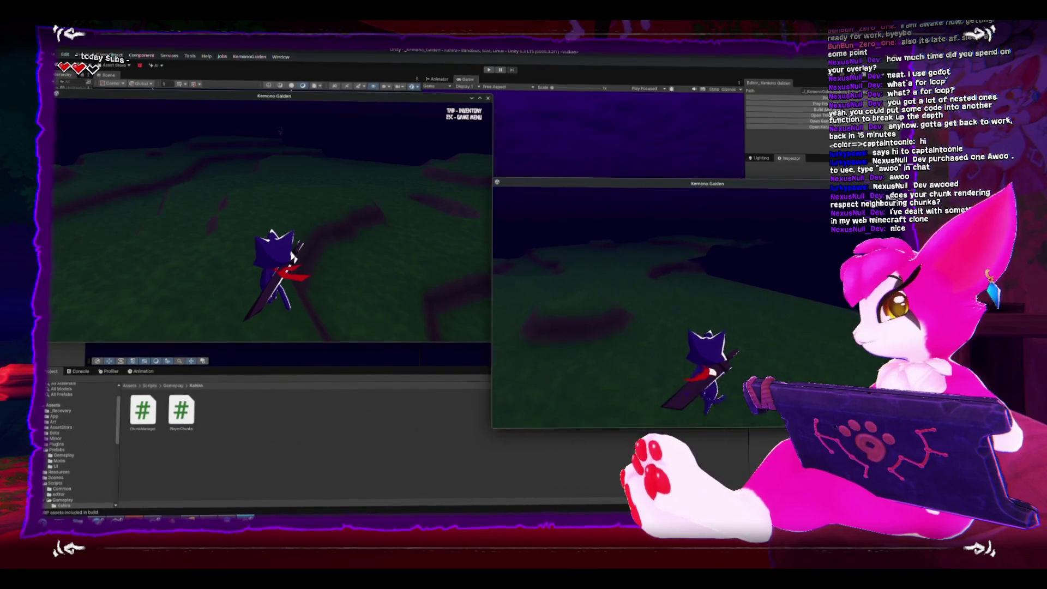
key("w")
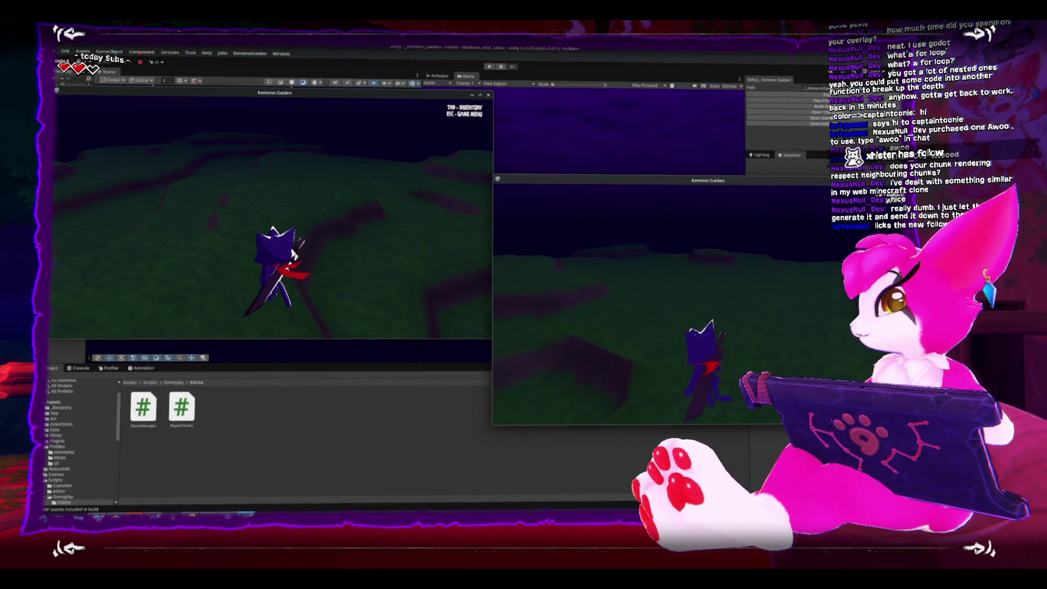
key("Escape")
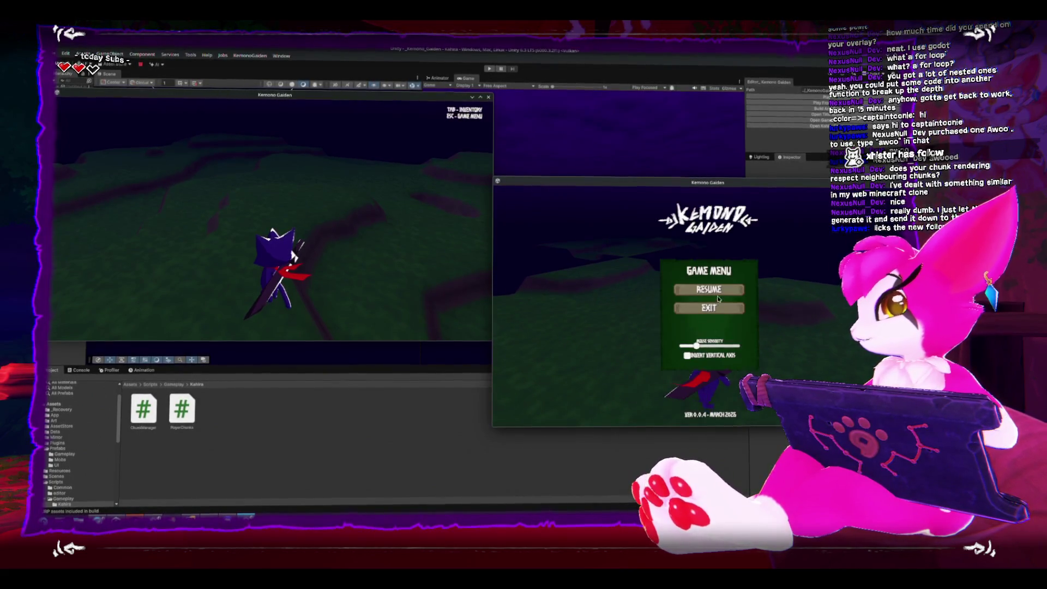
- Close the client game window and relaunch KemonoGaiden_EditorBuild from the EditorBuilds folder
mouse_move(747, 180)
left_mouse_down()
mouse_move(570, 178)
mouse_move(485, 104)
left_mouse_up()
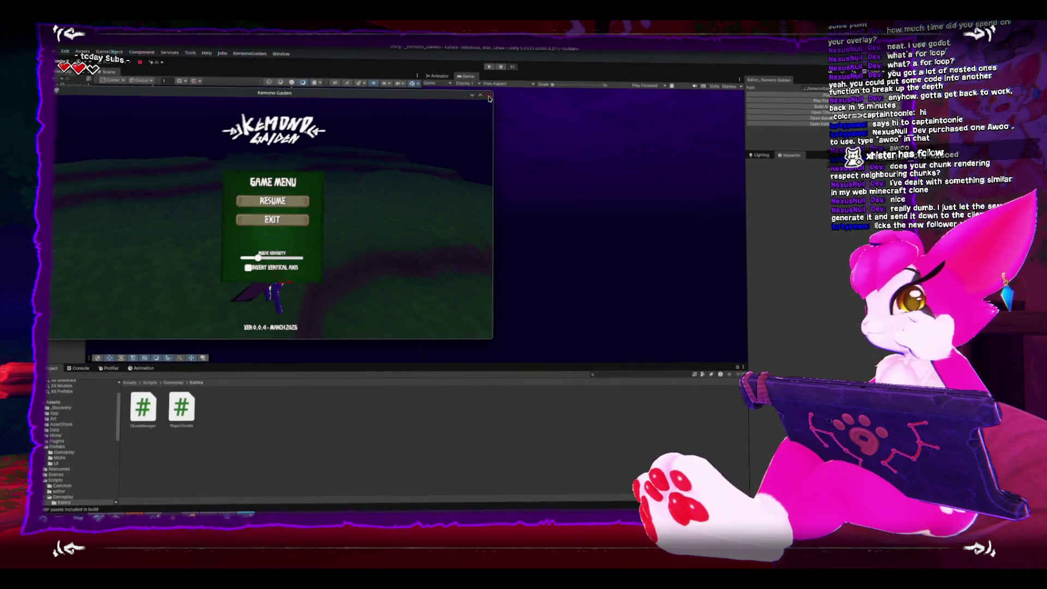
left_click(490, 98)
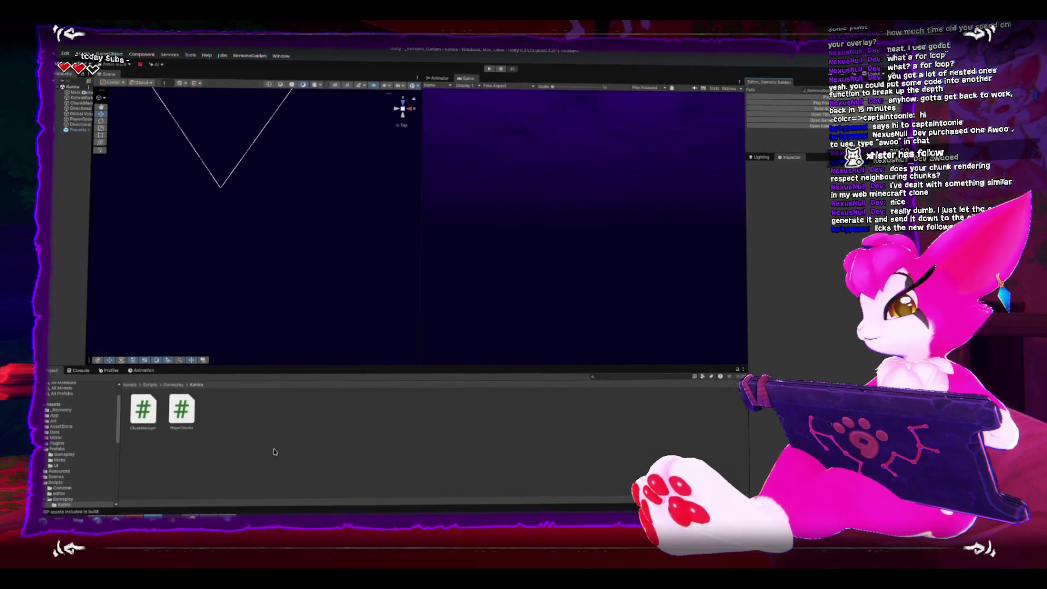
double_click(661, 229)
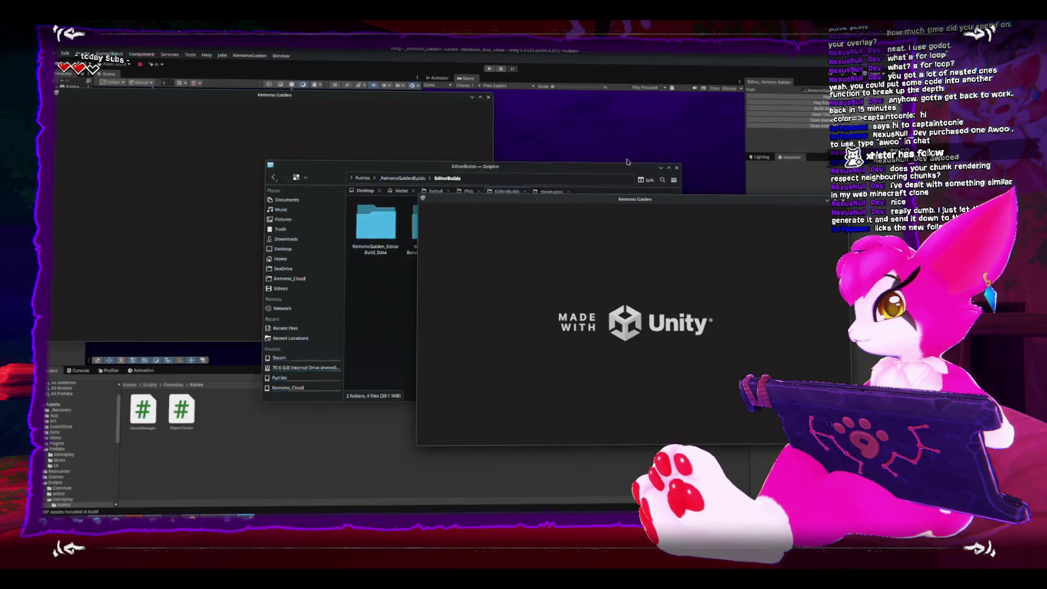
left_click(271, 279)
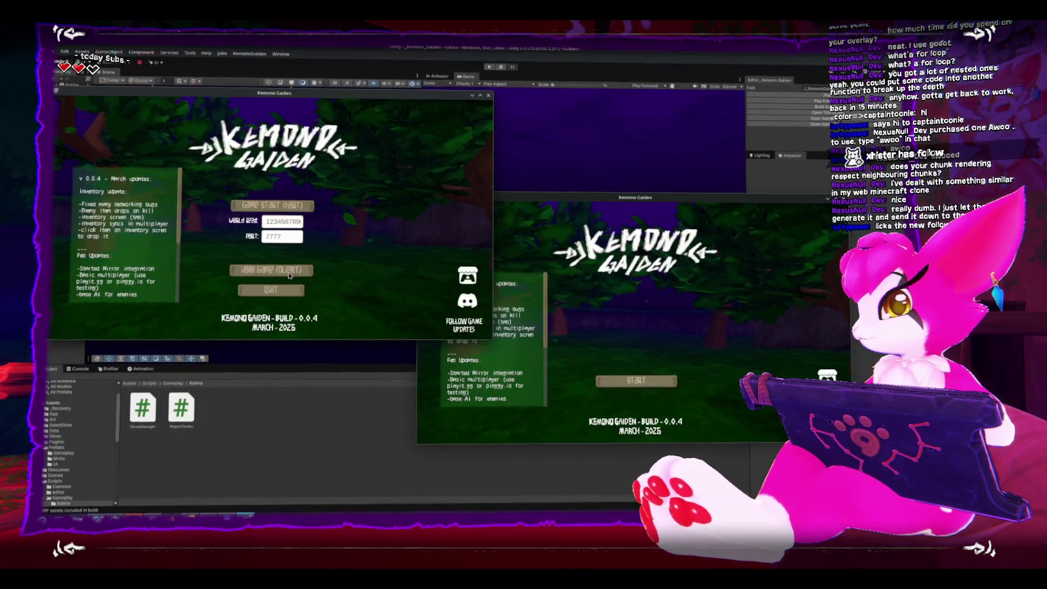
- Enter gameplay as host and bring the second game window forward from its title screen
left_click(281, 203)
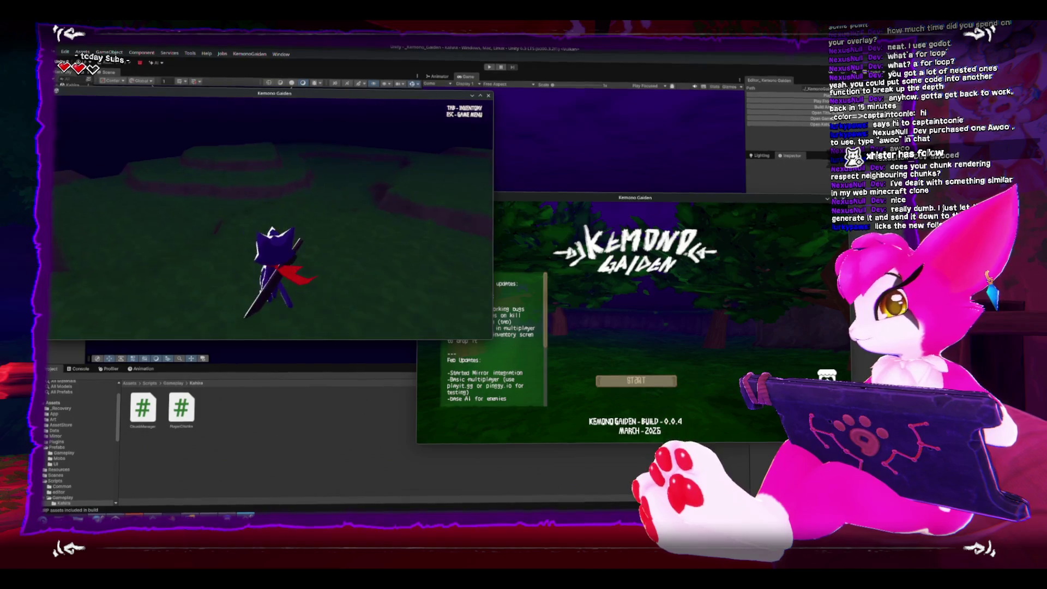
key("Escape")
left_click(710, 318)
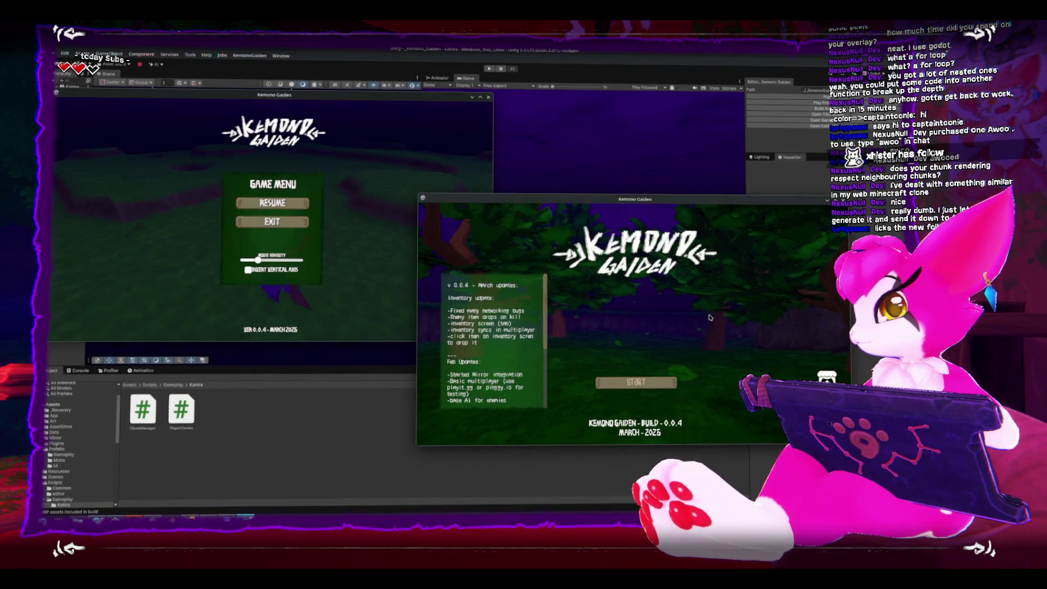
key("Escape")
key("Escape")
key("Escape")
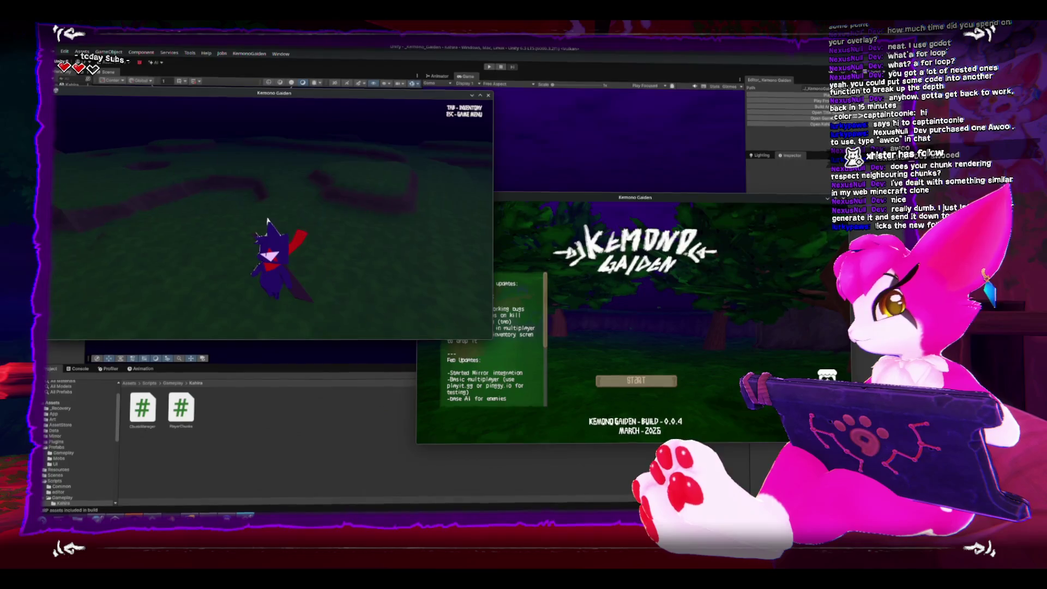
left_click(644, 380)
left_click(273, 218)
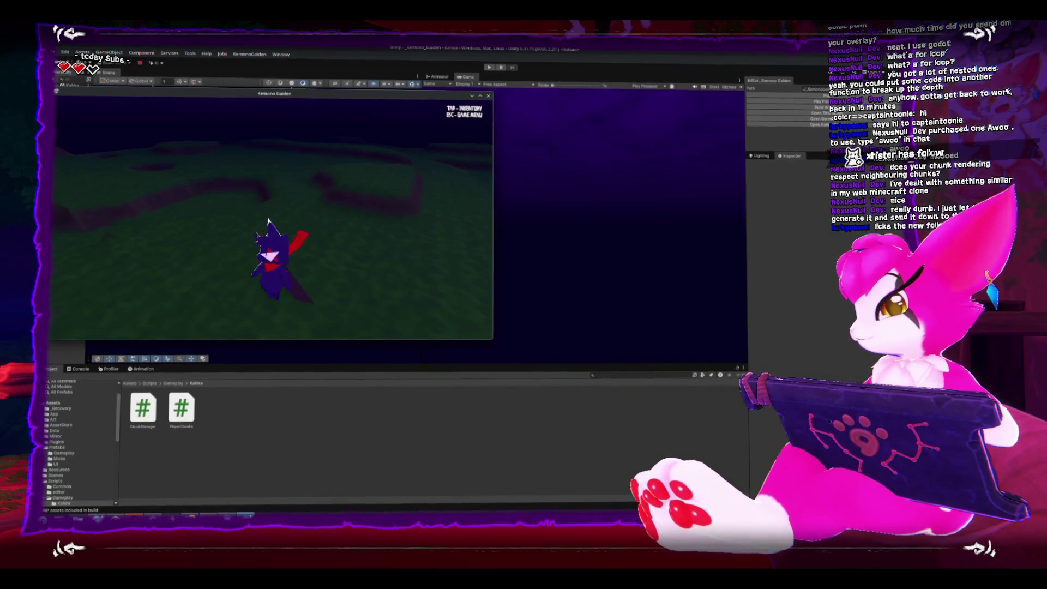
key("Escape")
- Launch another copy of the build and connect it as a client to localhost port 7777
double_click(663, 216)
left_click(673, 161)
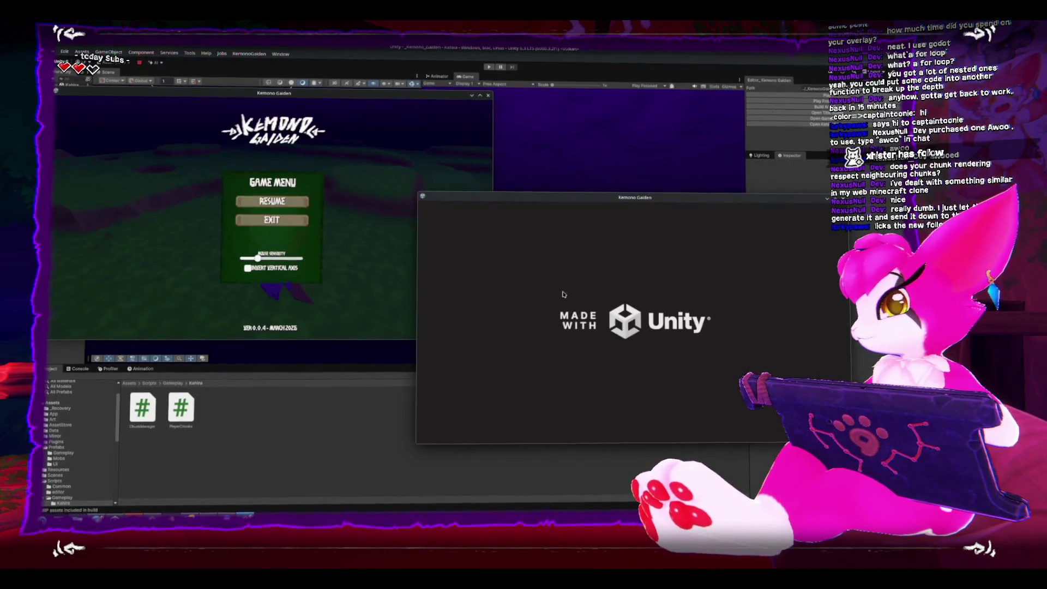
key("Escape")
key("Escape")
key("Escape")
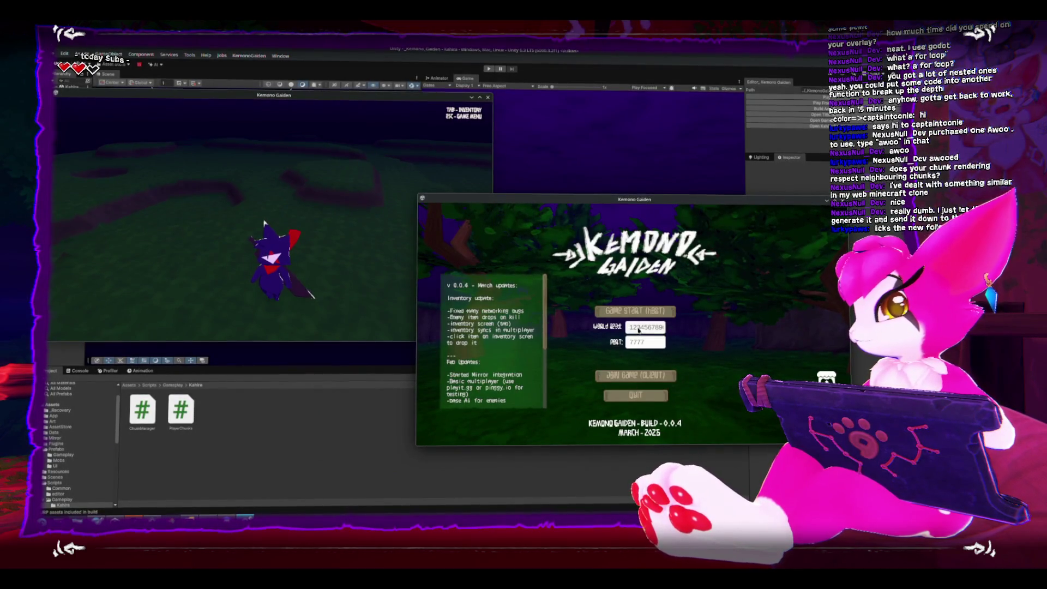
left_click(636, 374)
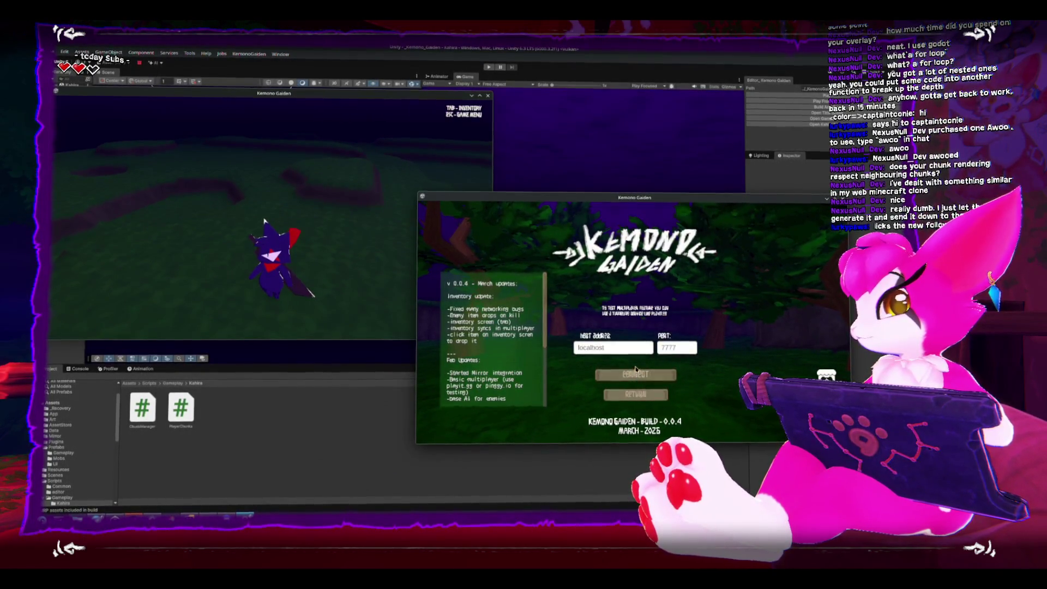
left_click(642, 375)
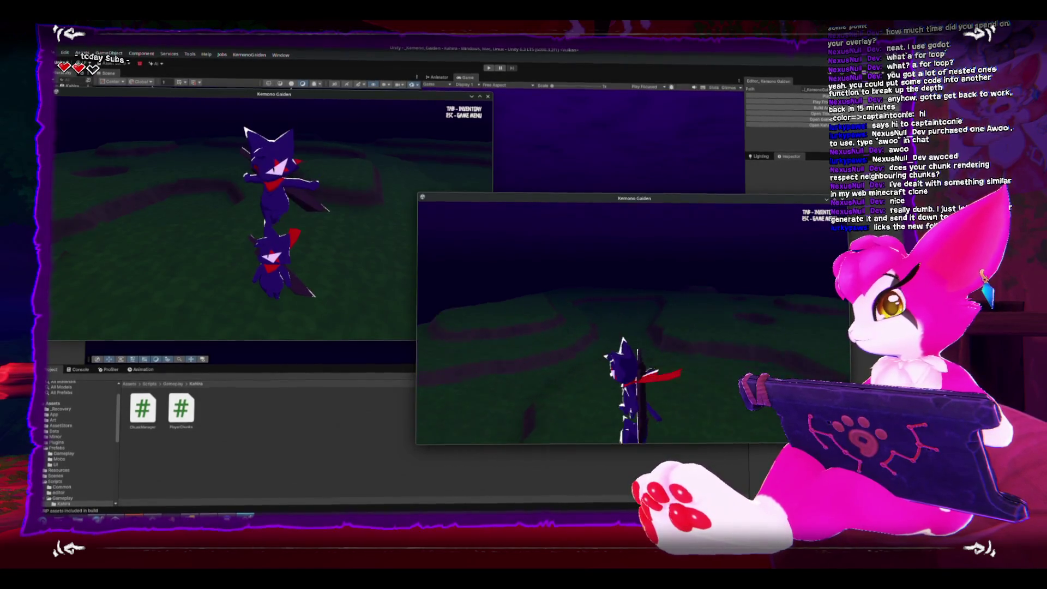
- Walk the client character toward the host, then turn away to explore the terrain
key("w")
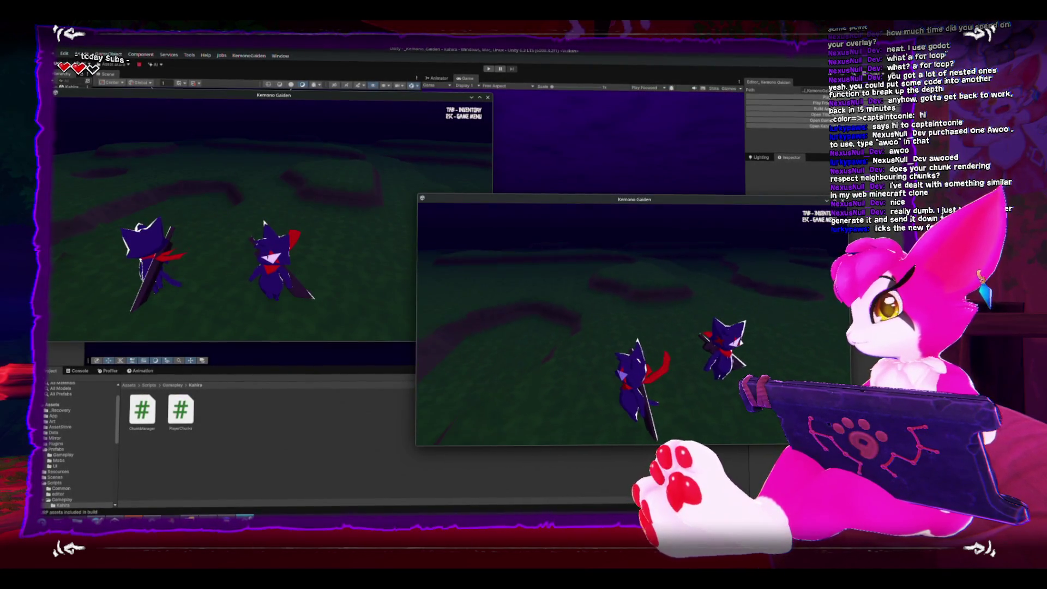
key("a")
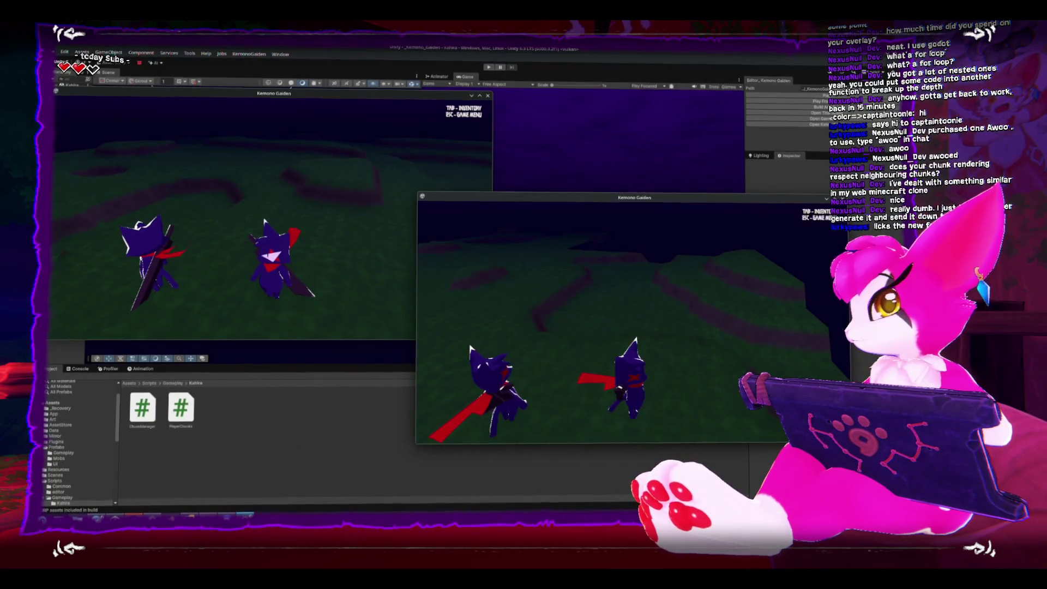
key("w")
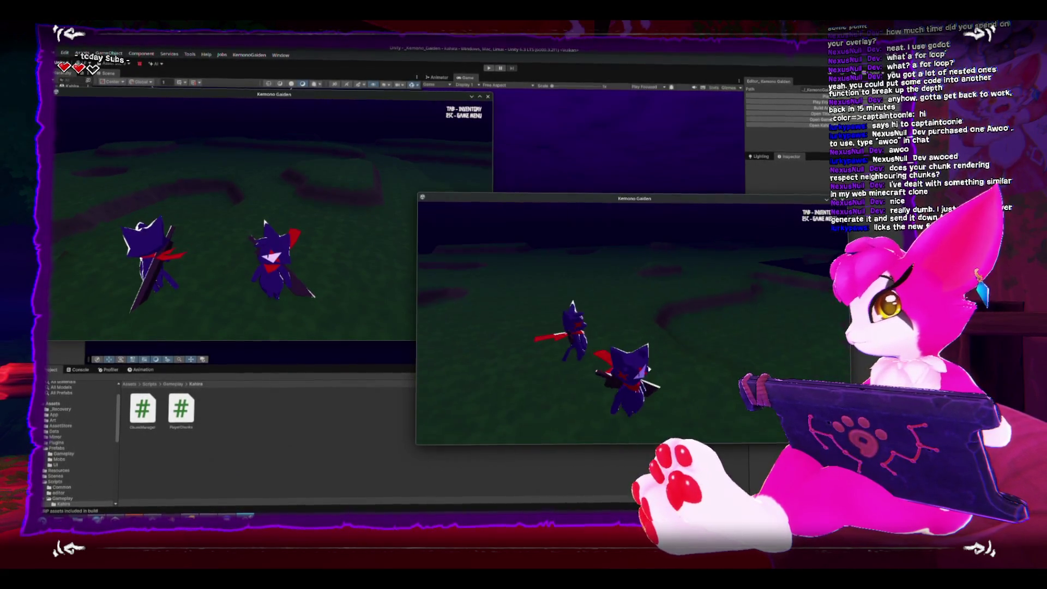
key("w")
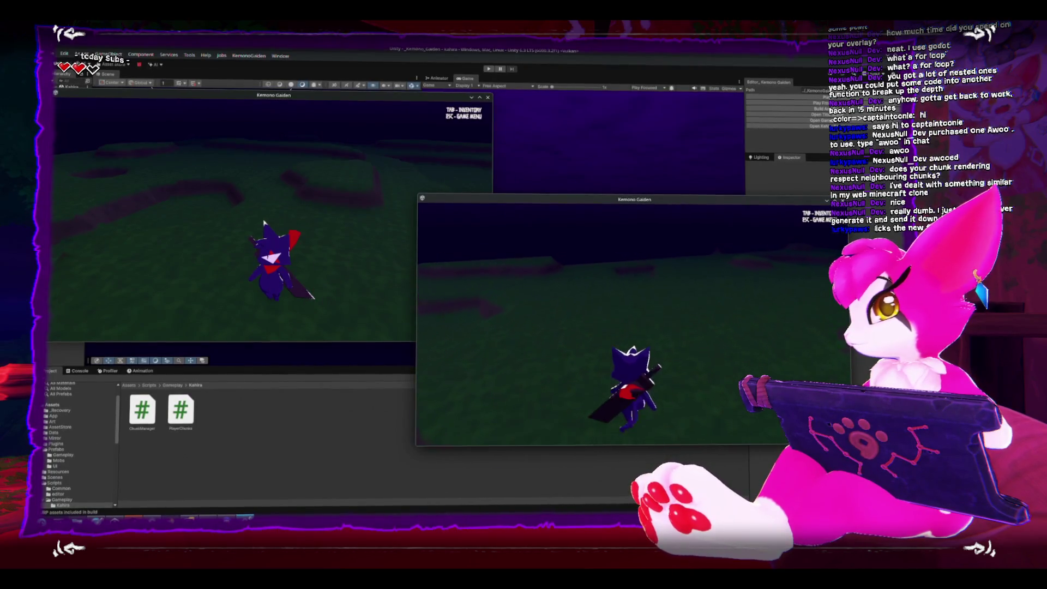
key("d")
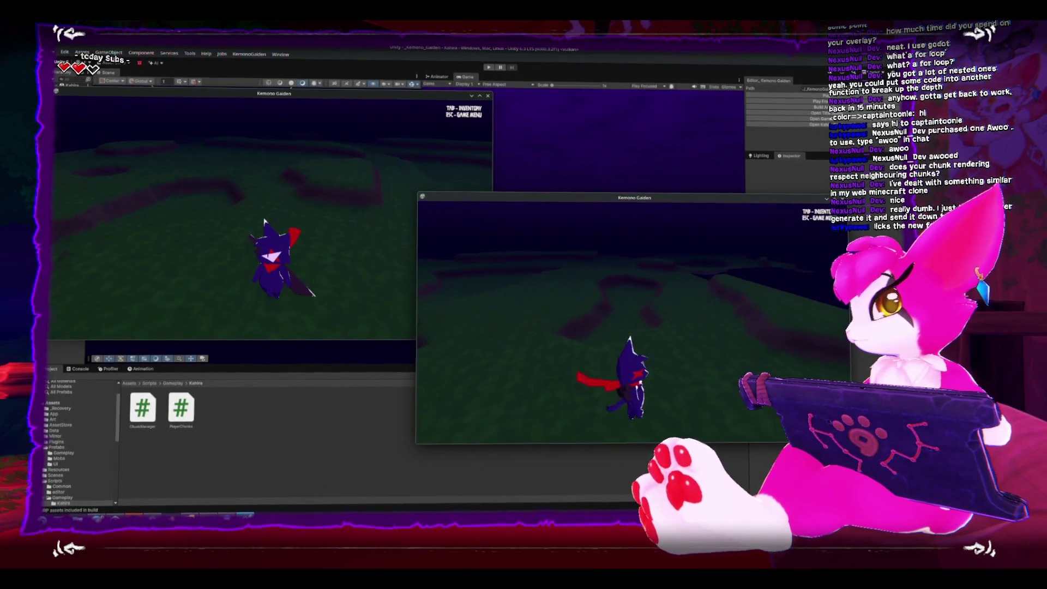
key("a")
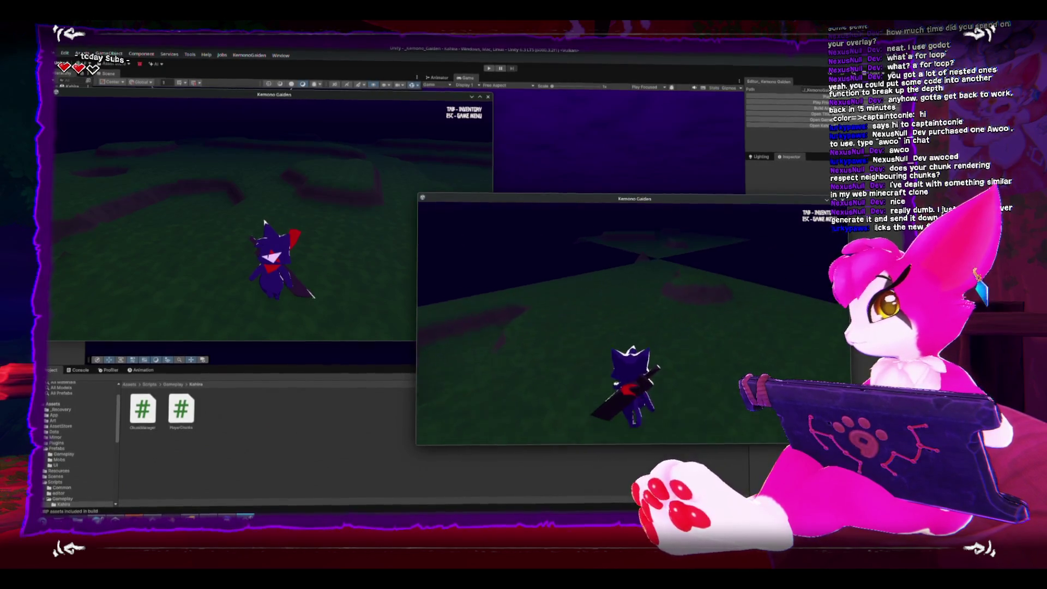
key("d")
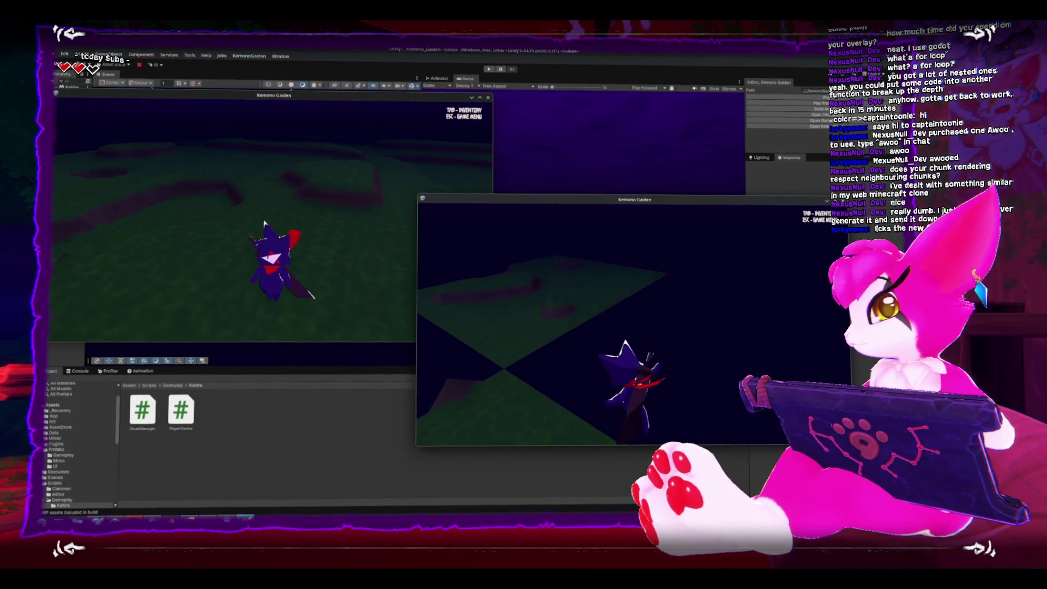
- Walk the client character onward across the world so new terrain chunks stream in
key("w")
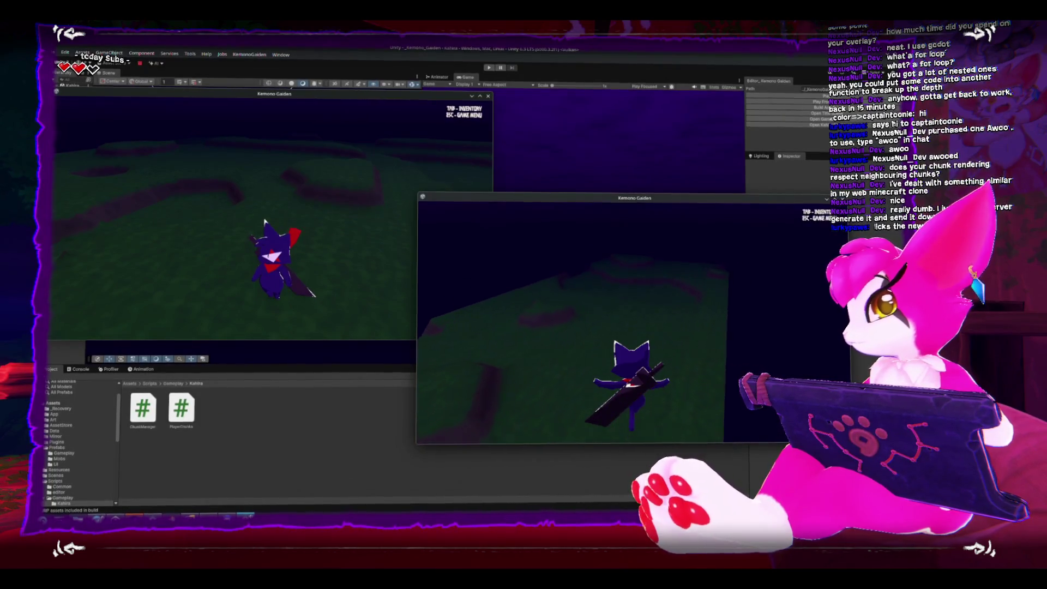
key("w")
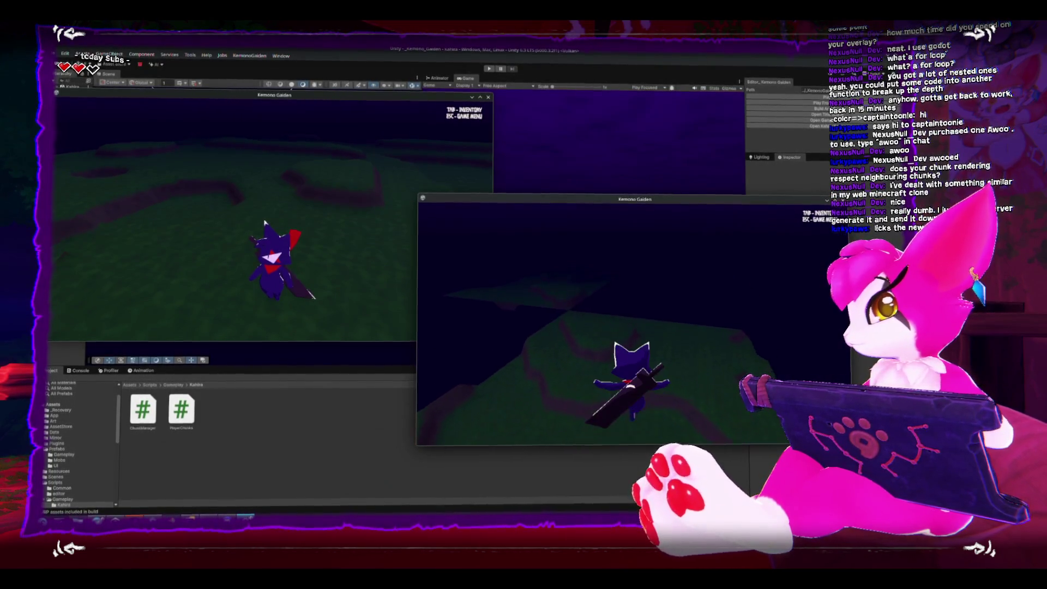
key("w")
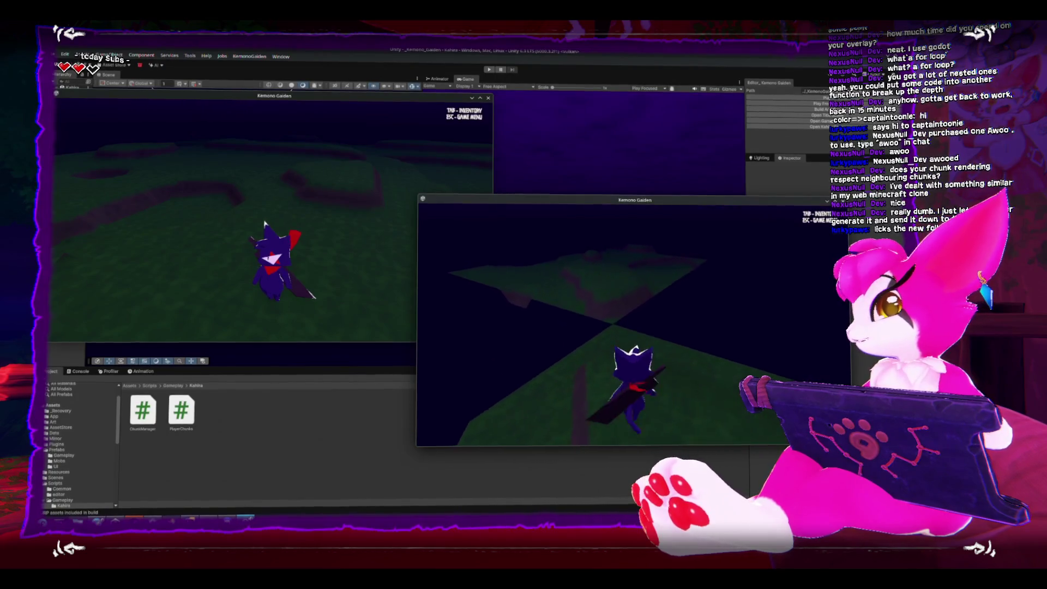
key("w")
key("w")
key("w")
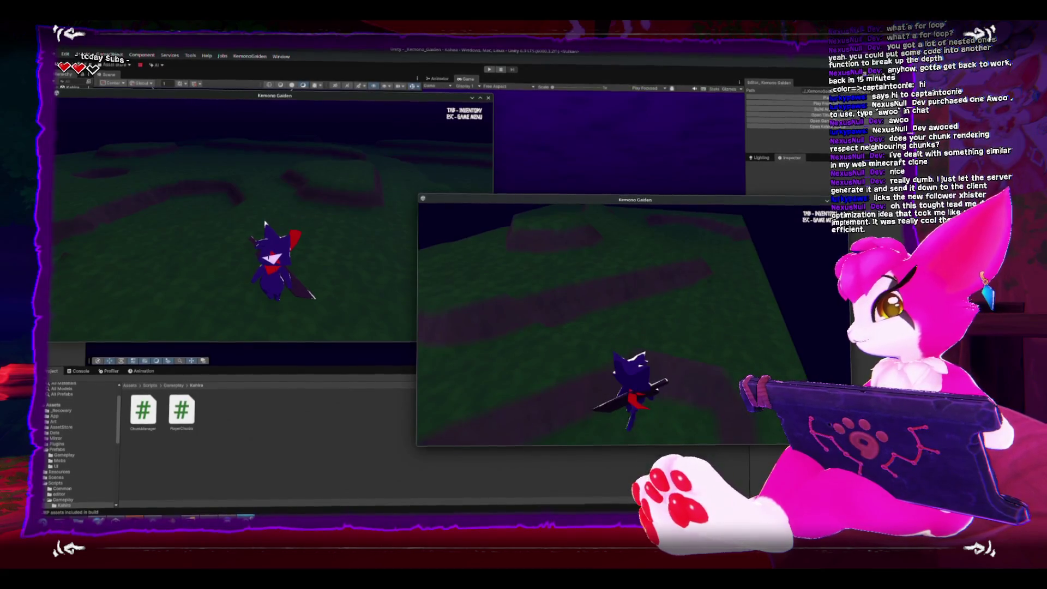
key("w")
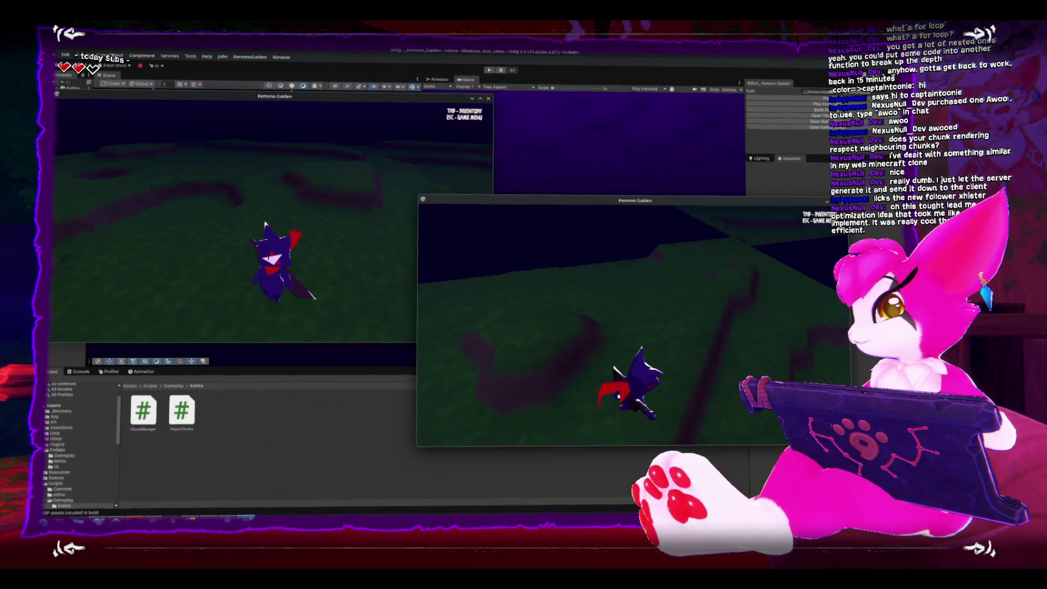
key("w")
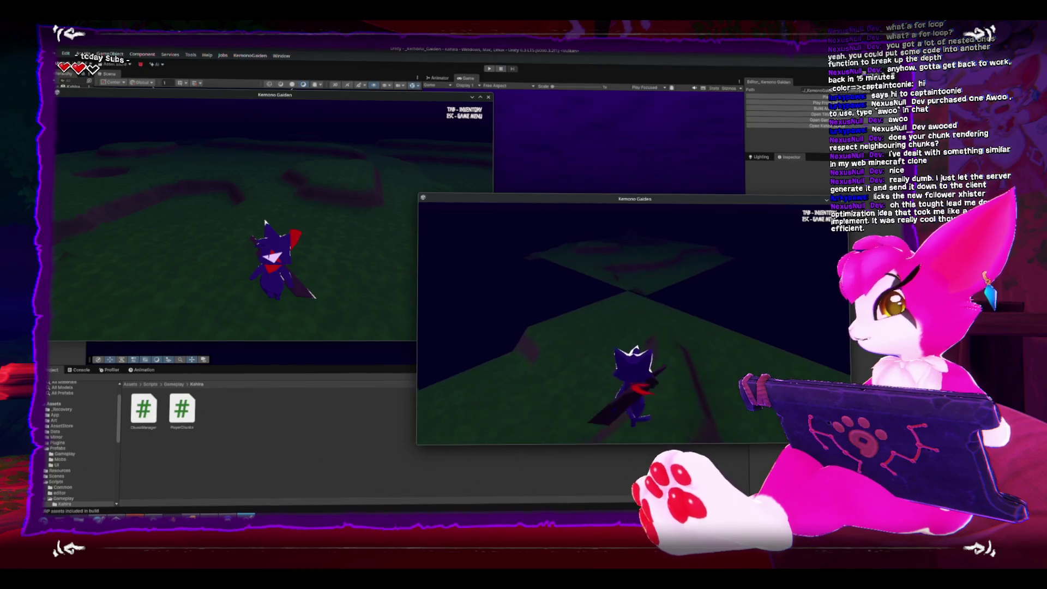
key("w")
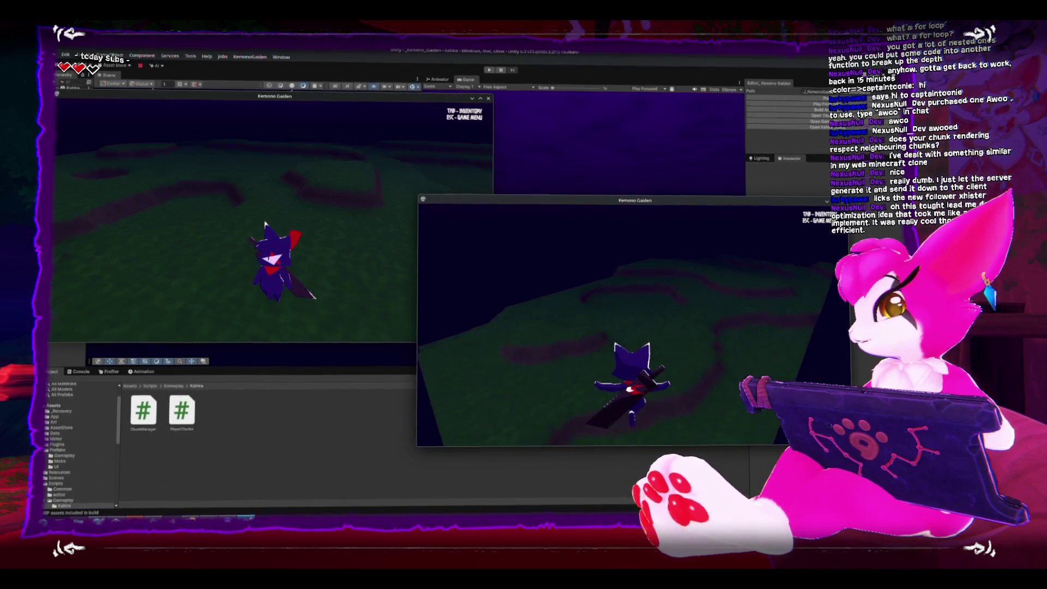
key("w")
key("w")
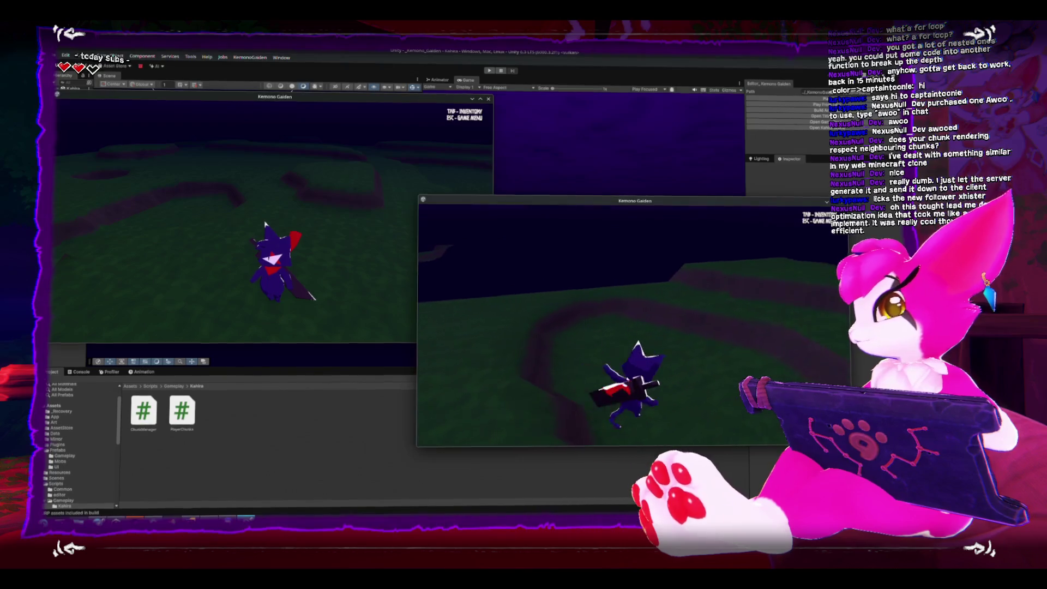
- Roam a little further toward the moon, then pause and stop play mode, closing both game windows
key("s")
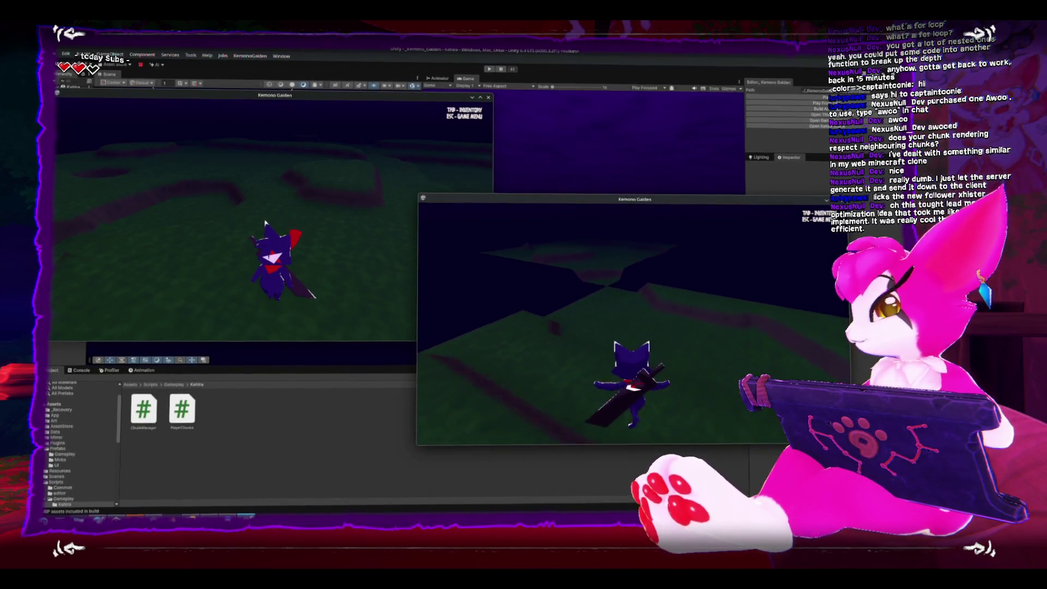
key("w")
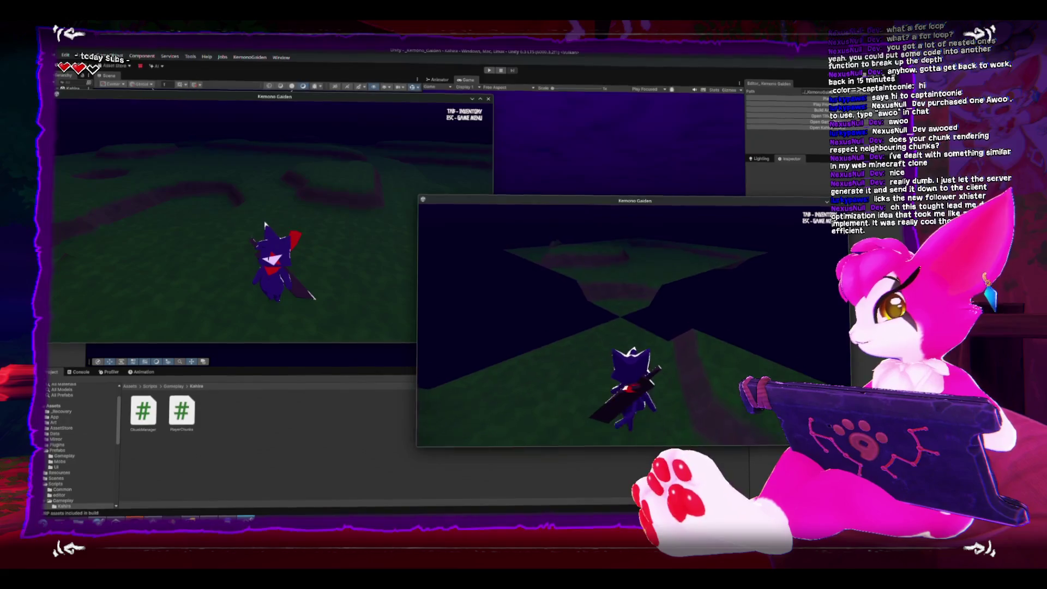
key("w")
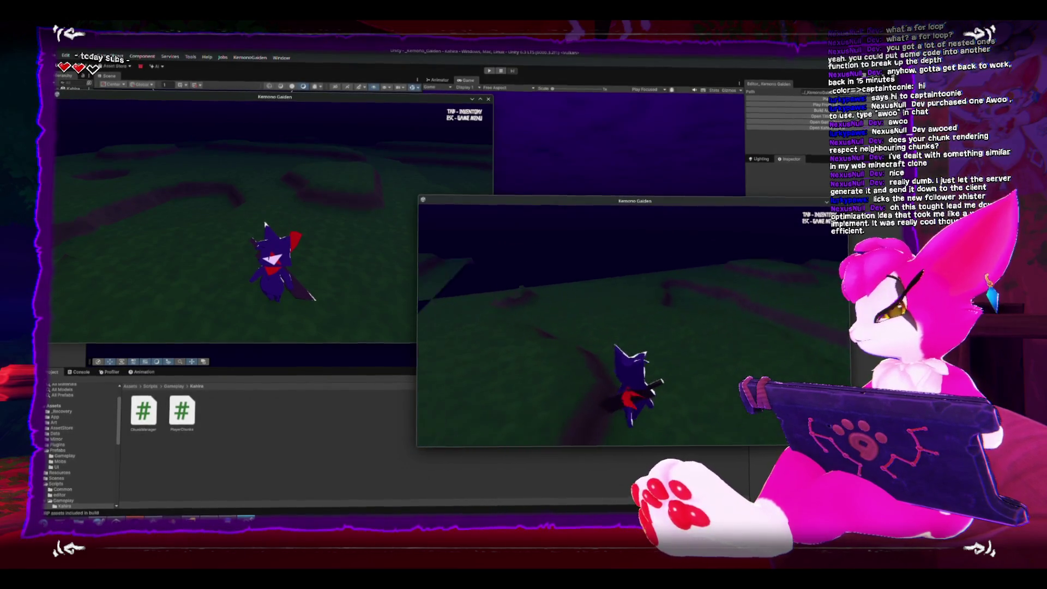
key("a")
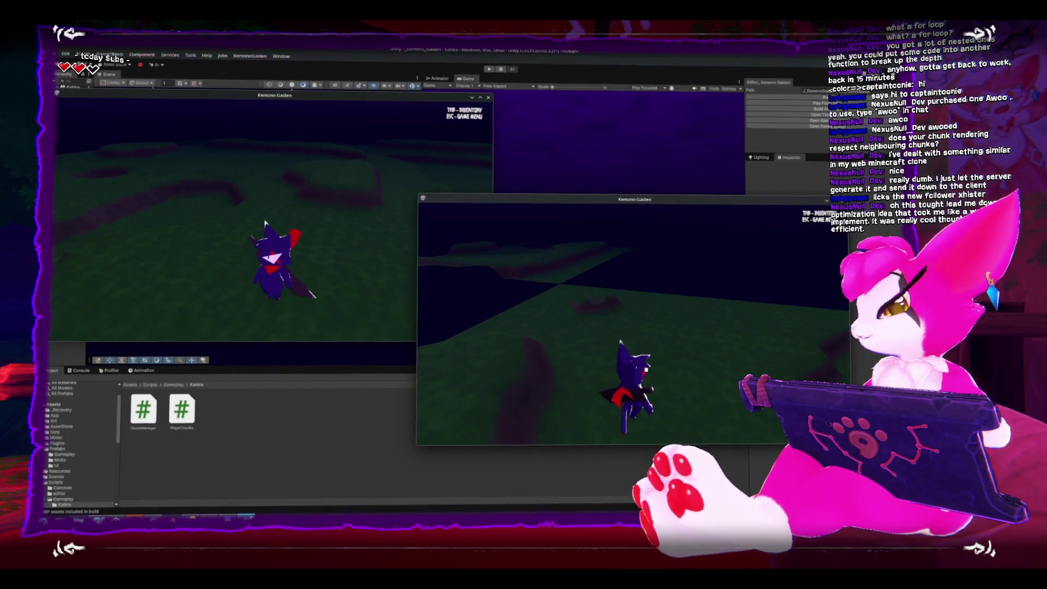
key("w")
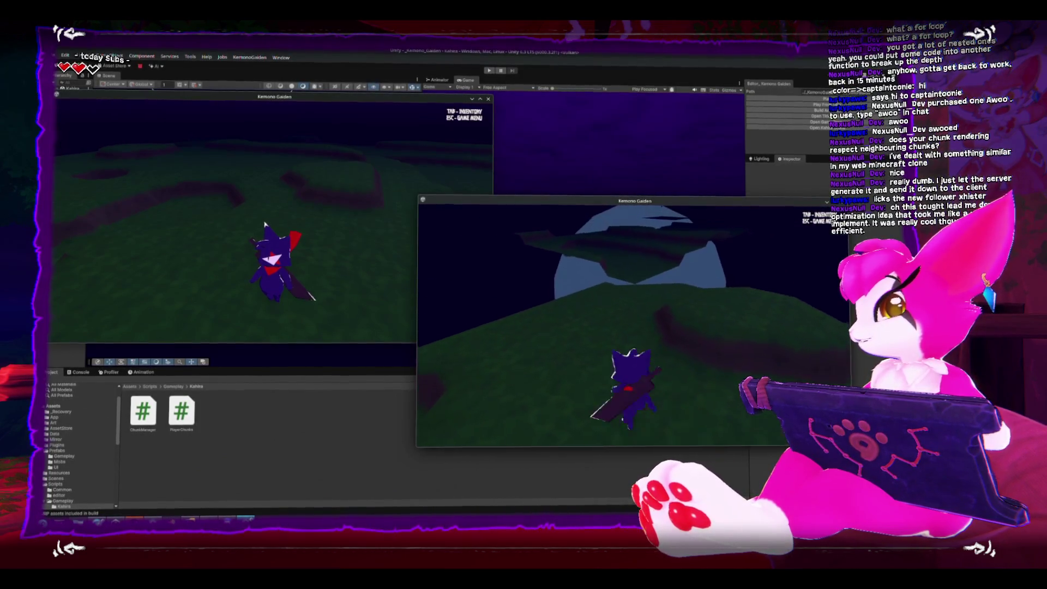
key("s")
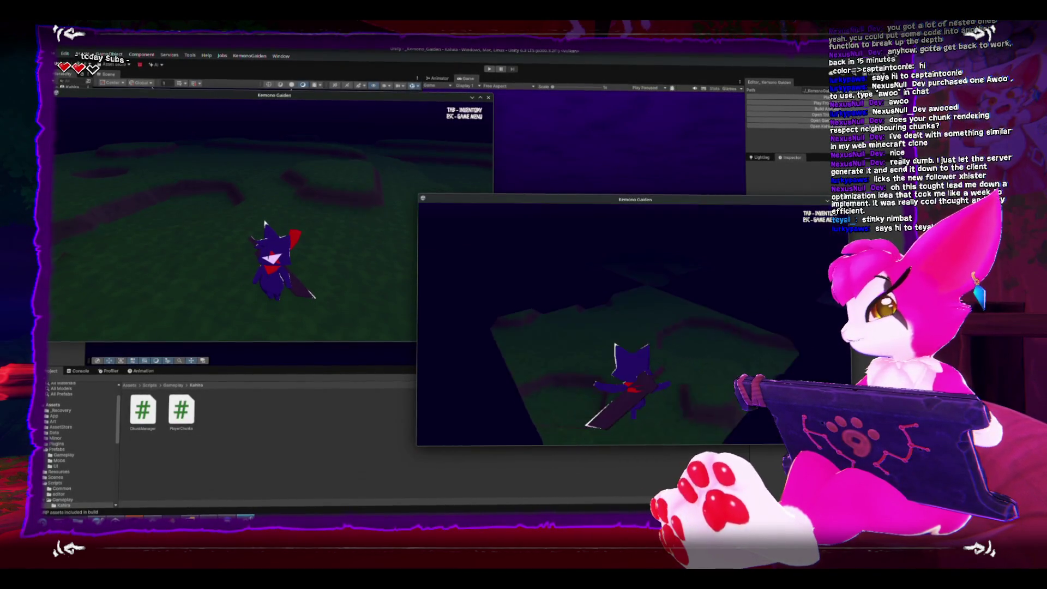
key("Escape")
key("ctrl+p")
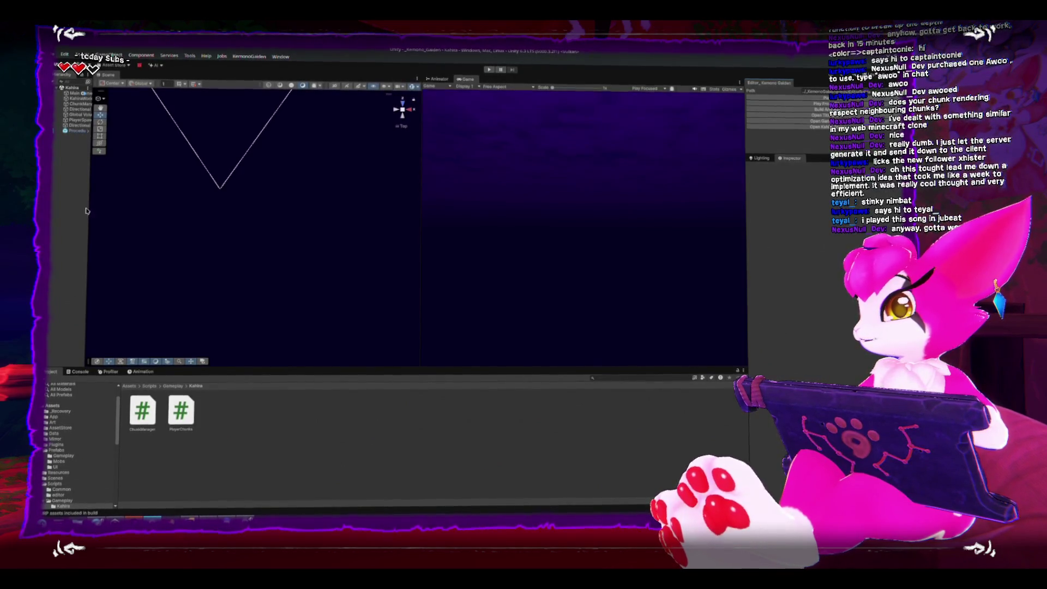
- Widen the Hierarchy panel and resize the Game and Scene views around a play-mode start
left_click_drag(90, 207, 218, 210)
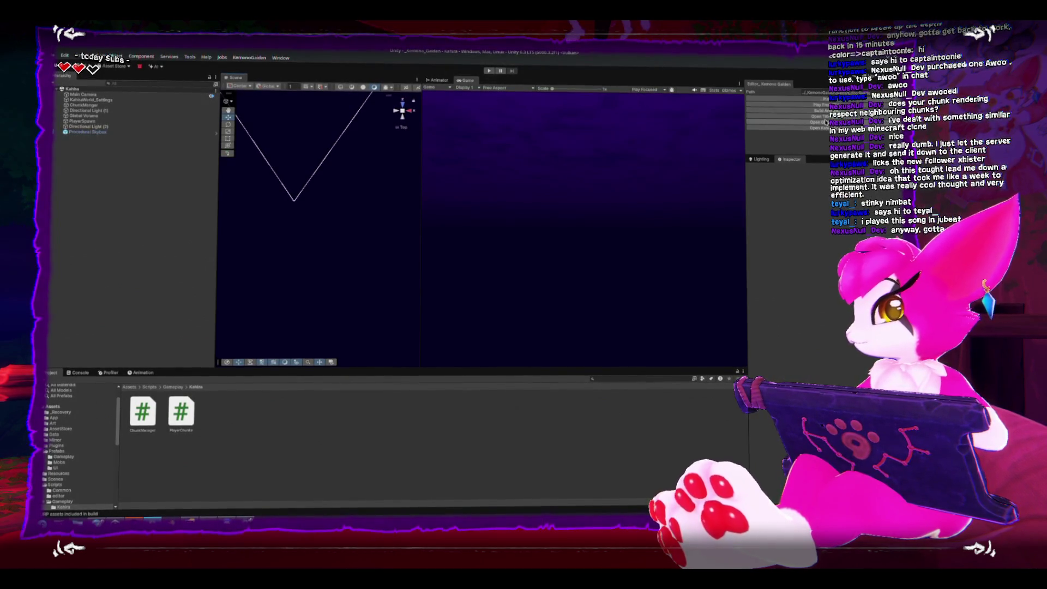
key("ctrl+p")
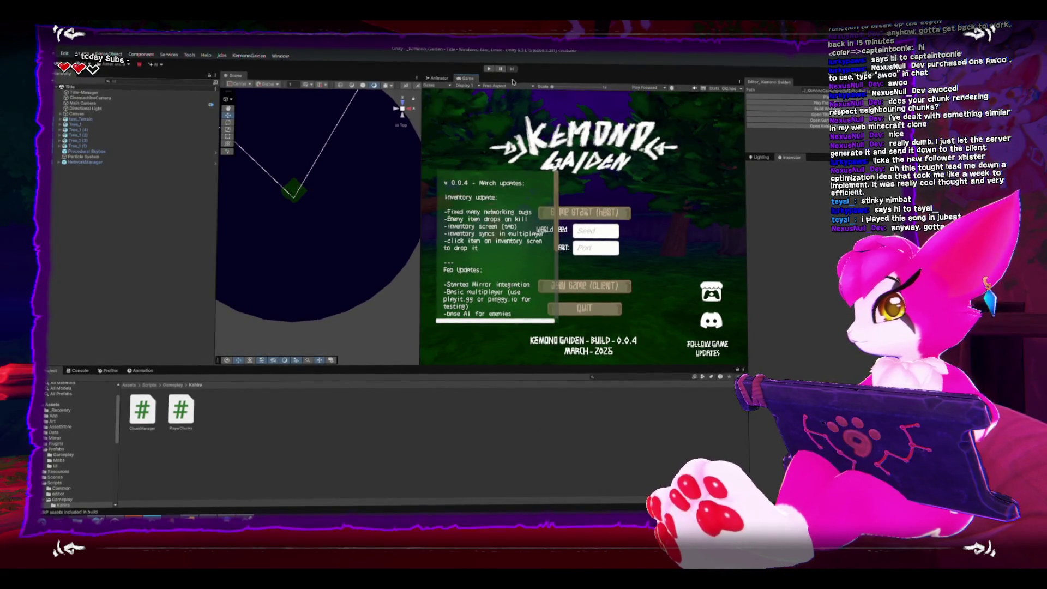
left_click(490, 70)
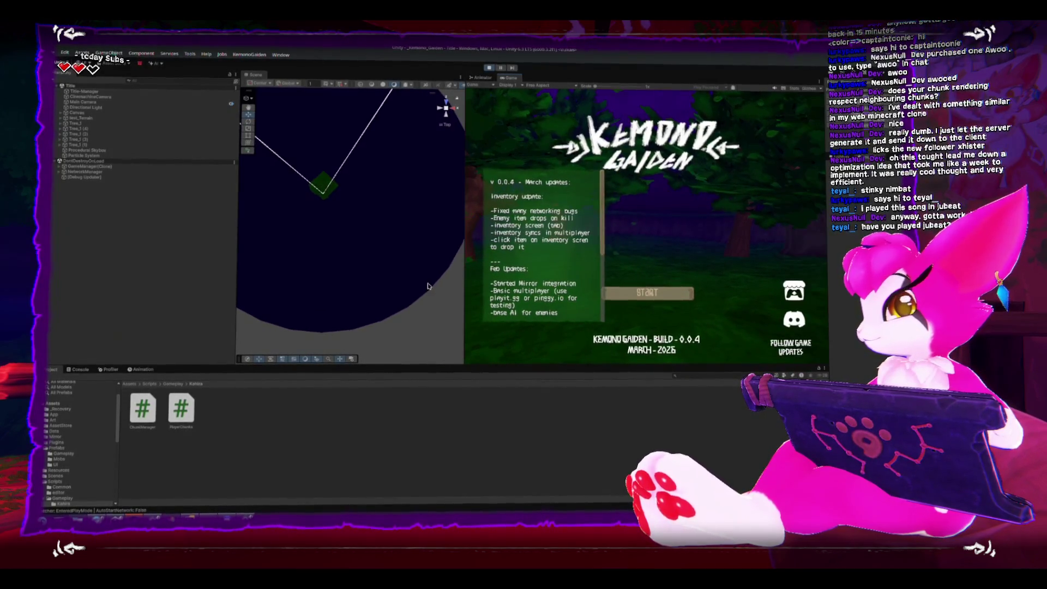
left_click_drag(452, 275, 400, 274)
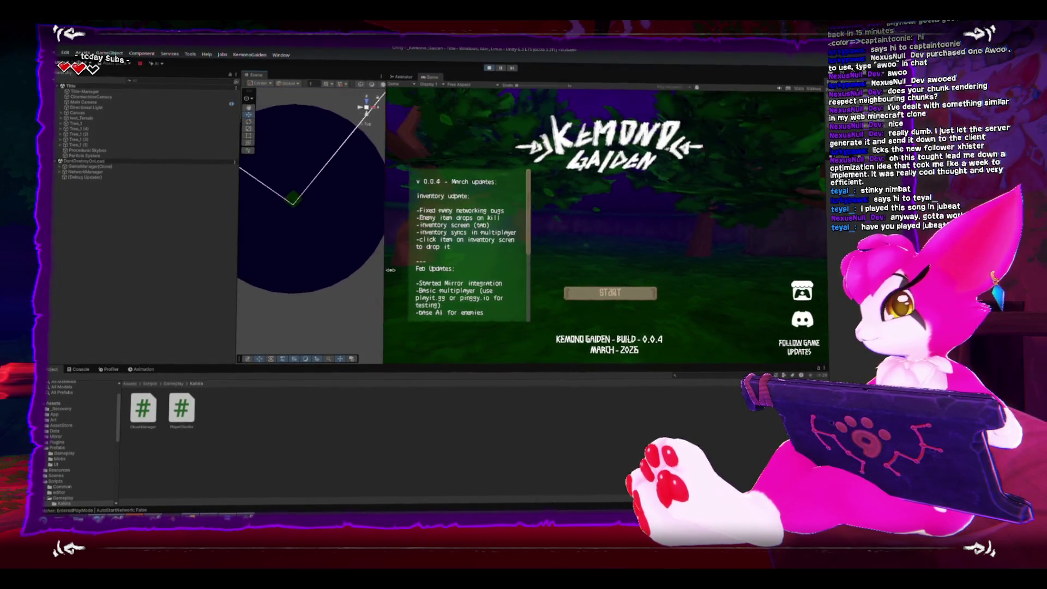
left_click_drag(237, 269, 191, 265)
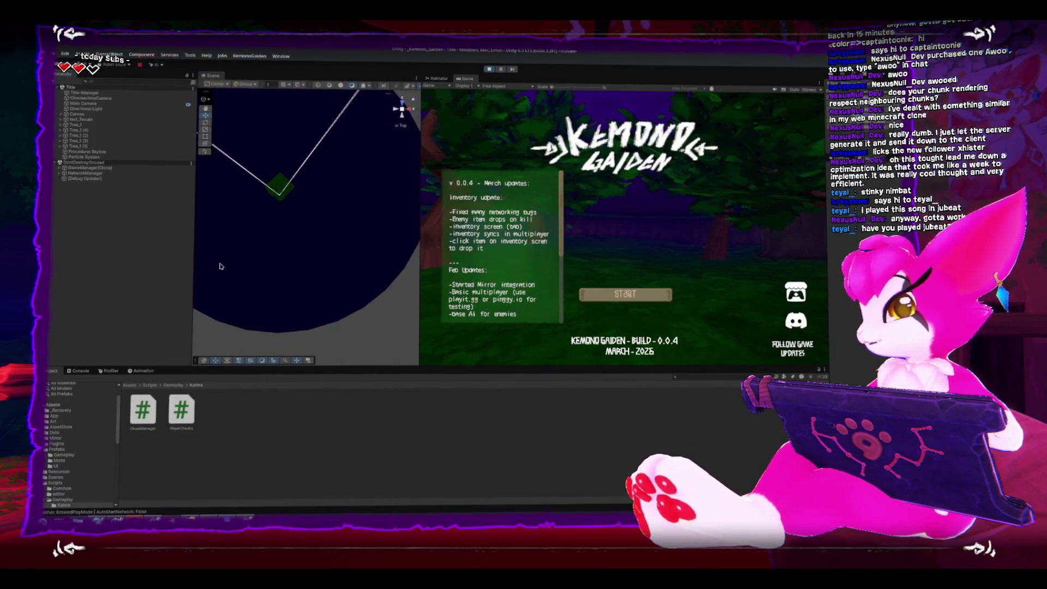
- Join the game as a client on localhost port 7777 and load into the world
left_click(597, 293)
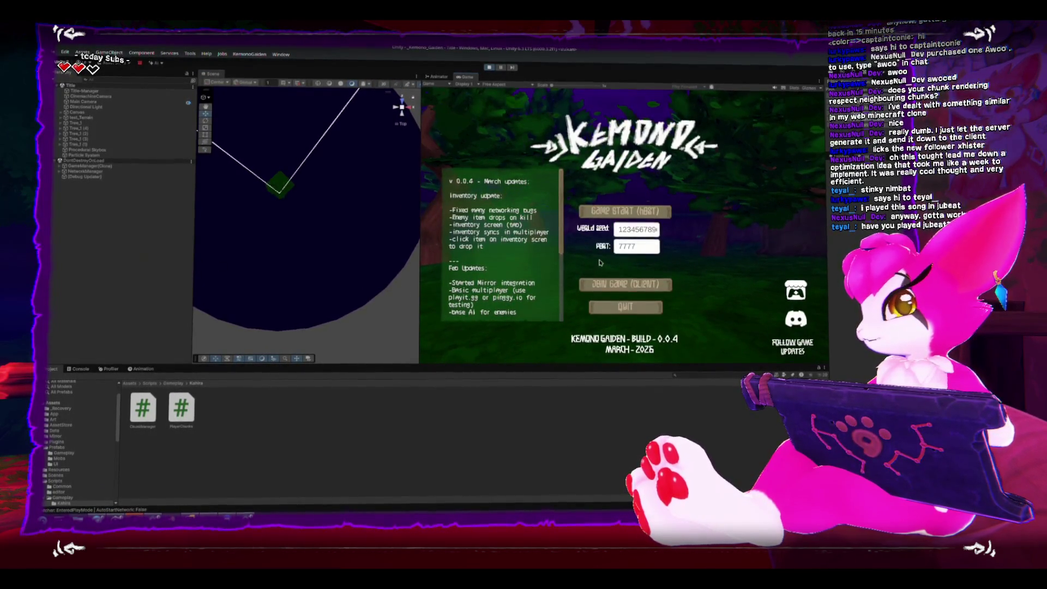
left_click(608, 286)
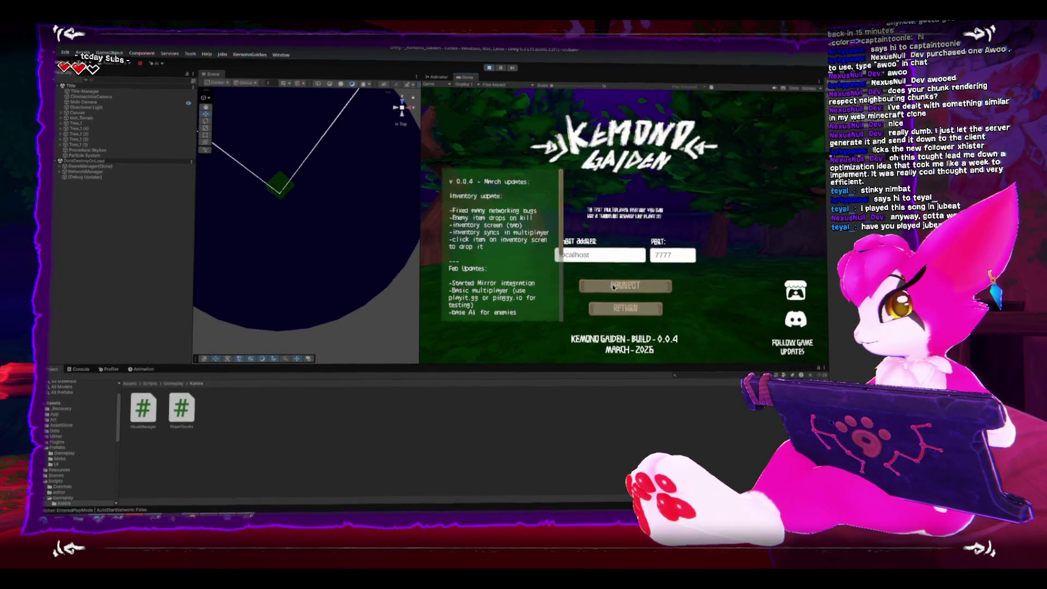
left_click(614, 287)
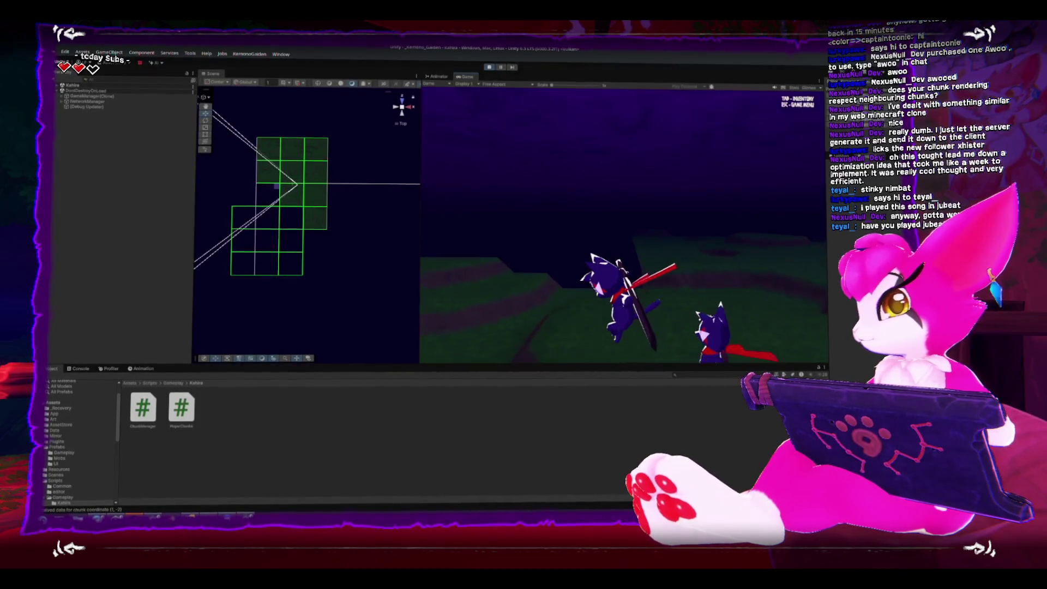
- Pause the game, select Player(Clone) and frame it in the Scene view, then resume
key("Escape")
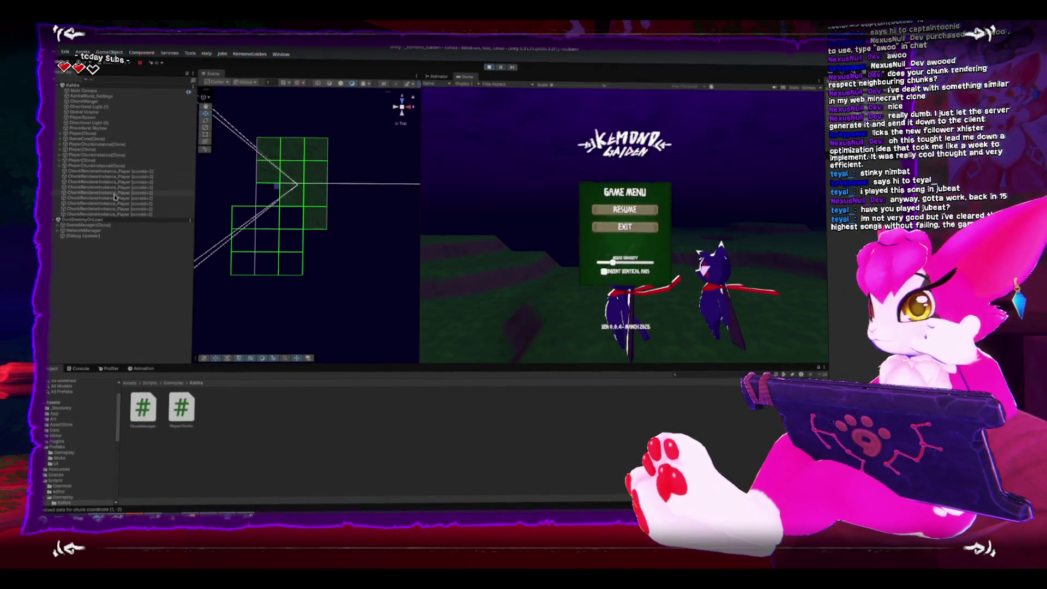
left_click(92, 161)
key("f")
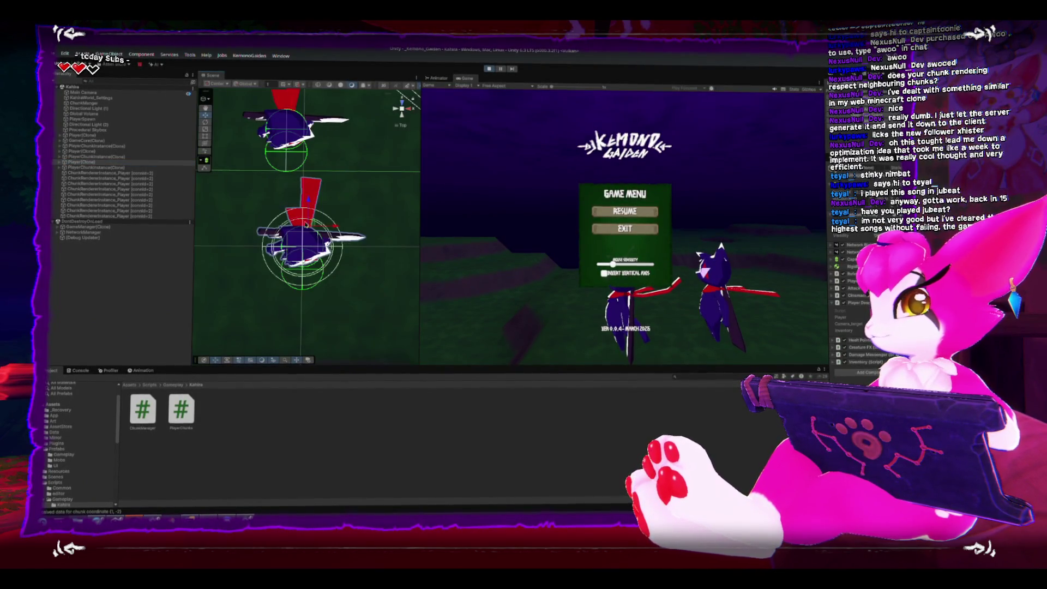
left_click(624, 211)
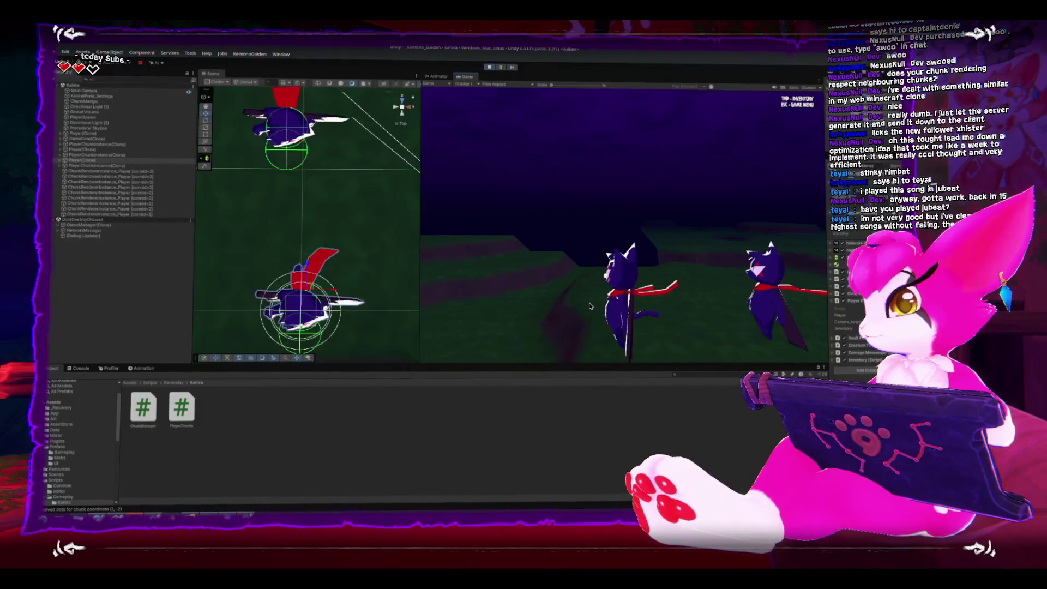
- Pause again, select PlayerChunkInstance(Clone) and widen the Inspector to read its chunk properties
key("Escape")
left_click(112, 166)
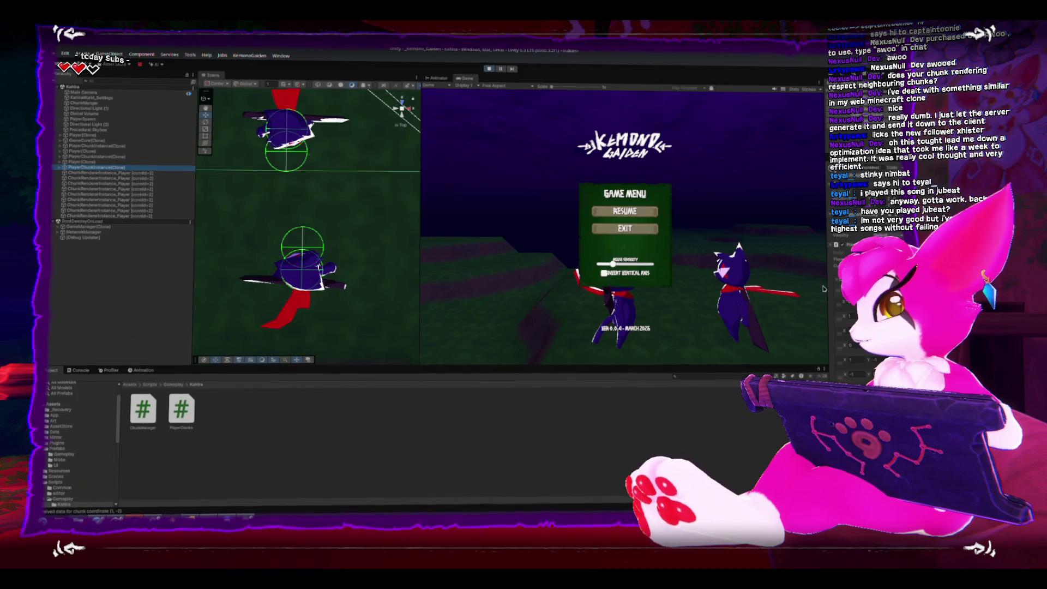
mouse_move(827, 278)
left_mouse_down()
mouse_move(670, 278)
mouse_move(687, 276)
left_mouse_up()
- Scroll the Inspector to the Player Chunks data of PlayerChunkInstance(Clone)
scroll(705, 263, "down", 3)
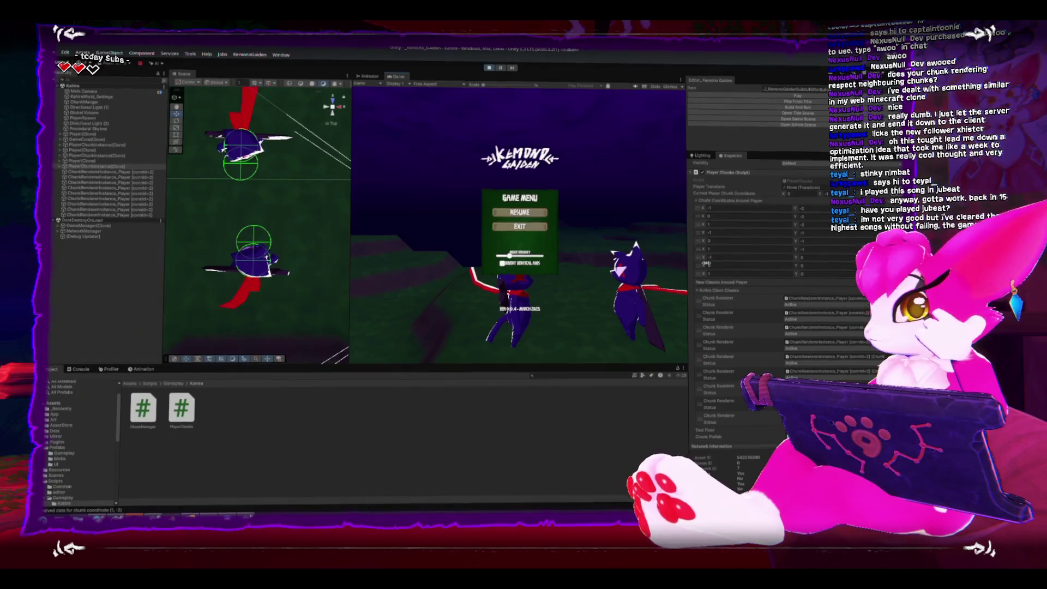
scroll(708, 254, "down", 2)
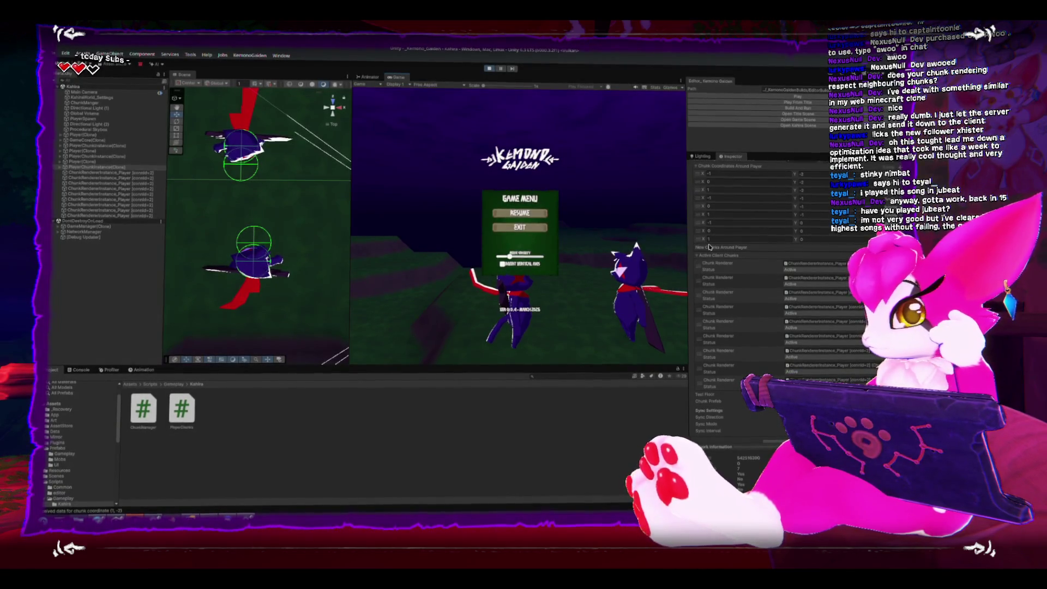
scroll(710, 247, "down", 1)
scroll(709, 247, "up", 5)
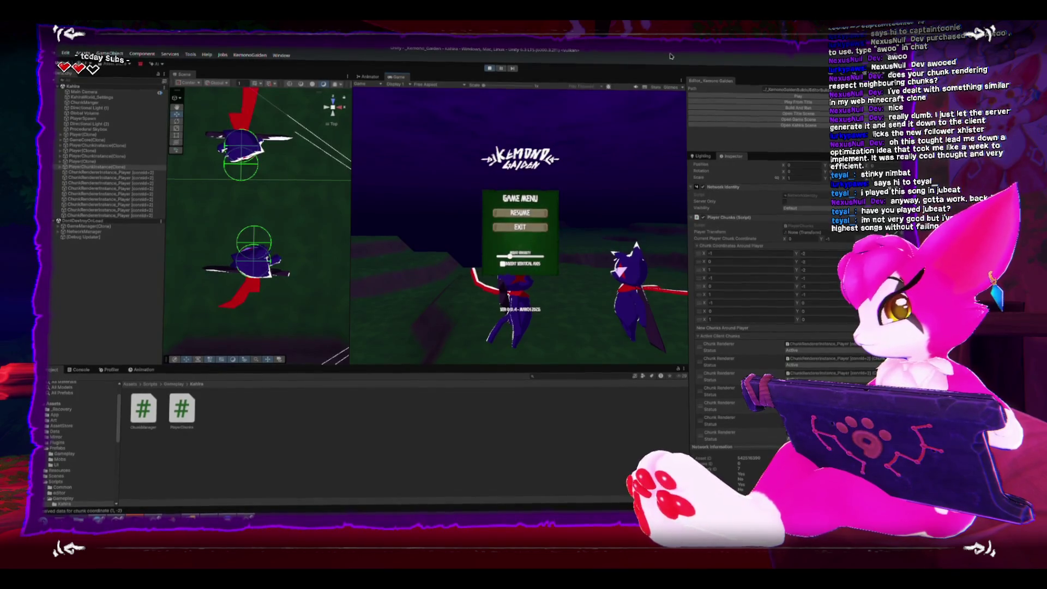
scroll(702, 329, "down", 3)
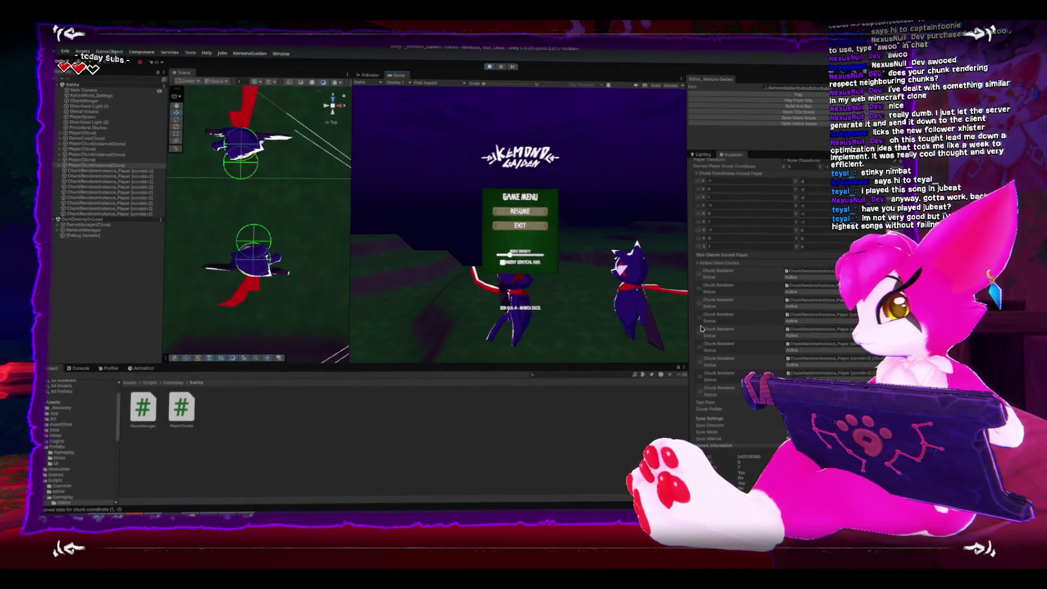
scroll(702, 329, "up", 1)
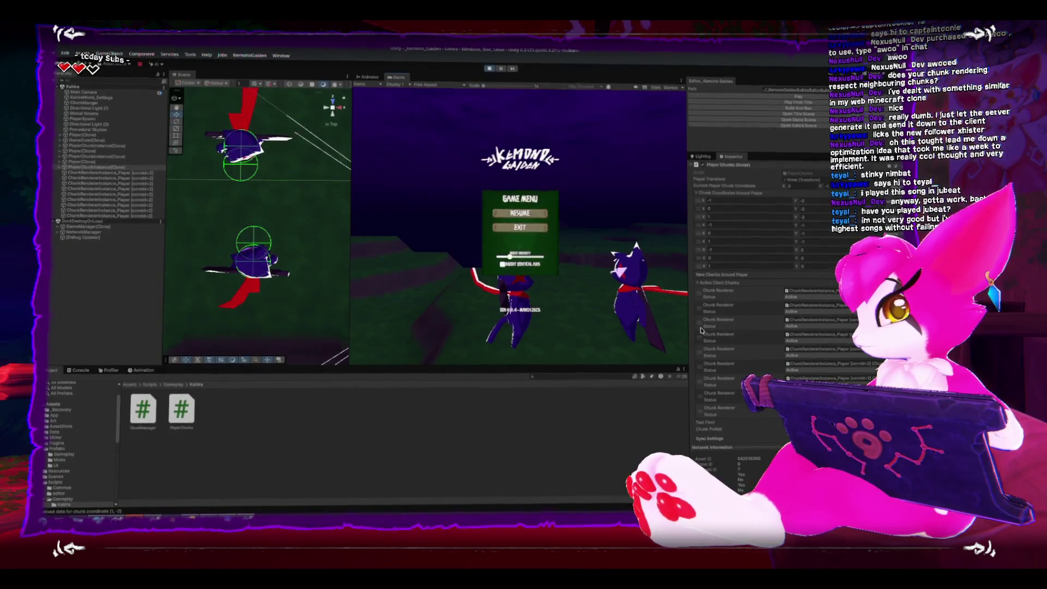
- Walk the player into two neighbouring chunks, pause, and open the received-chunk-data log's source code
key("Escape")
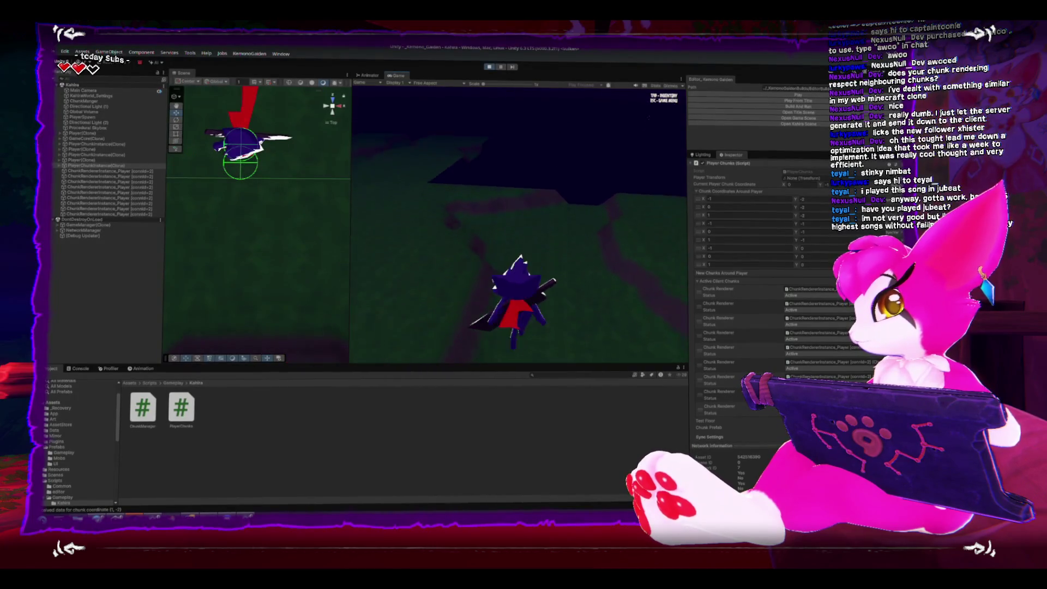
key("w")
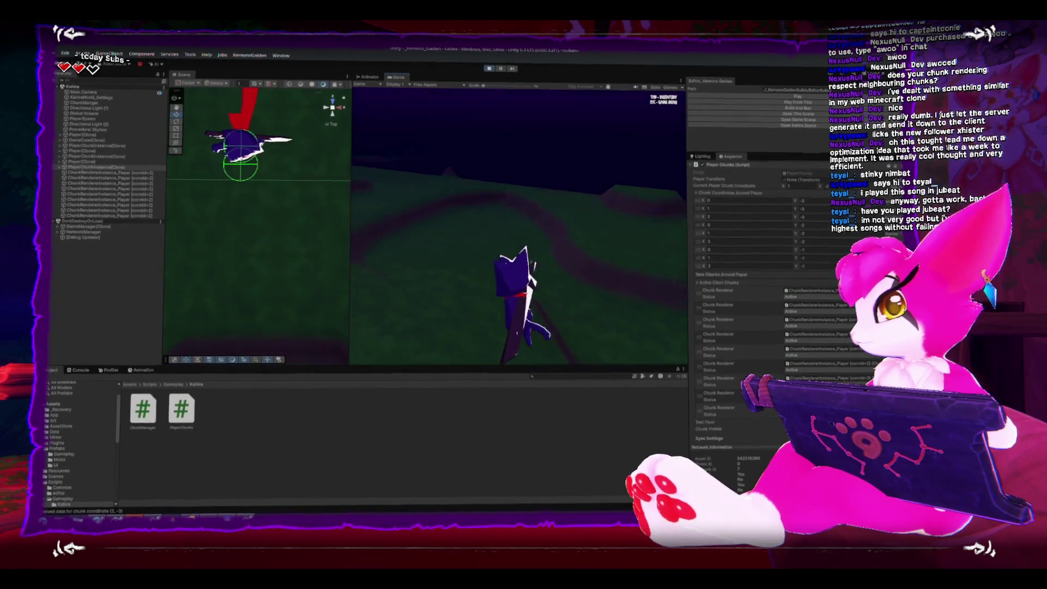
key("w")
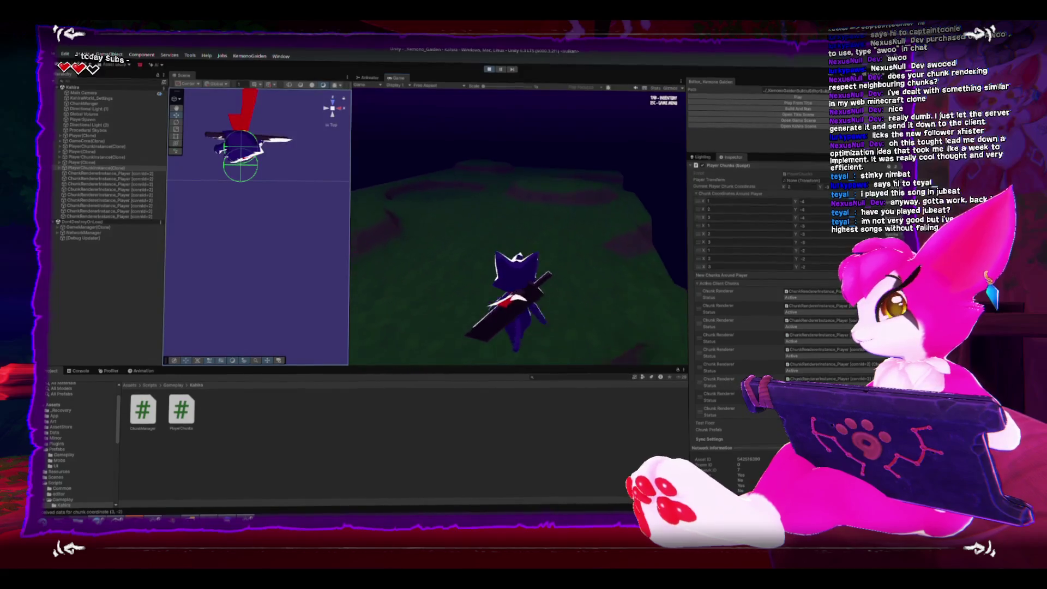
key("Escape")
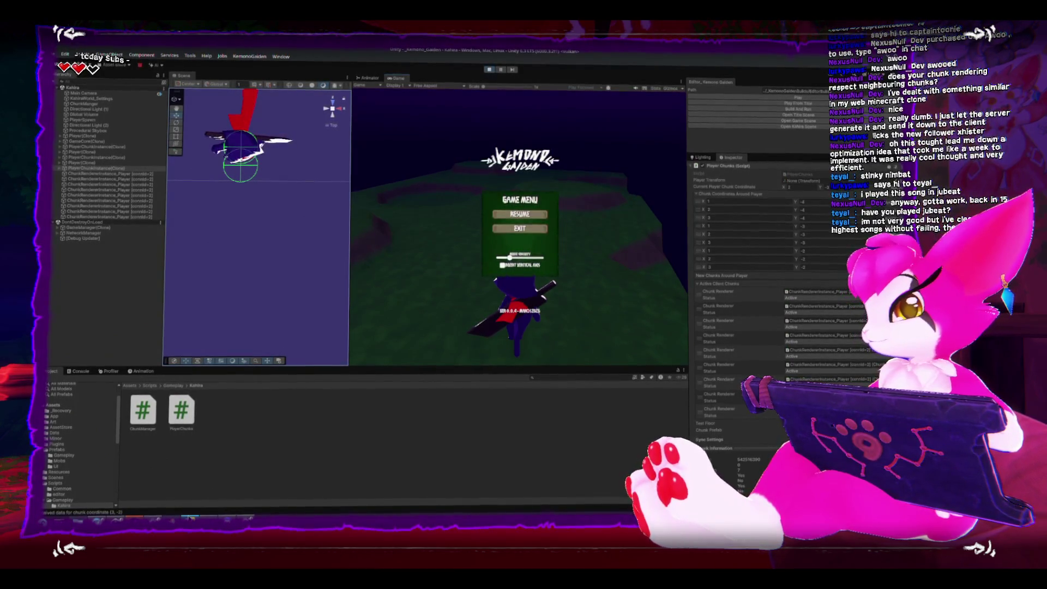
double_click(182, 410)
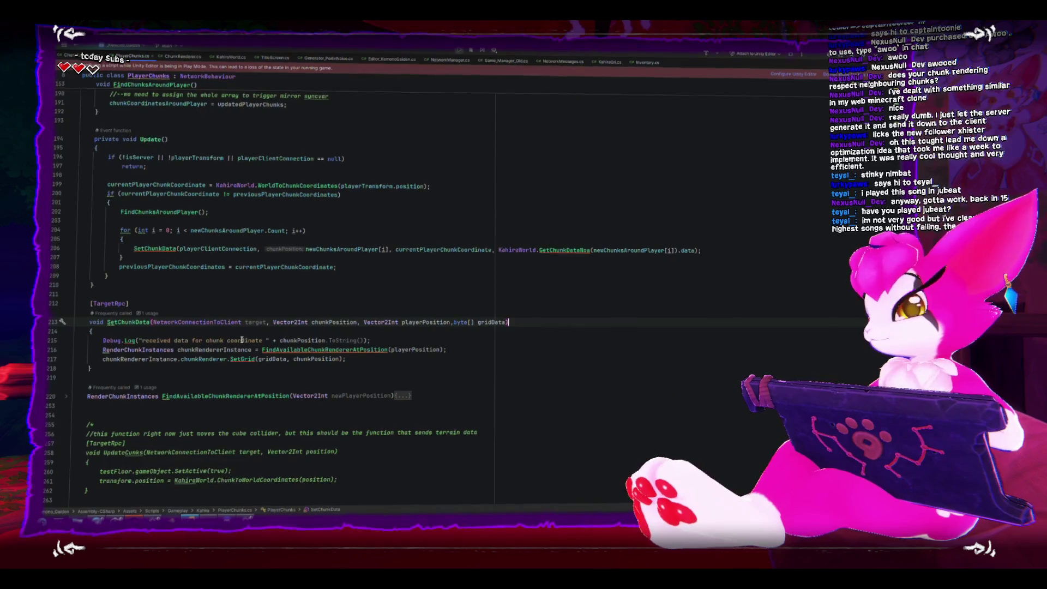
- Review SetChunkData in PlayerChunks.cs, which picks a renderer from chunk position, player position and grid data
scroll(235, 354, "down", 2)
scroll(241, 340, "up", 2)
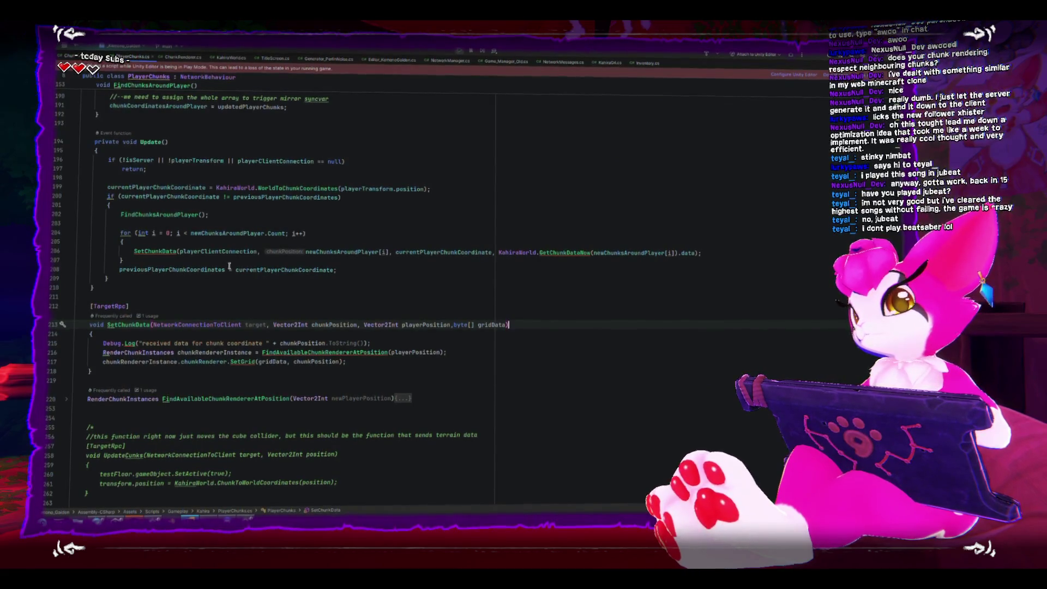
scroll(224, 266, "down", 2)
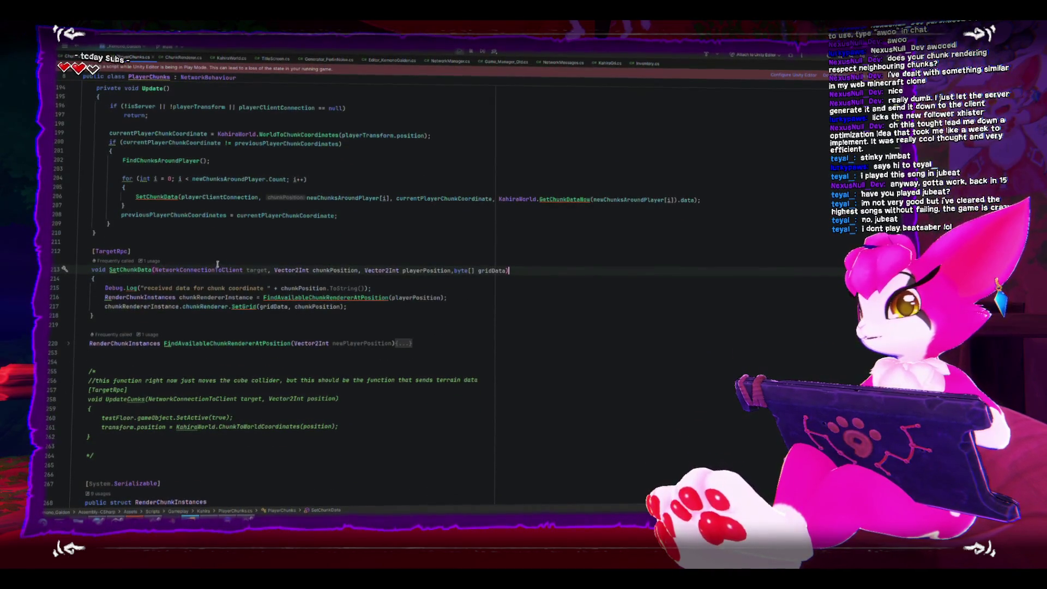
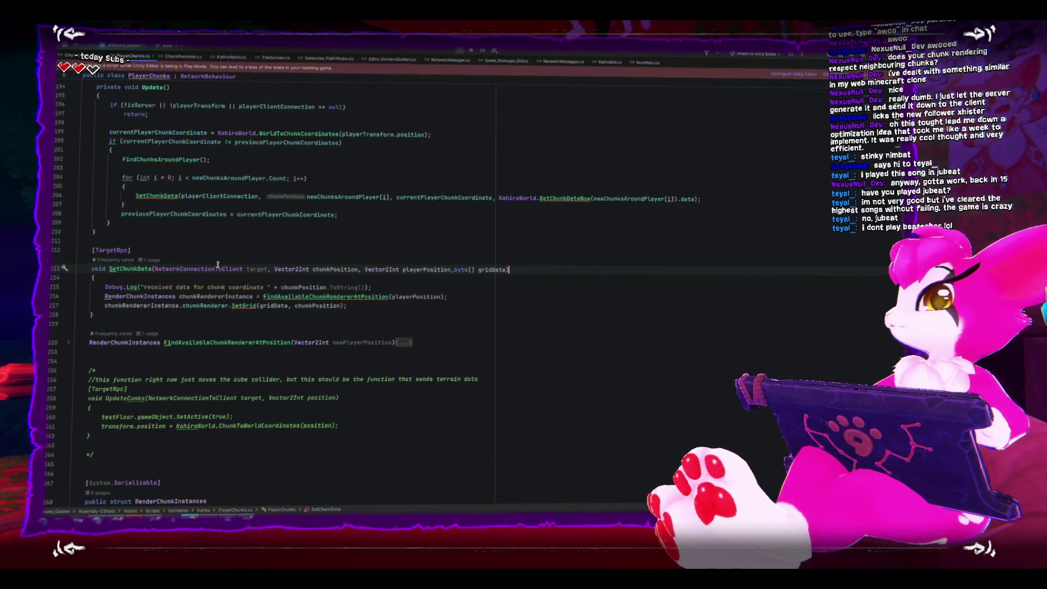
- Switch to KahiraWorld.cs in Rider and scroll back to the top of the file
left_click(231, 57)
scroll(217, 209, "up", 10)
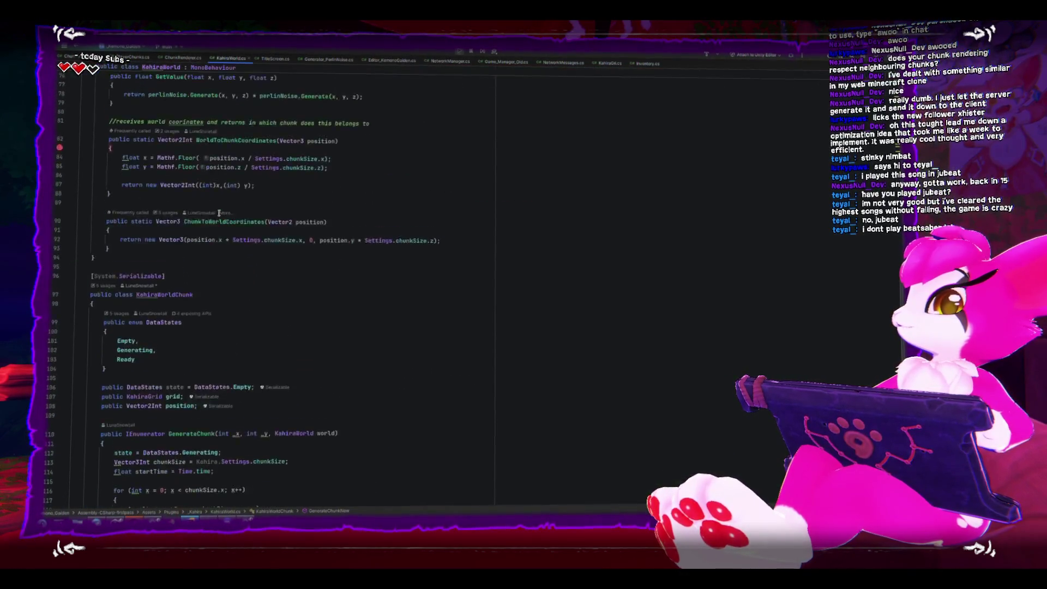
scroll(217, 209, "up", 10)
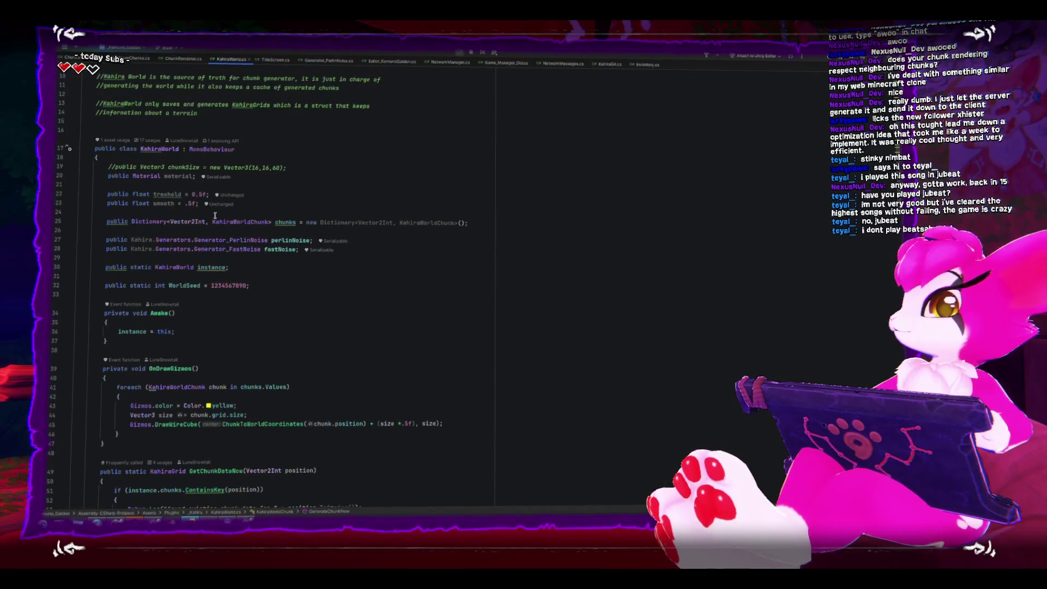
scroll(215, 216, "up", 3)
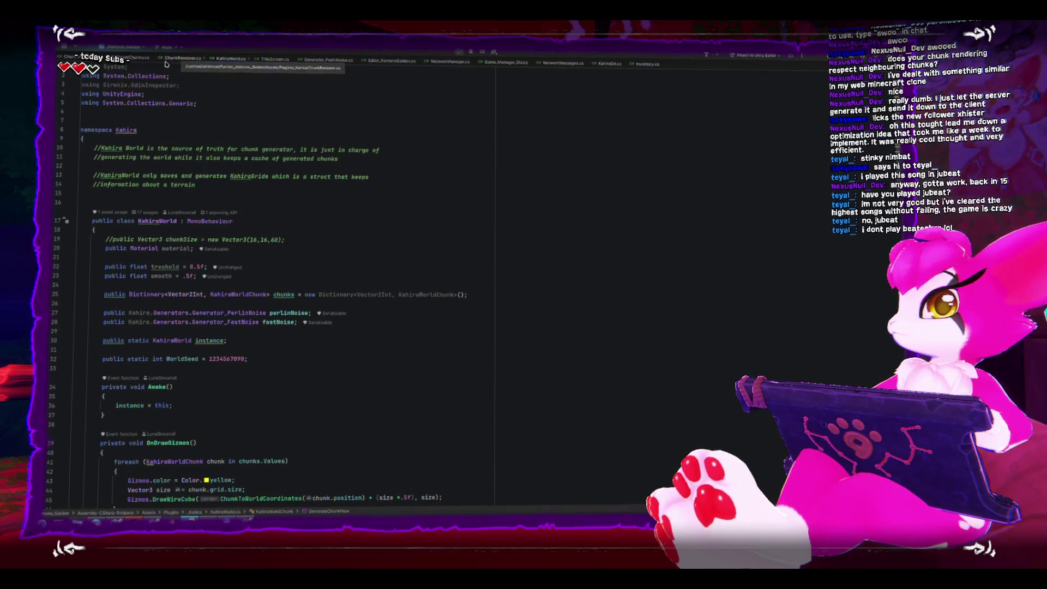
- Switch to ChunkManager.cs and scroll to the RegisterPlayer method
left_click(140, 57)
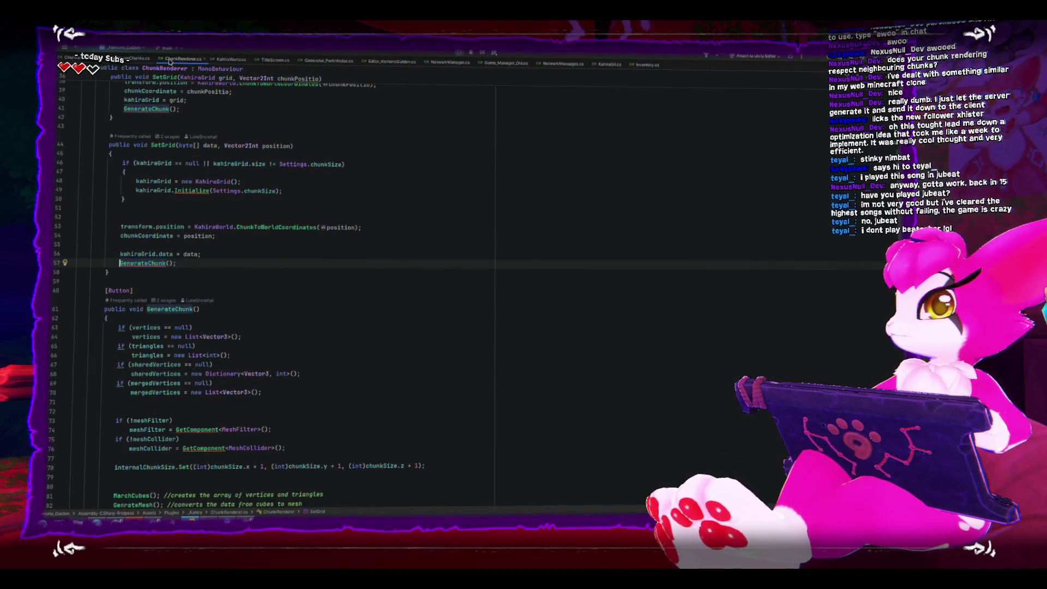
key("Down")
key("Down")
key("Down")
scroll(153, 188, "up", 20)
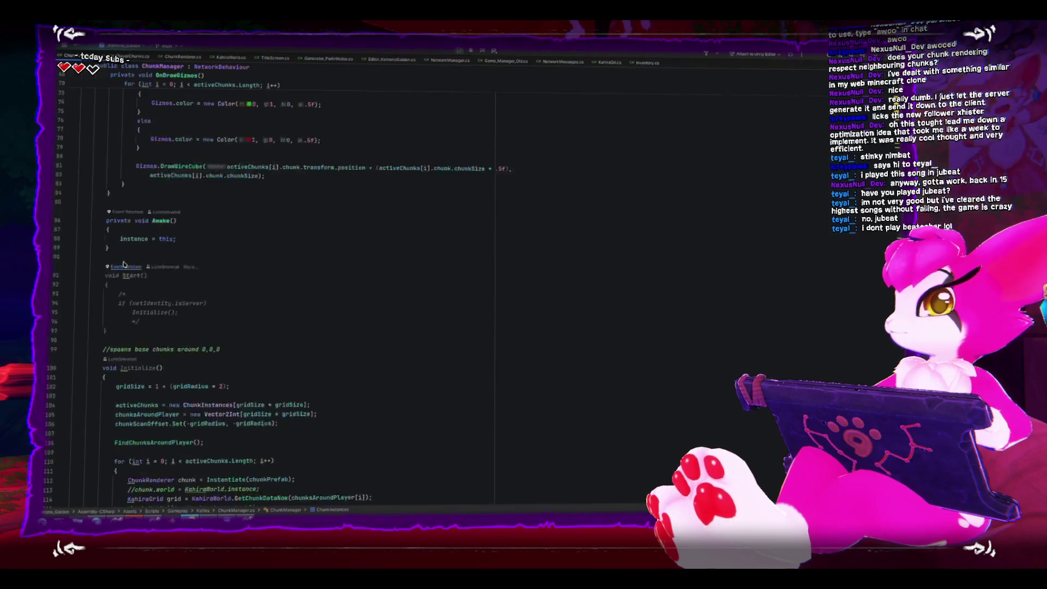
scroll(110, 285, "down", 14)
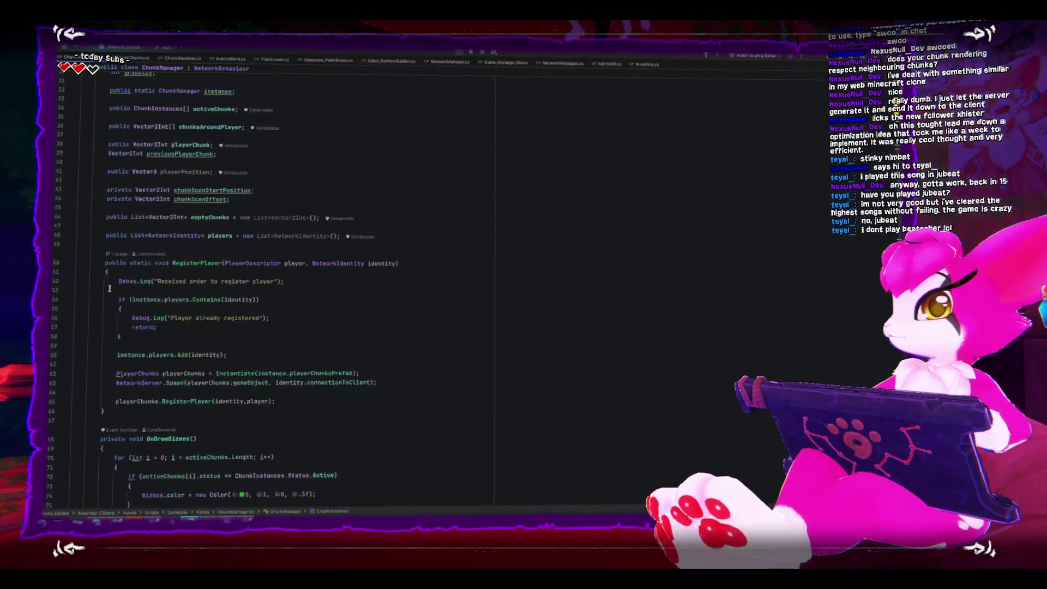
scroll(109, 289, "down", 6)
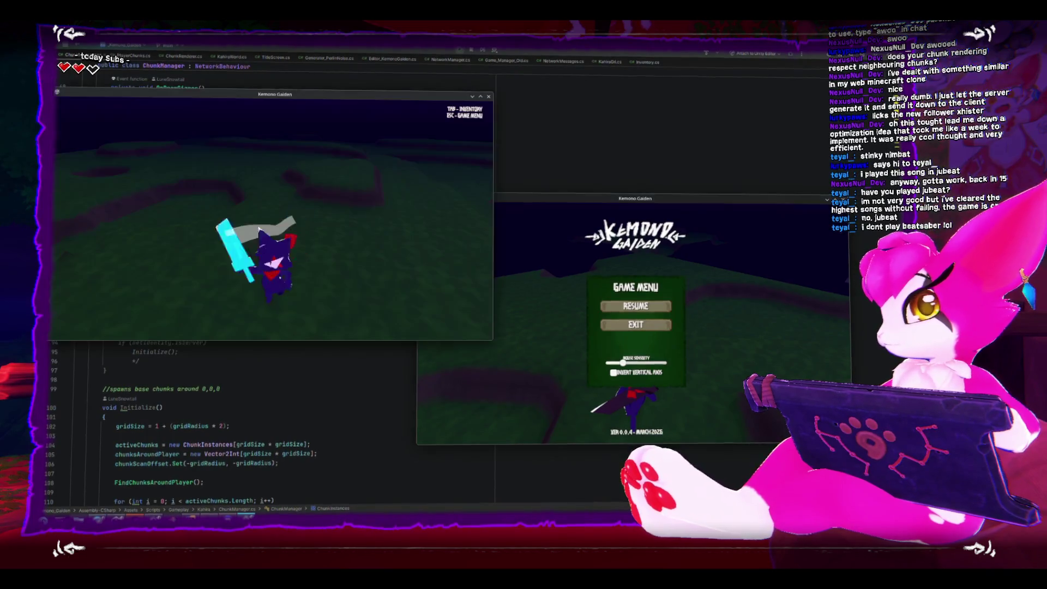
- Bring the Unity Editor forward and set the Scene view to a top-down view
key("alt+Tab")
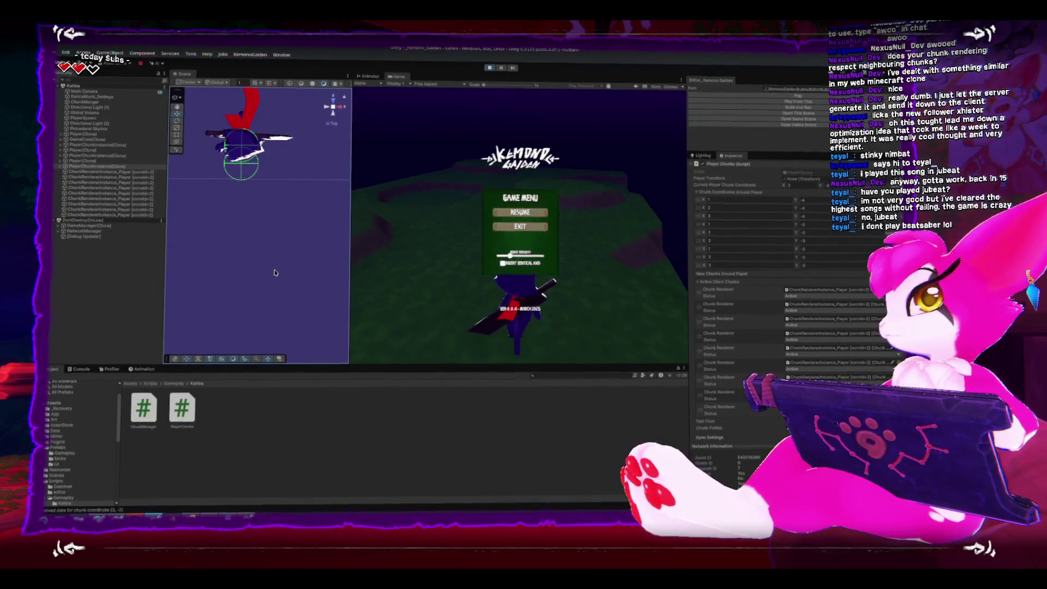
scroll(275, 272, "down", 3)
mouse_move(275, 235)
left_mouse_down()
mouse_move(245, 177)
mouse_move(198, 185)
mouse_move(333, 107)
left_mouse_up()
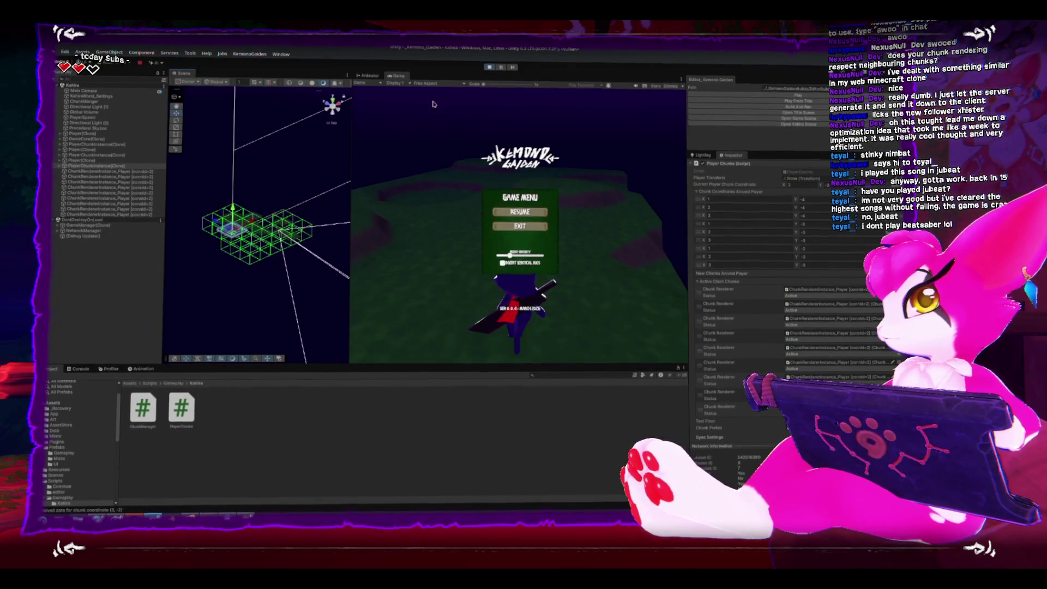
left_click(332, 102)
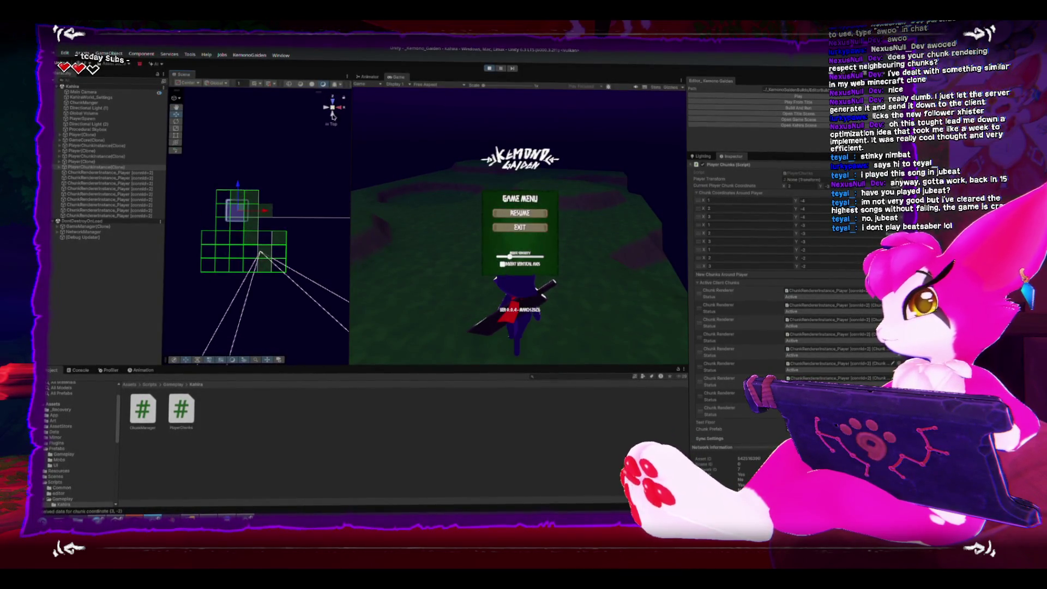
- Resume play and walk the character with W across several chunk boundaries, then reopen the game menu
key("Escape")
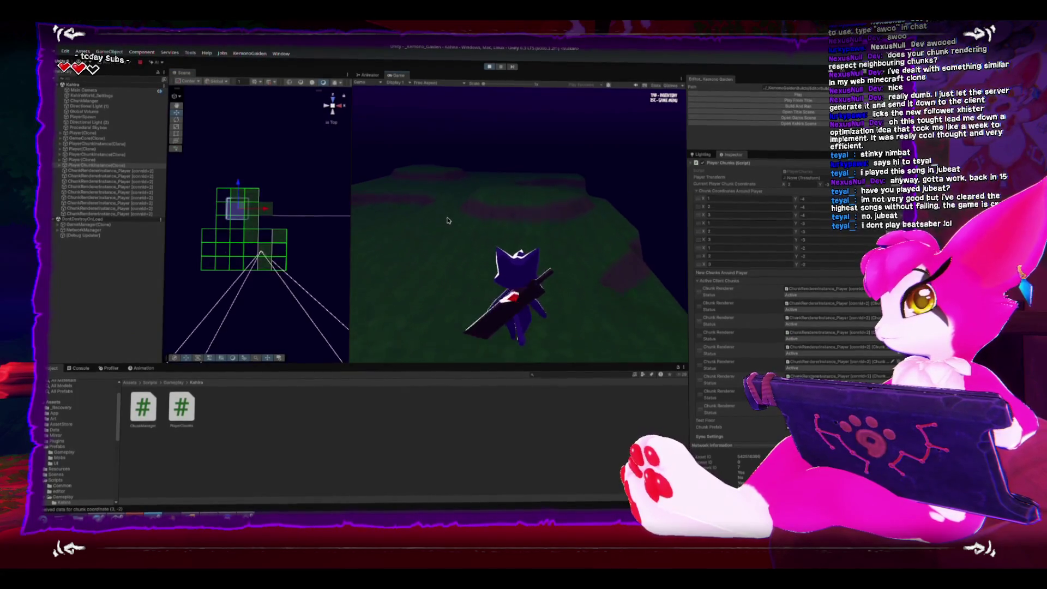
key("w")
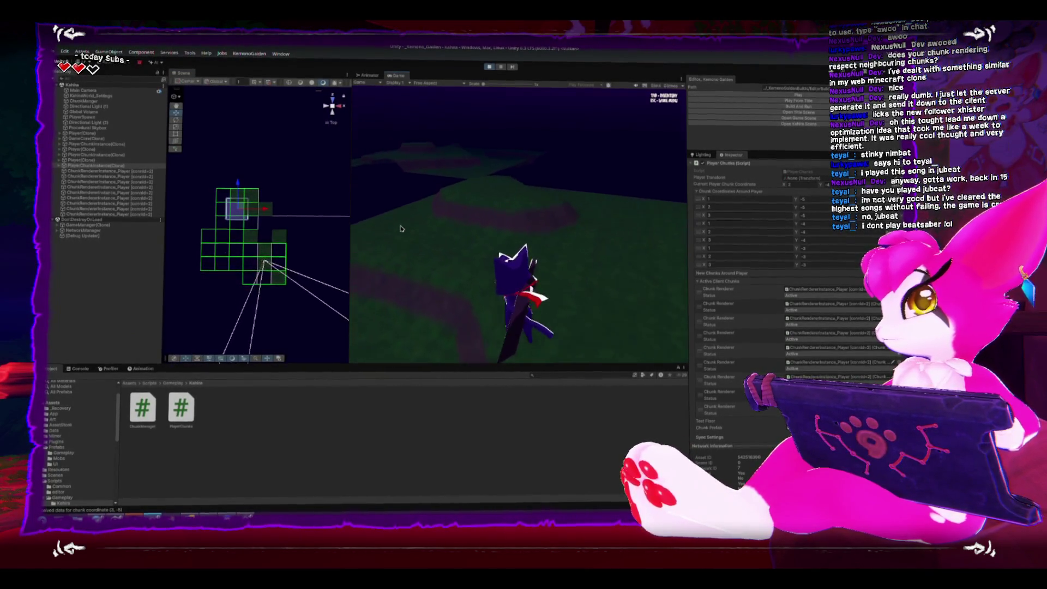
key("w")
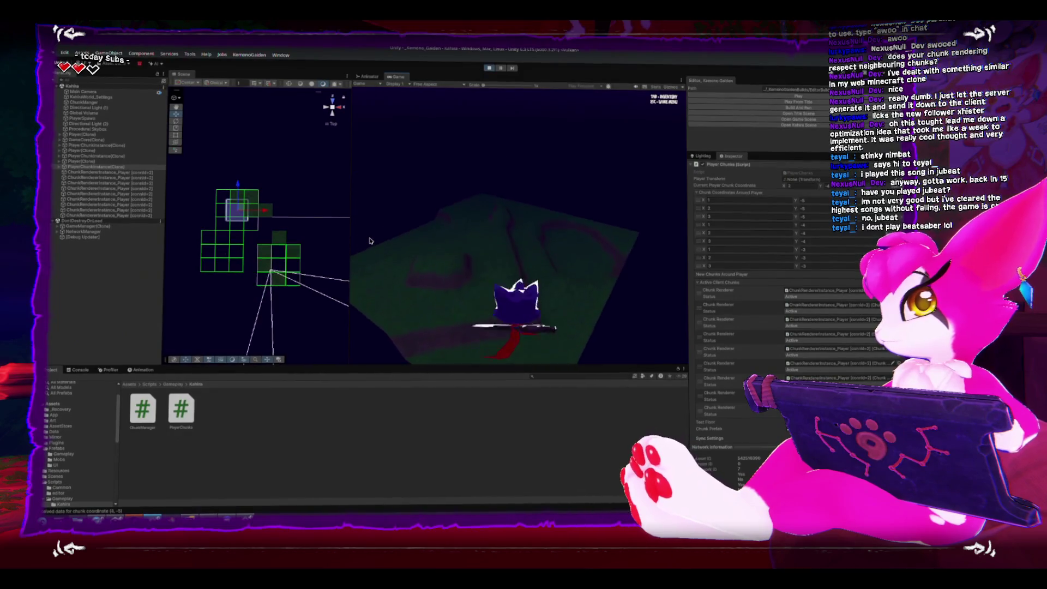
key("w")
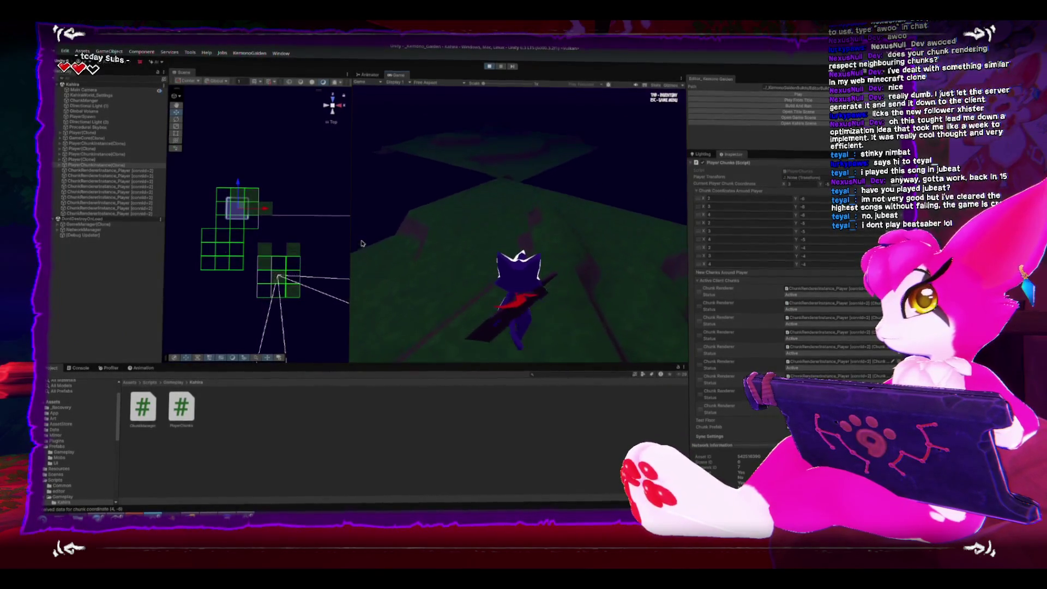
key("w")
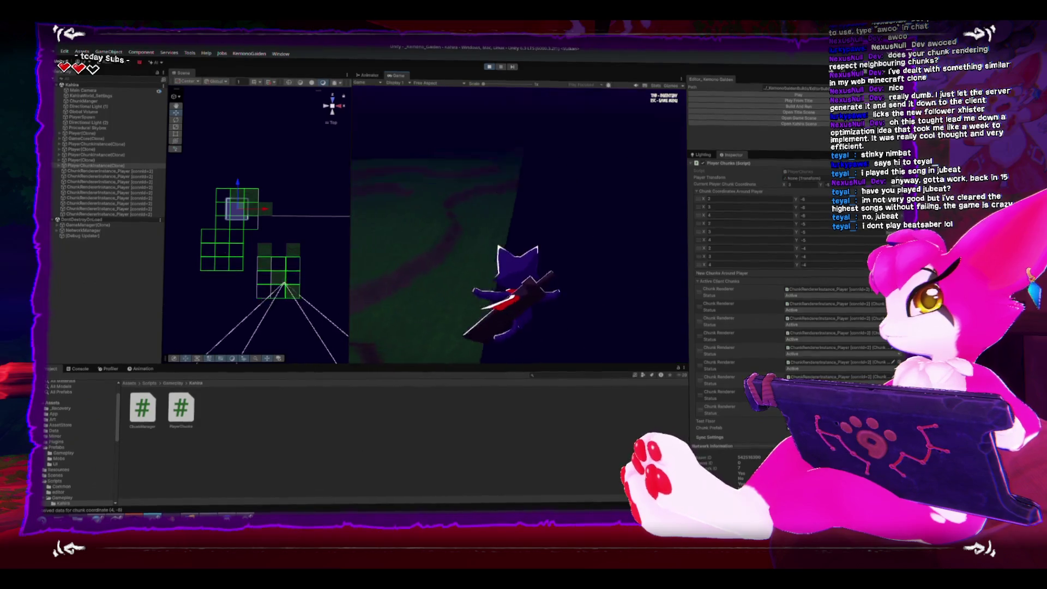
key("w")
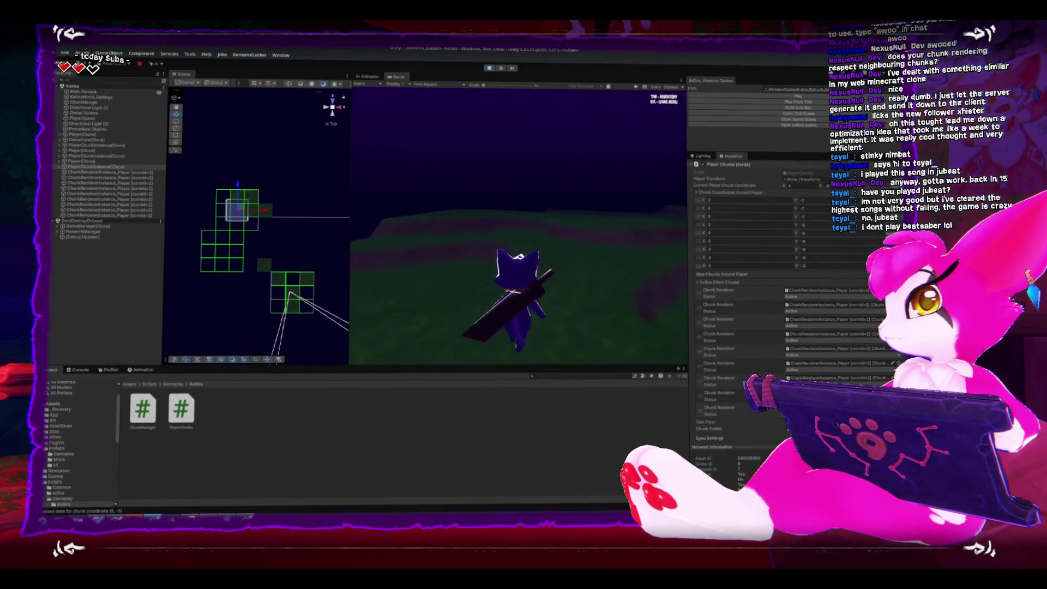
key("w")
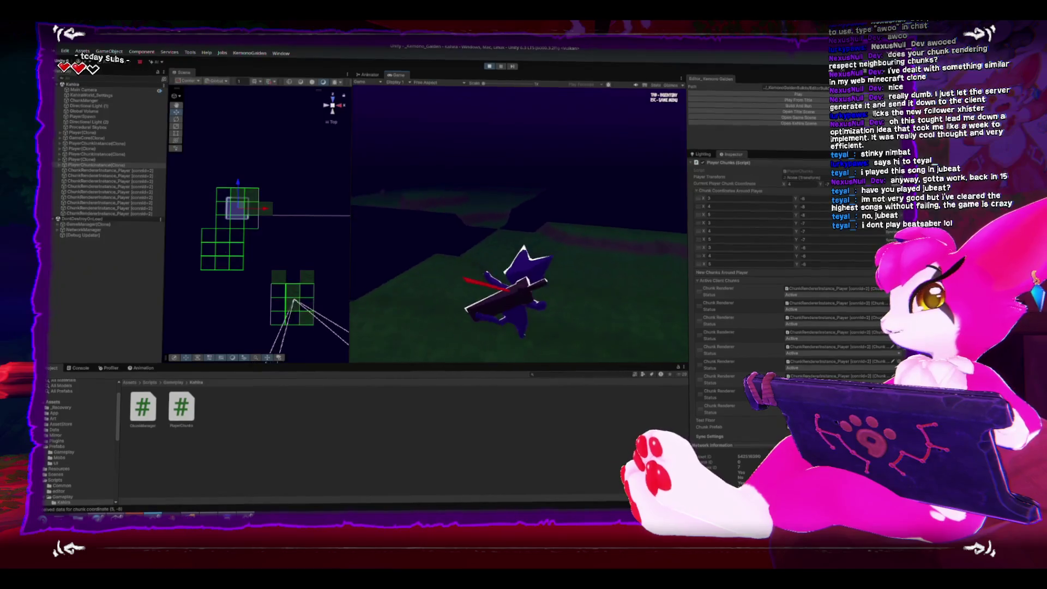
key("w")
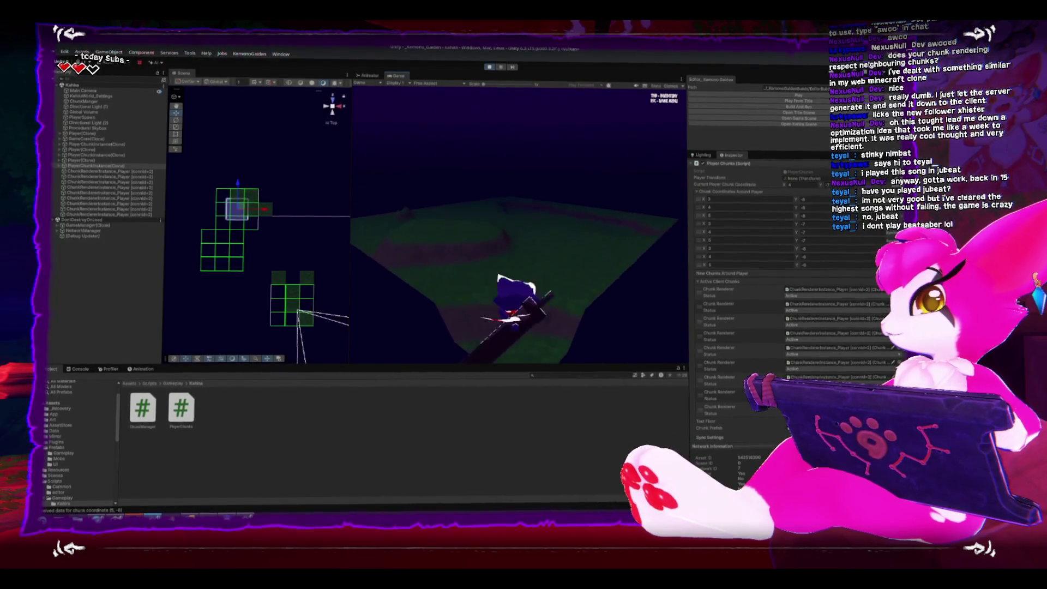
key("w")
key("w")
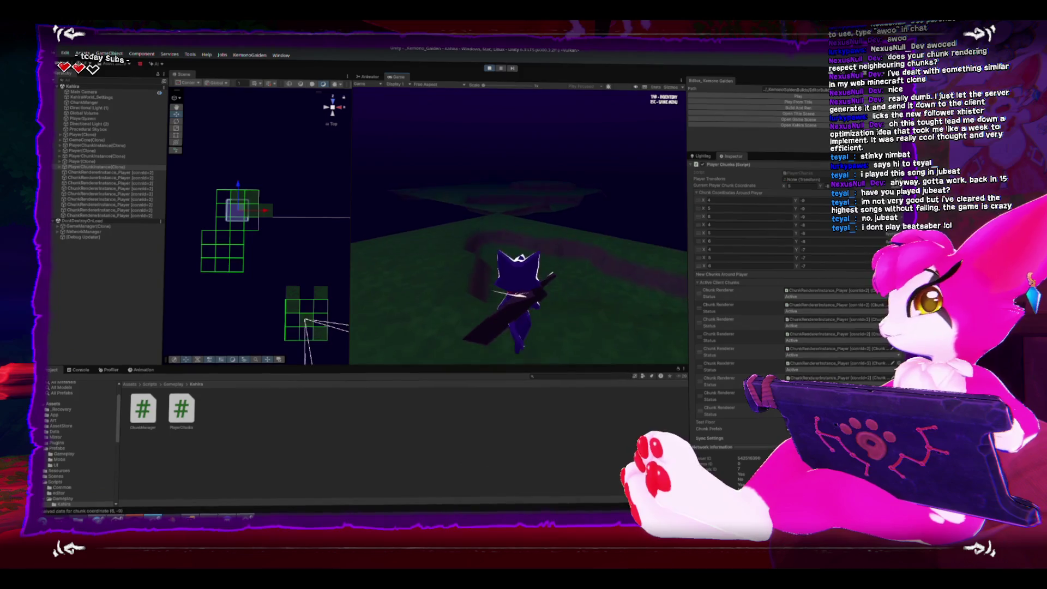
key("w")
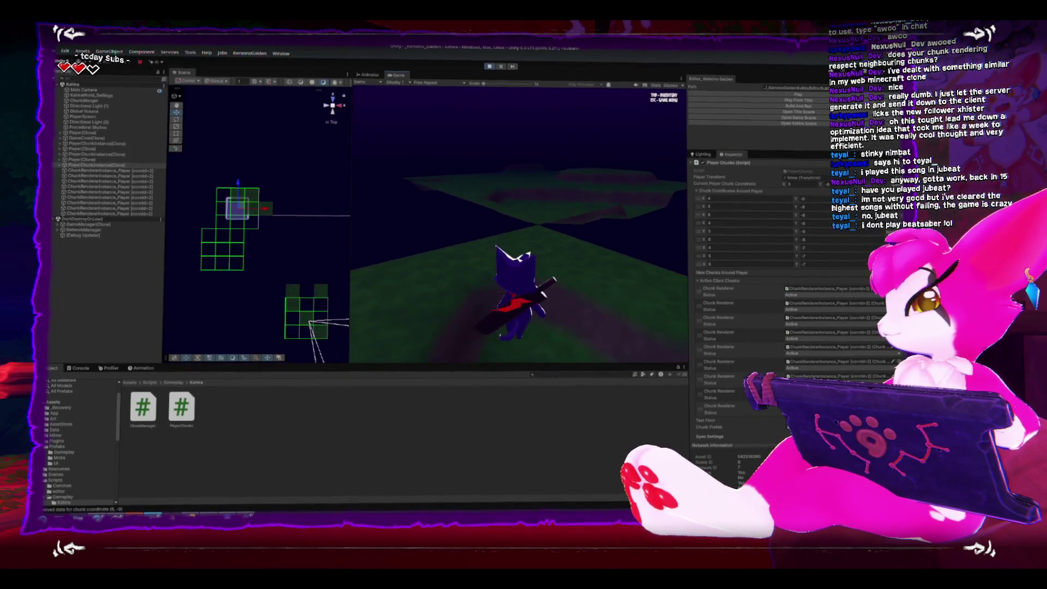
key("w")
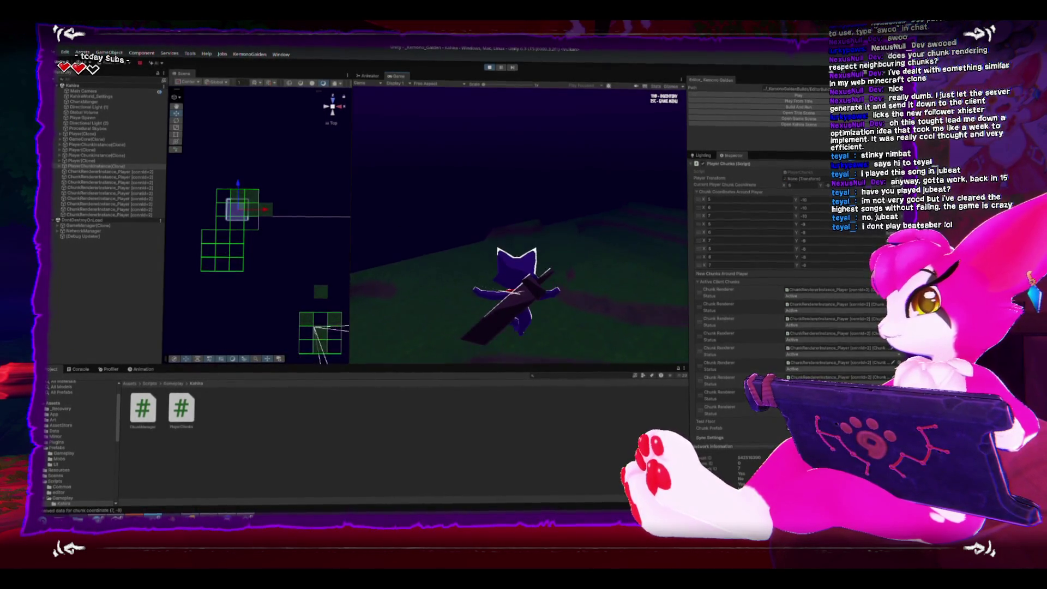
key("w")
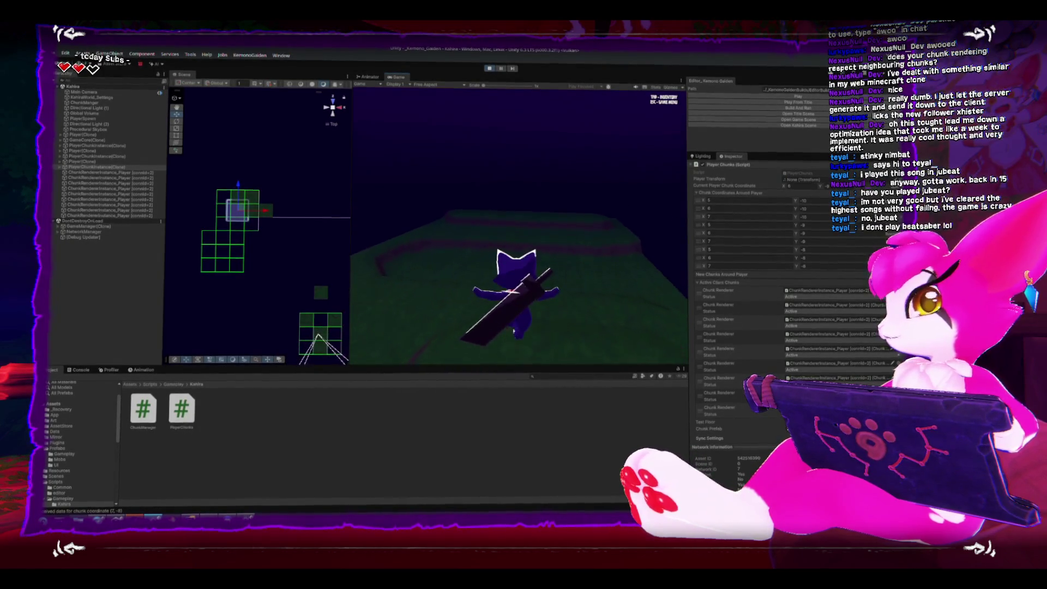
key("w")
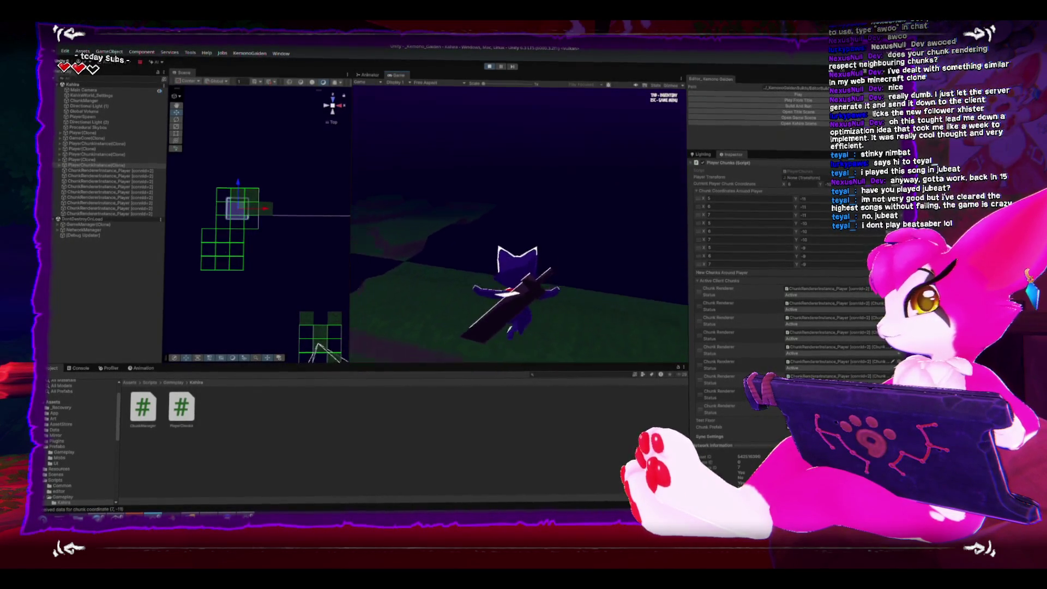
key("w")
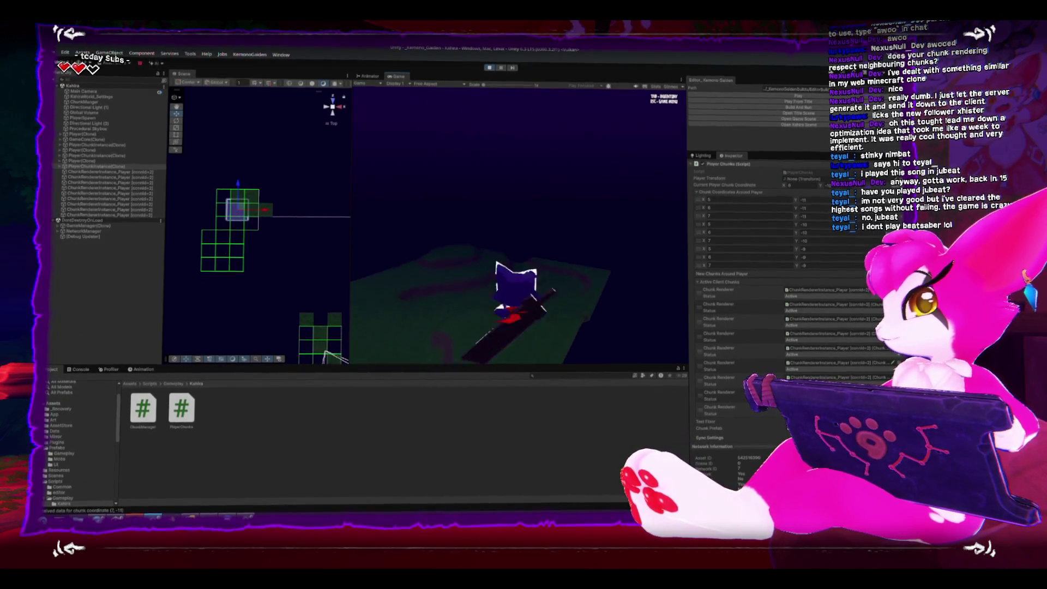
key("w")
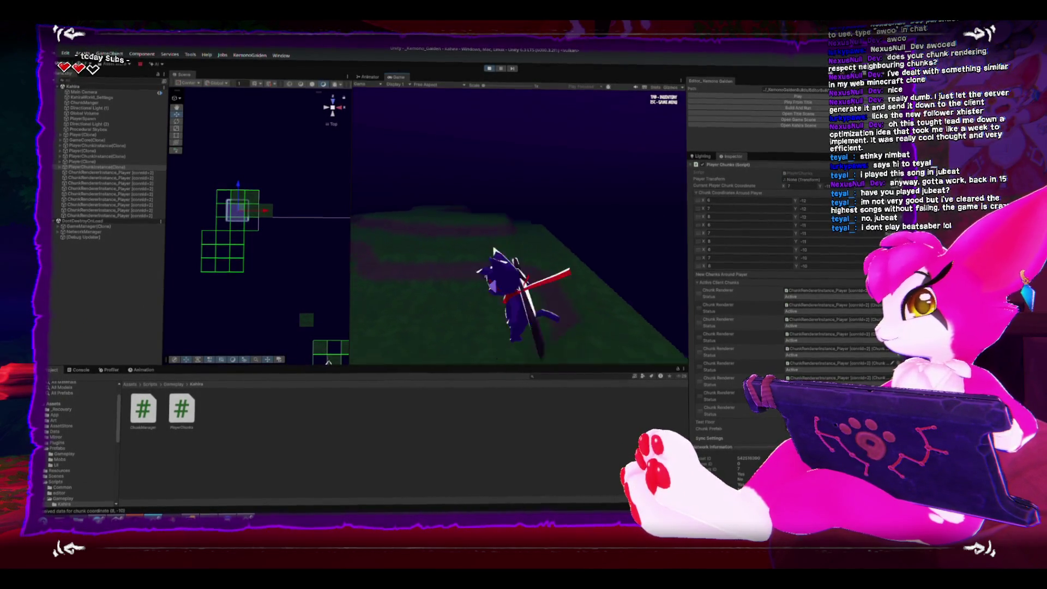
key("w")
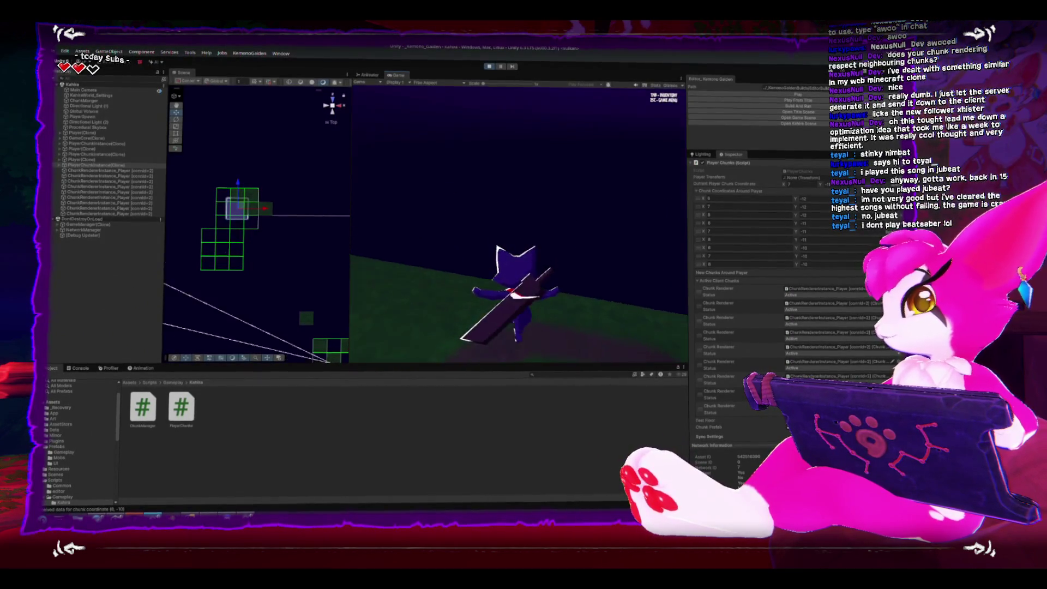
key("w")
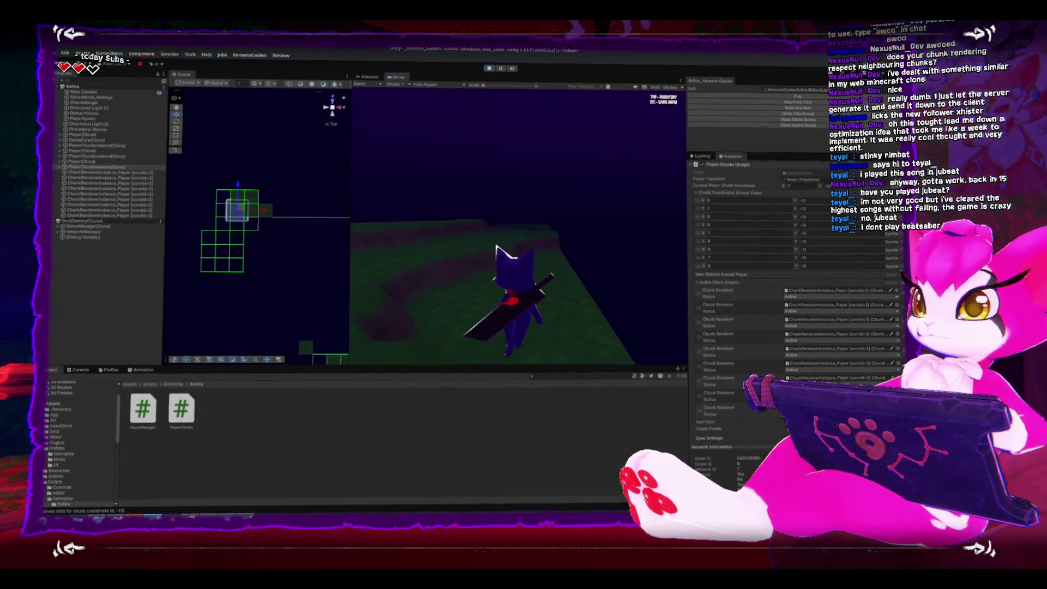
key("Escape")
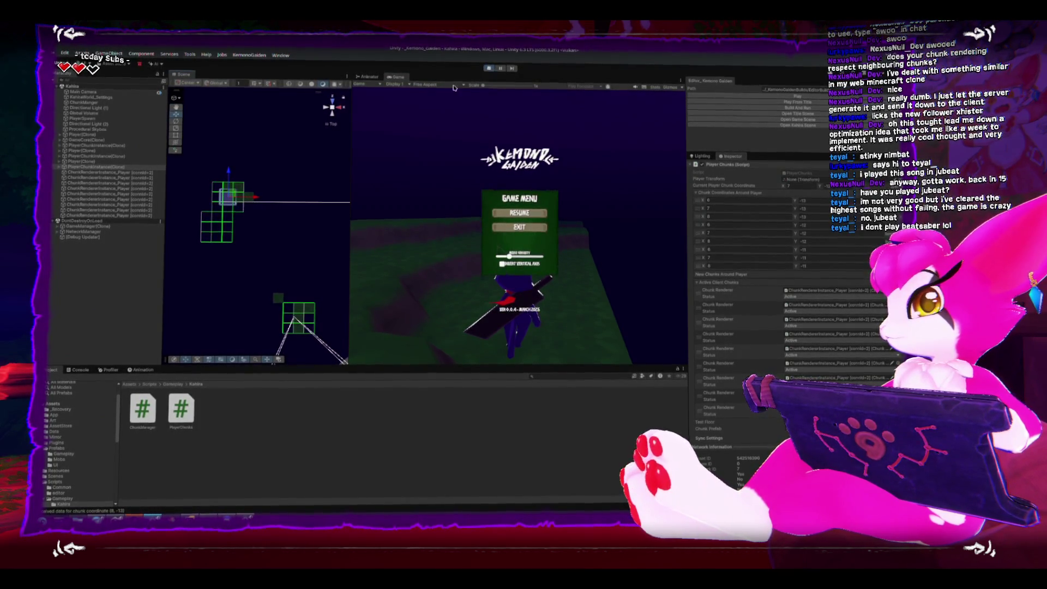
- Inspect the vertex data of all nine ChunkRendererInstance_Player objects, then open ChunkManager.cs in the code editor
left_click(154, 172)
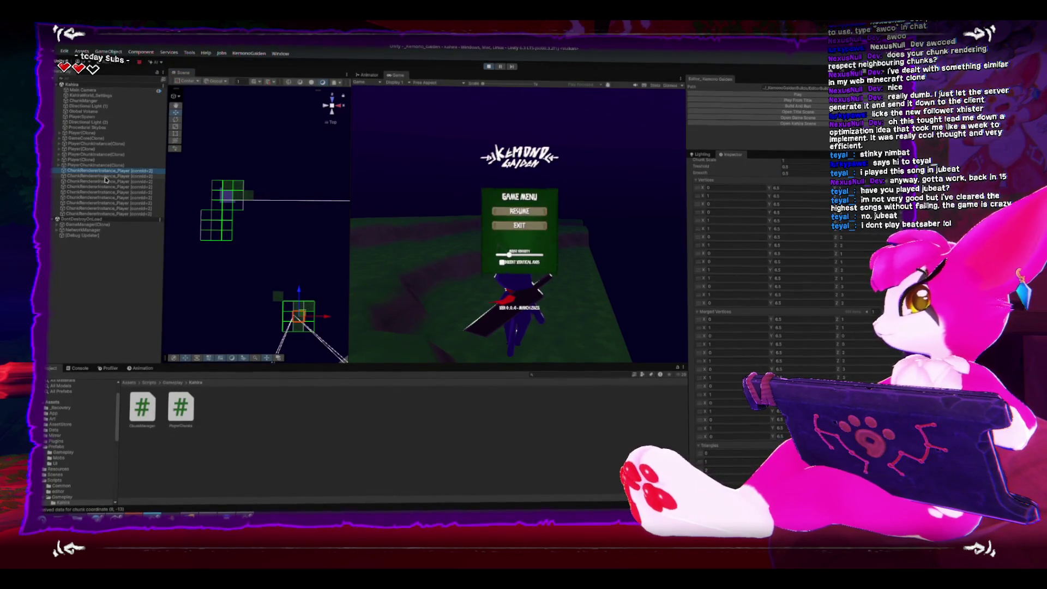
scroll(713, 234, "up", 4)
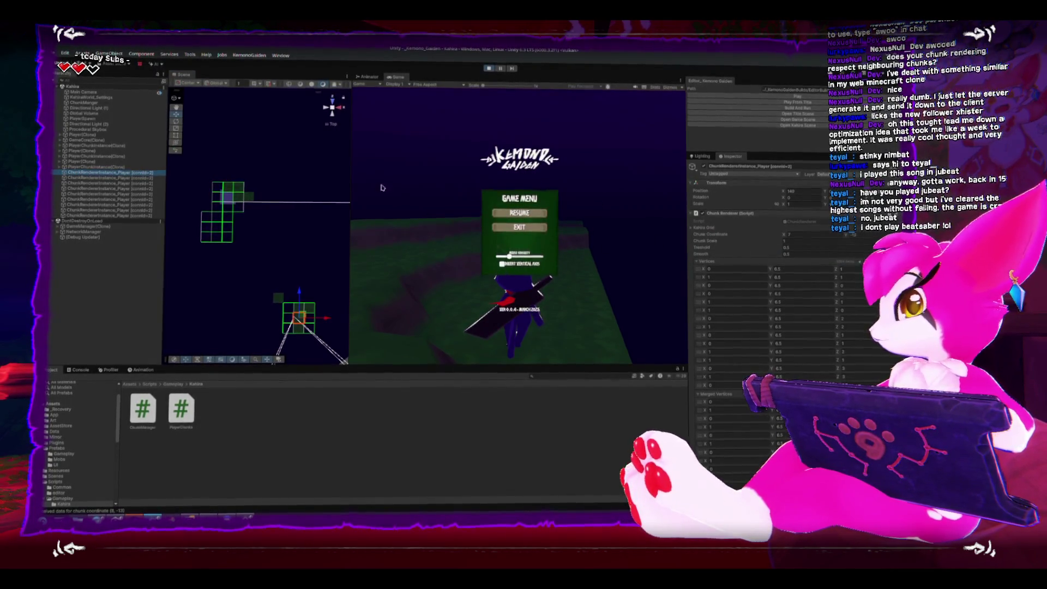
left_click(148, 178)
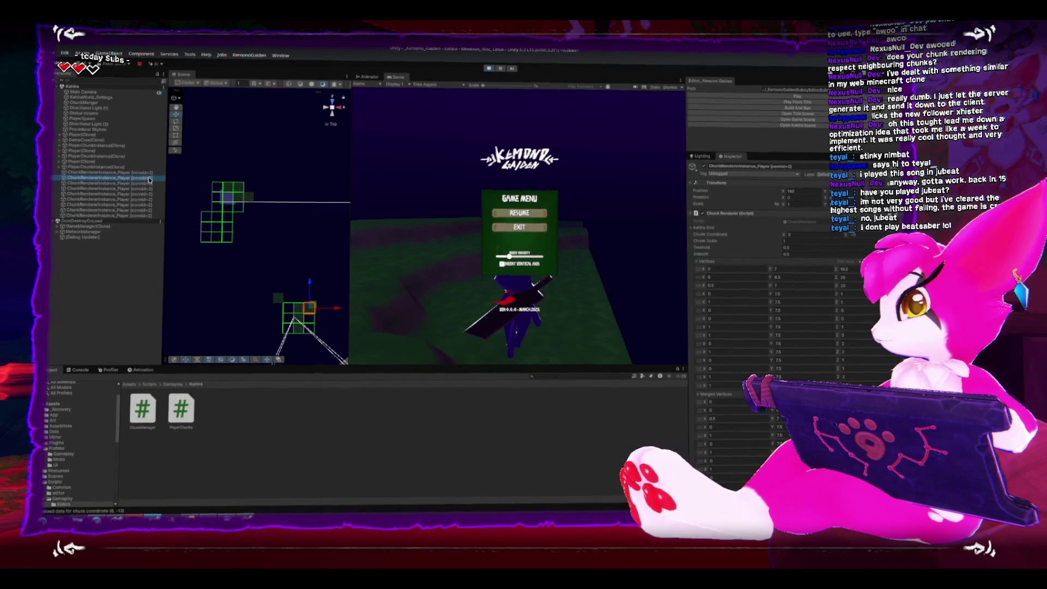
left_click(143, 185)
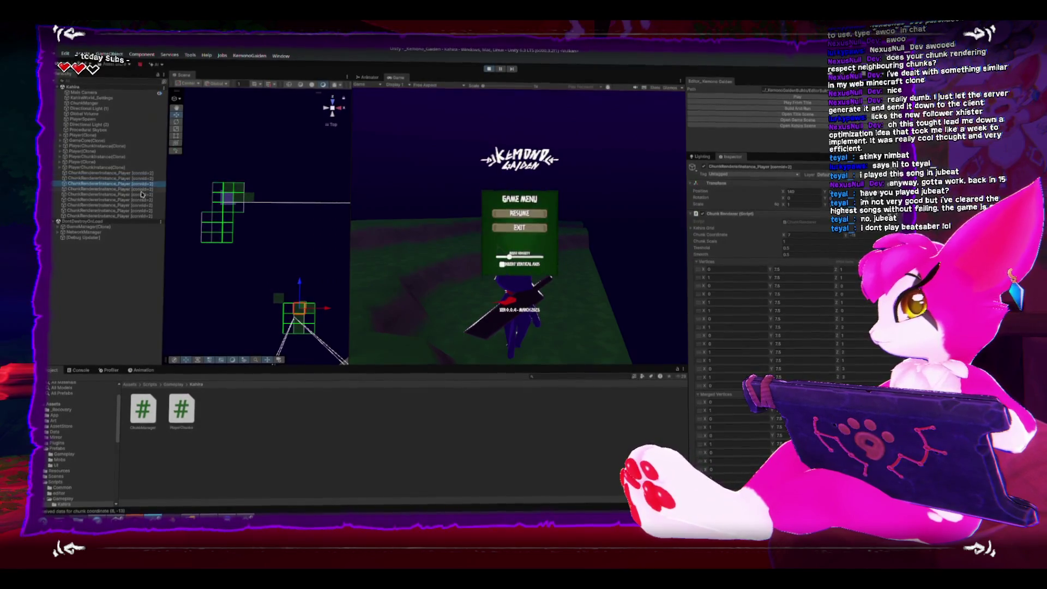
left_click(141, 191)
left_click(140, 197)
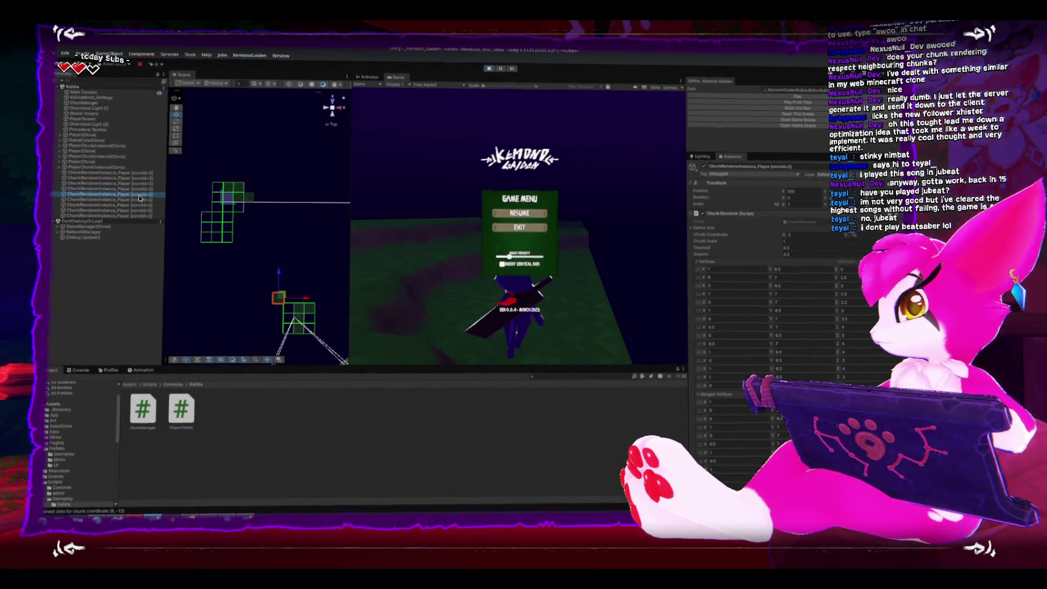
left_click(141, 201)
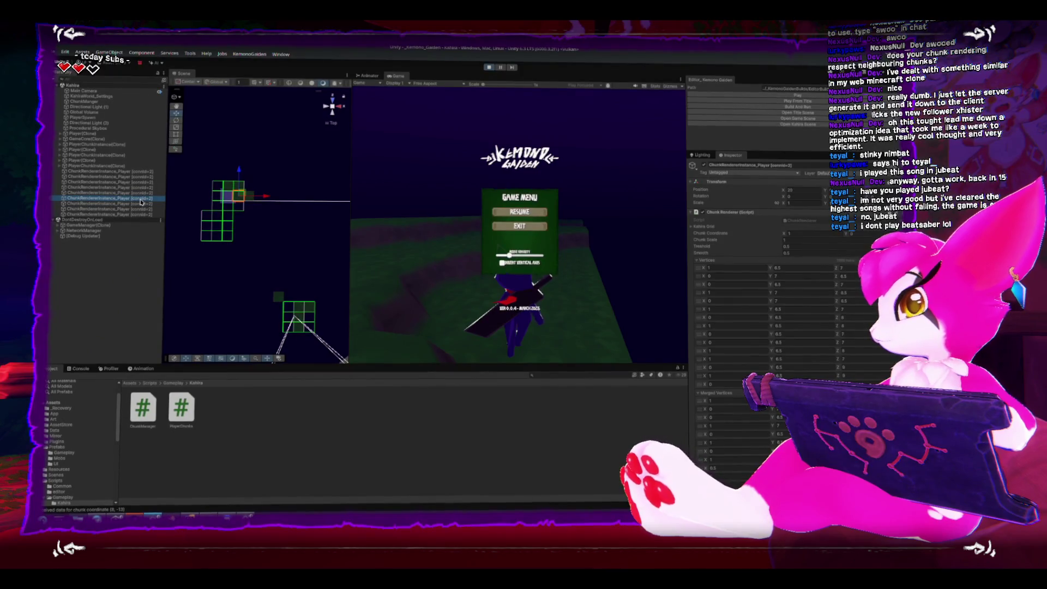
left_click(142, 205)
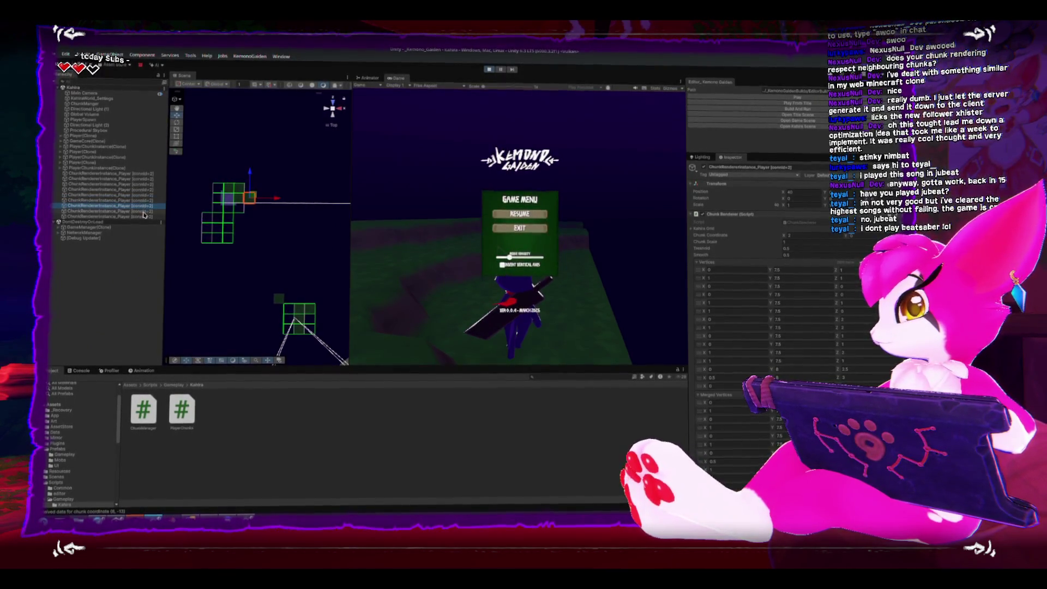
left_click(144, 210)
left_click(144, 217)
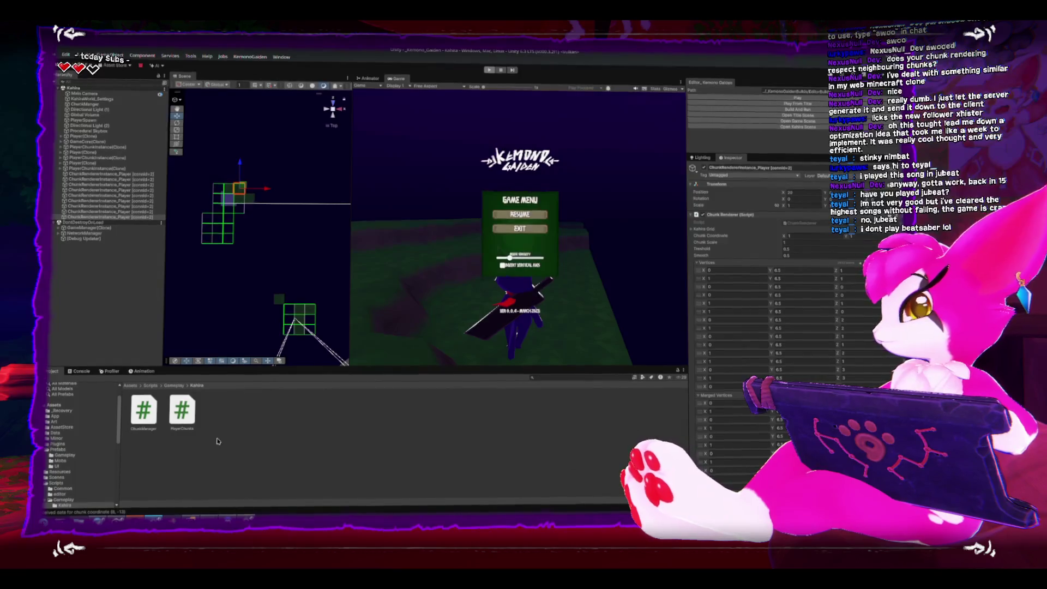
double_click(147, 411)
- Scroll through ChunkManager.cs and move over to PlayerChunks.cs
scroll(162, 411, "down", 10)
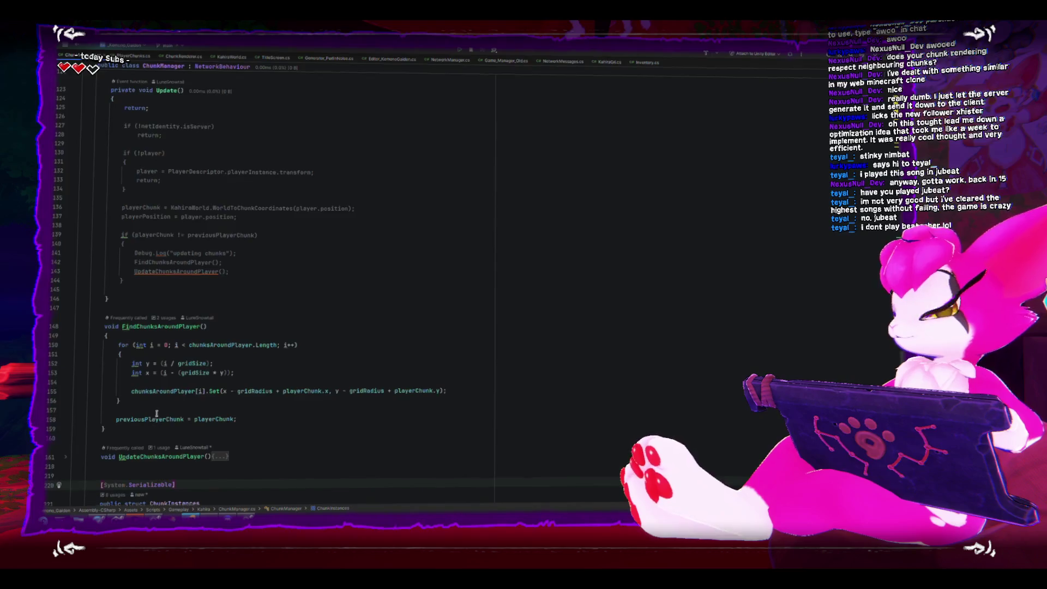
scroll(158, 415, "up", 8)
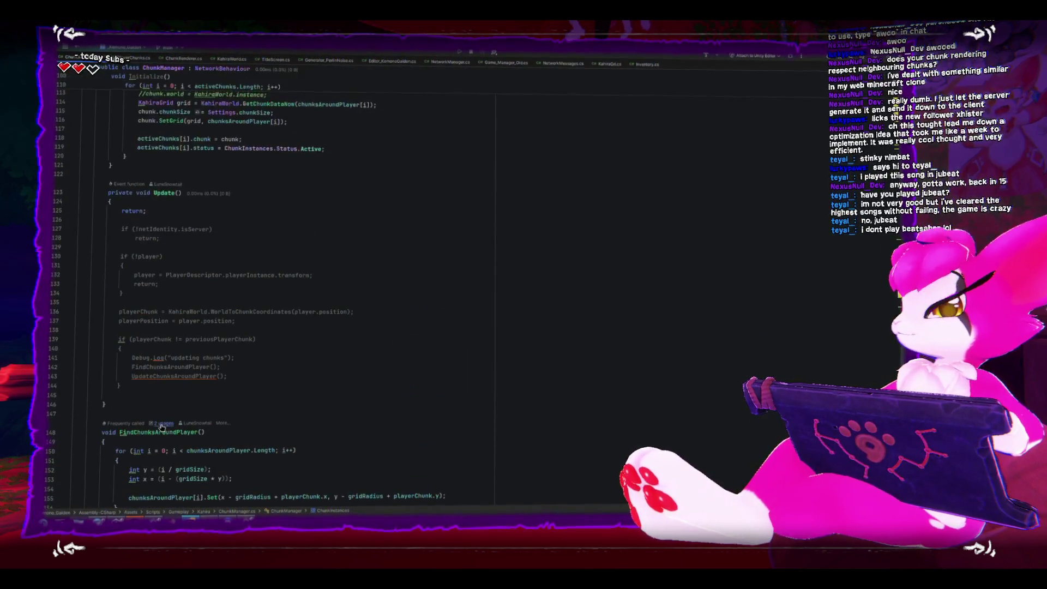
scroll(162, 429, "up", 2)
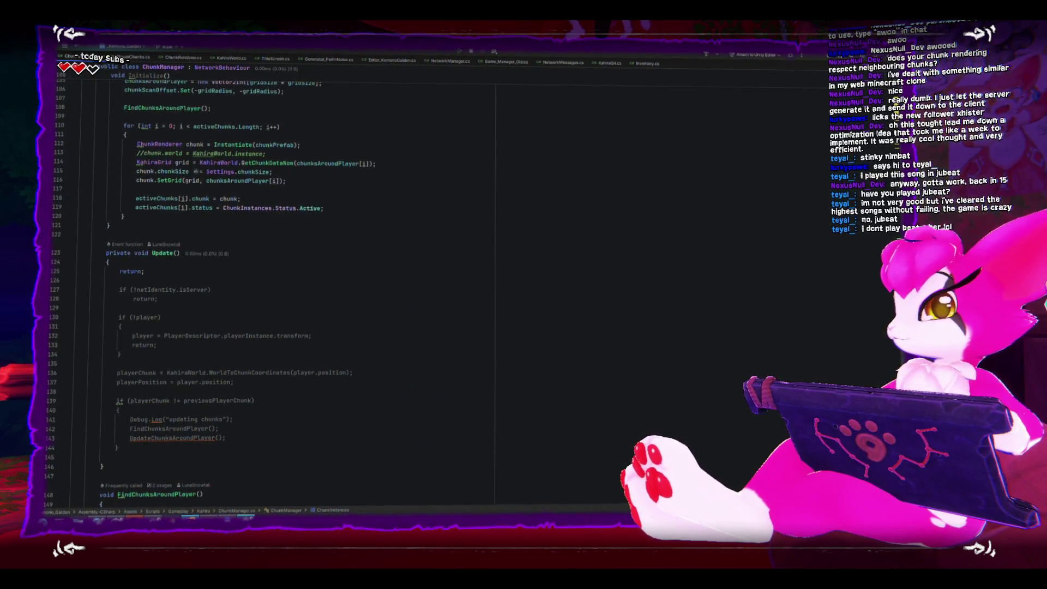
scroll(231, 417, "up", 6)
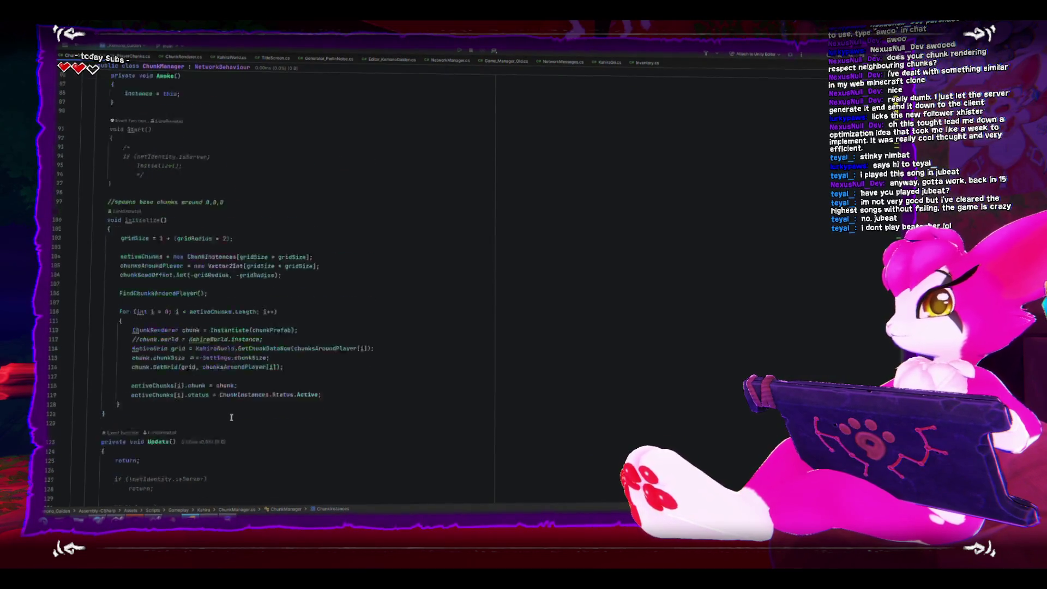
key("ctrl+Tab")
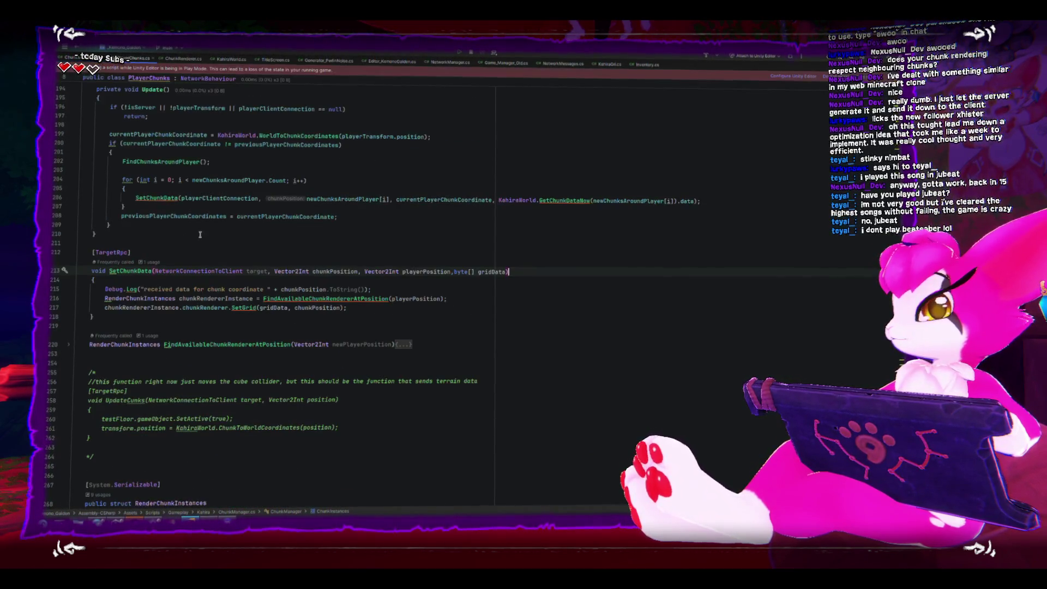
scroll(243, 364, "up", 4)
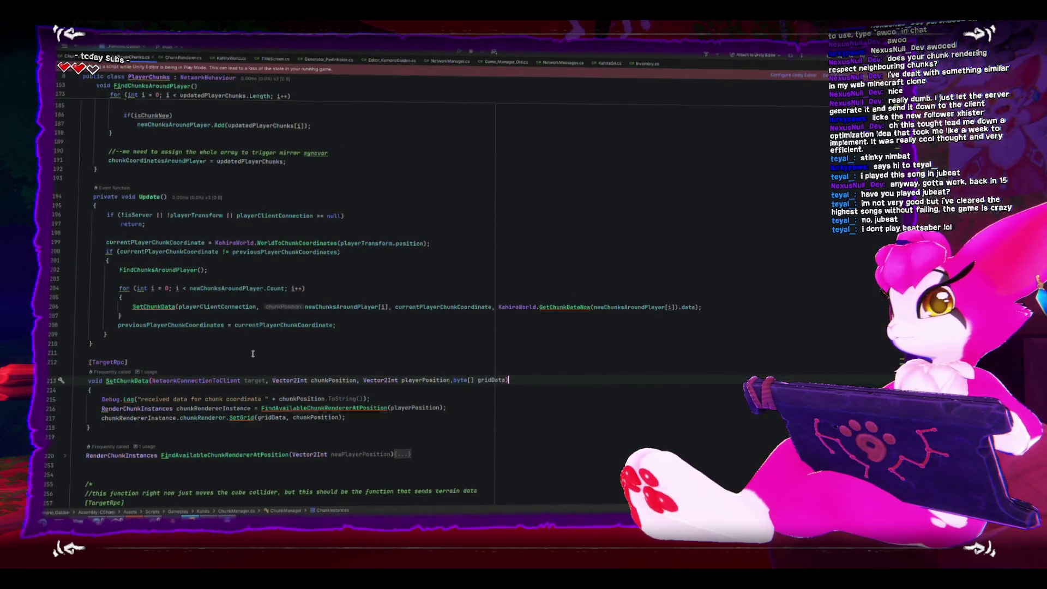
scroll(249, 352, "down", 10)
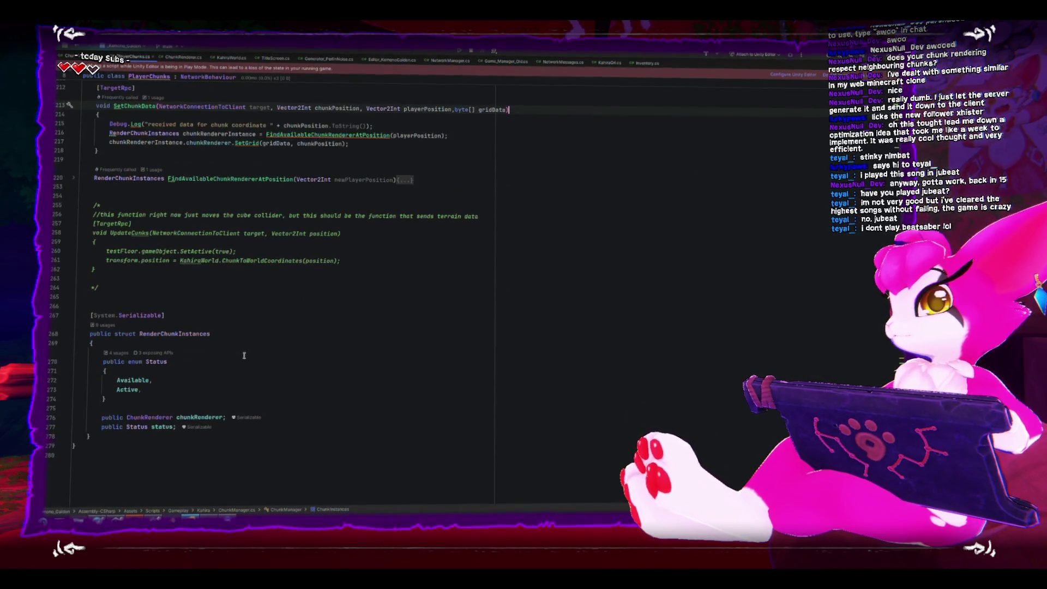
scroll(244, 356, "up", 4)
- Unfold FindAvailableChunkRendererAtPosition and highlight chunksAroundPlayer and newPlayerPosition around lines 220-222
left_click(69, 293)
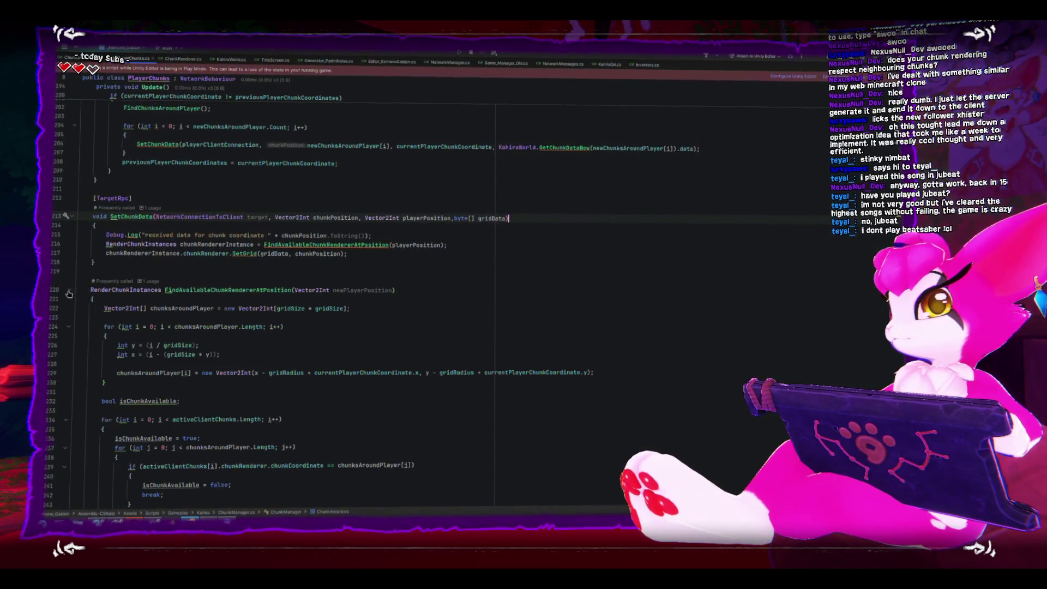
left_click(360, 292)
scroll(327, 289, "down", 1)
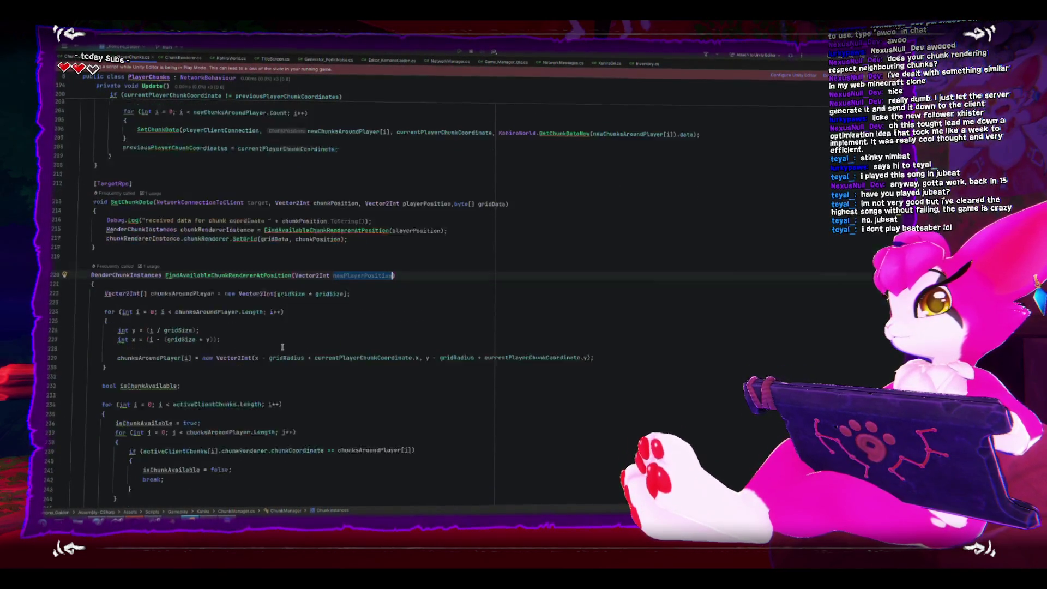
left_click(175, 280)
double_click(176, 279)
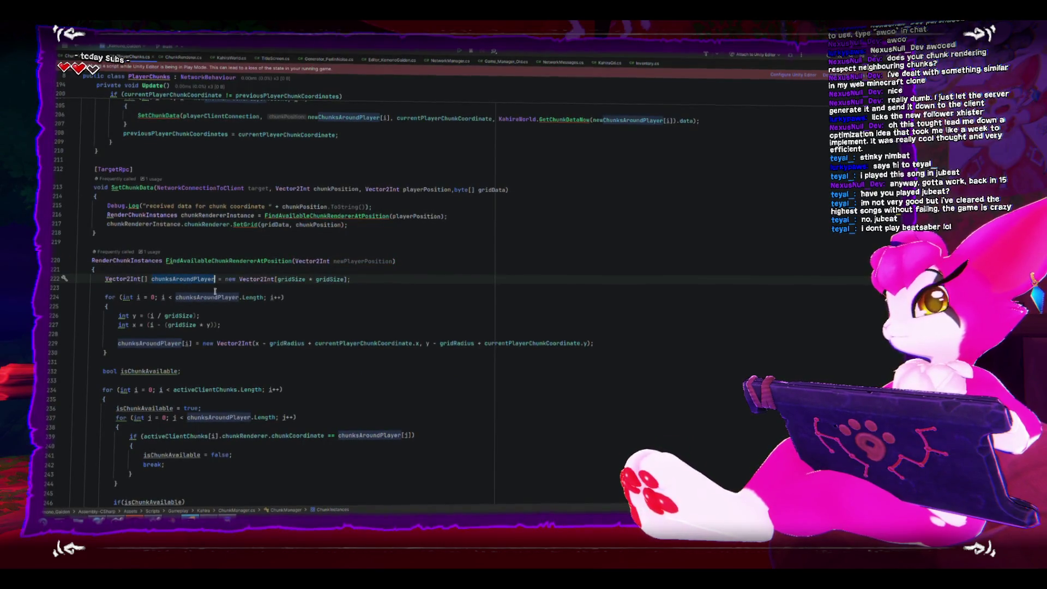
double_click(370, 262)
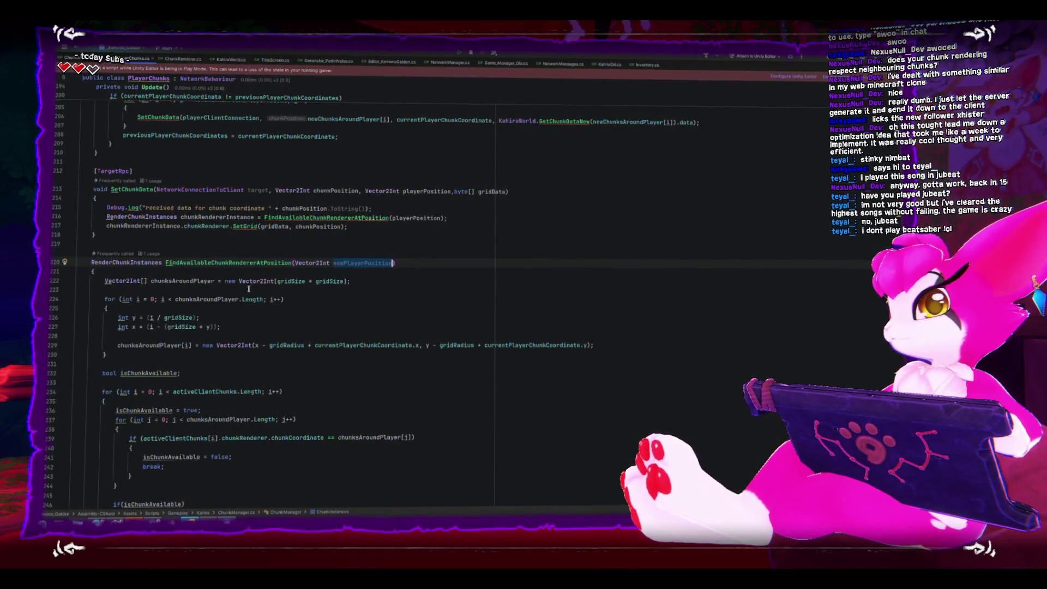
double_click(186, 282)
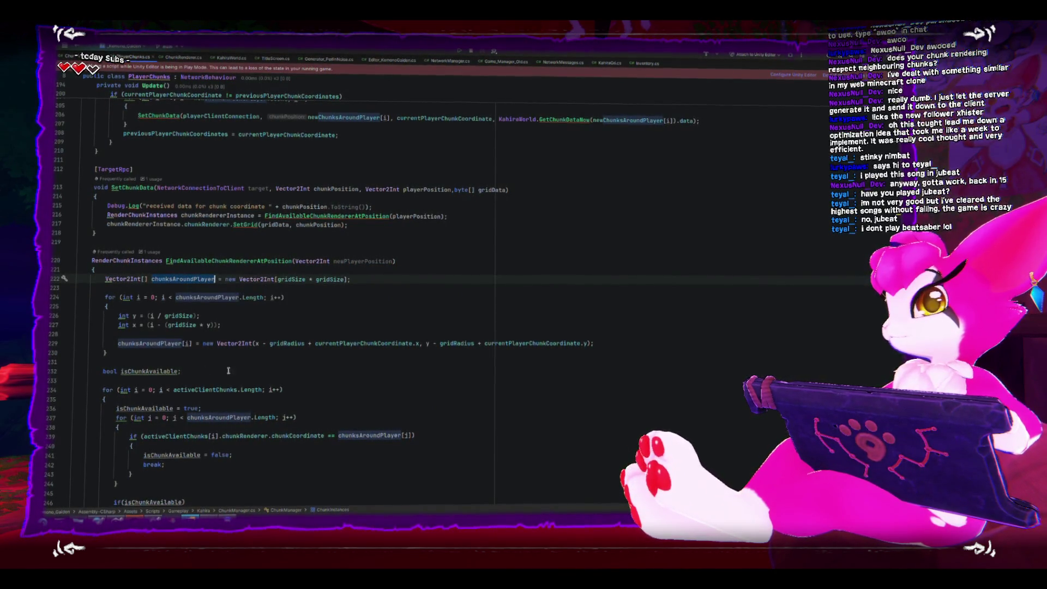
scroll(229, 371, "up", 5)
scroll(273, 289, "up", 20)
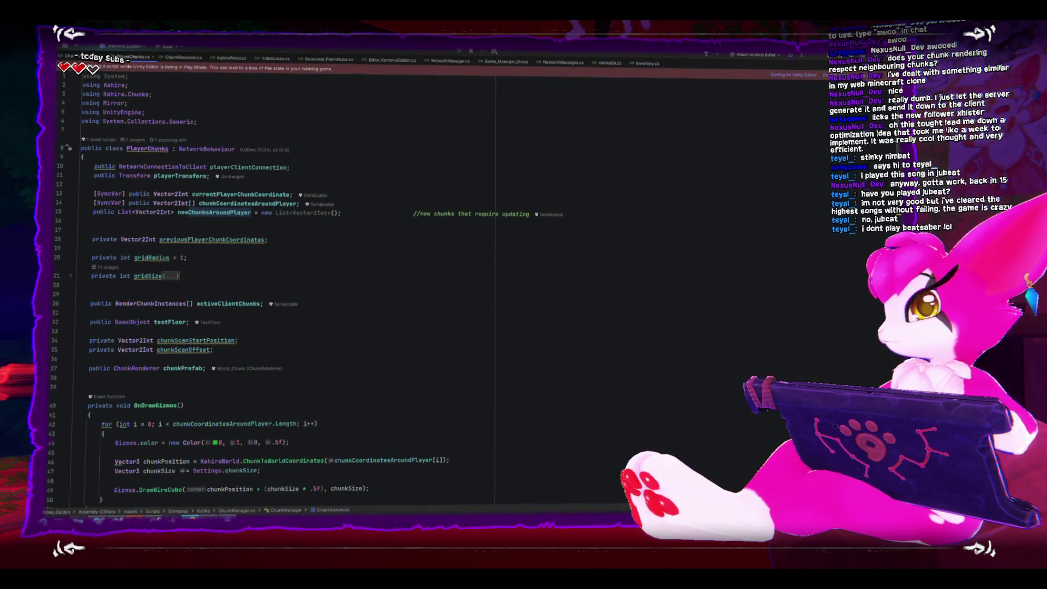
scroll(273, 289, "down", 20)
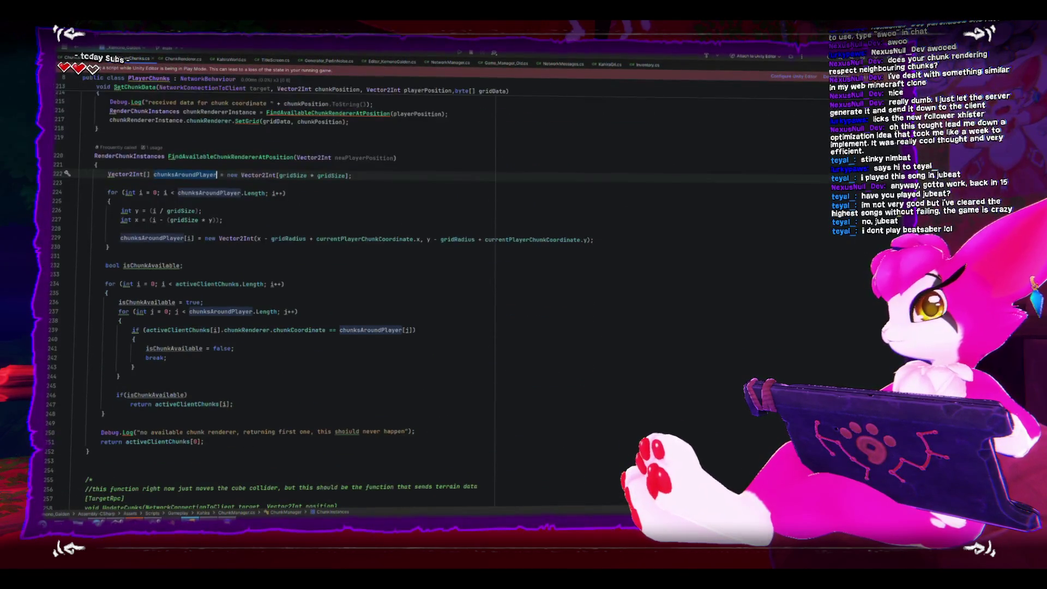
- Review the chunk coordinate comparison on line 239, isChunkAvailable assignment, and break statement
mouse_move(296, 313)
left_click(218, 310)
left_click(240, 338)
left_click(249, 329)
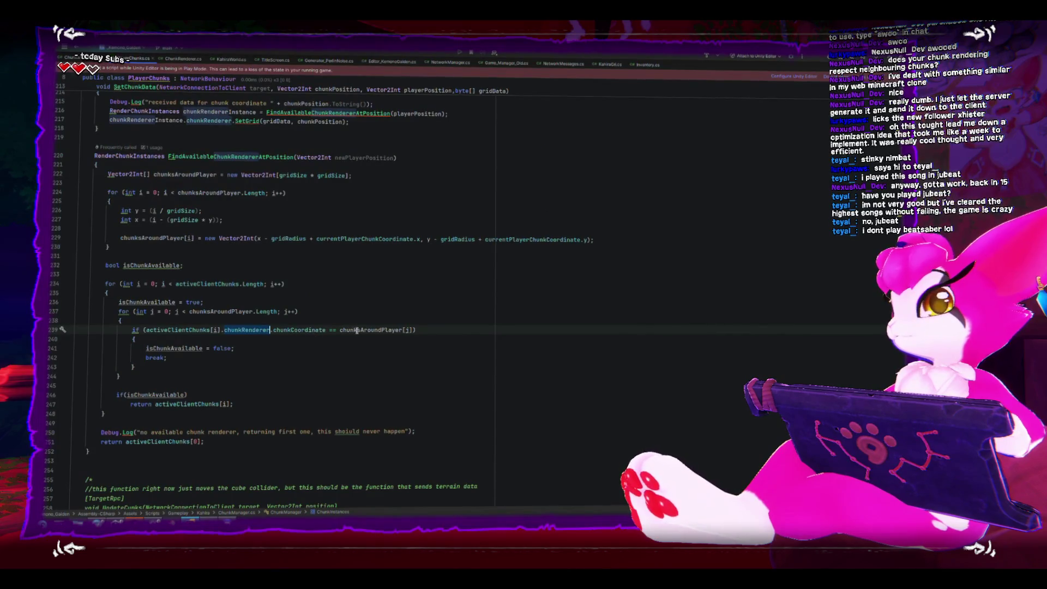
mouse_move(376, 330)
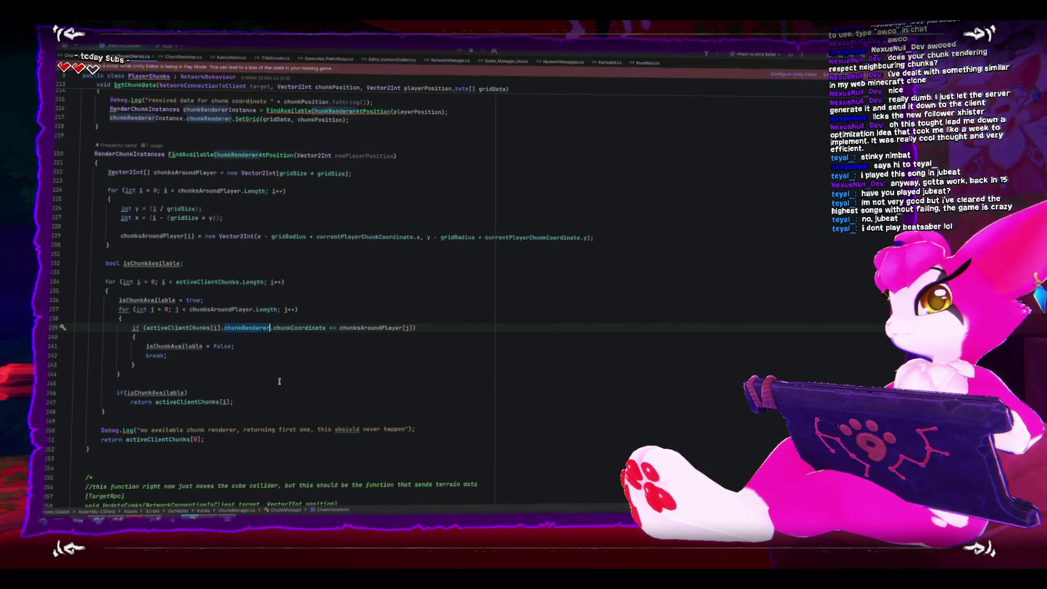
left_click(221, 300)
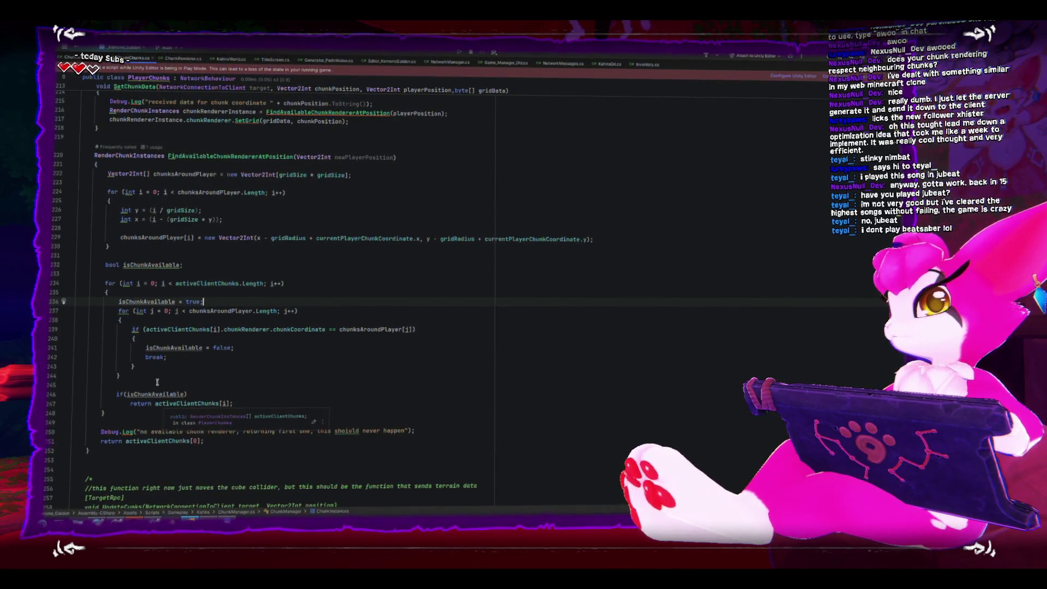
left_click(163, 358)
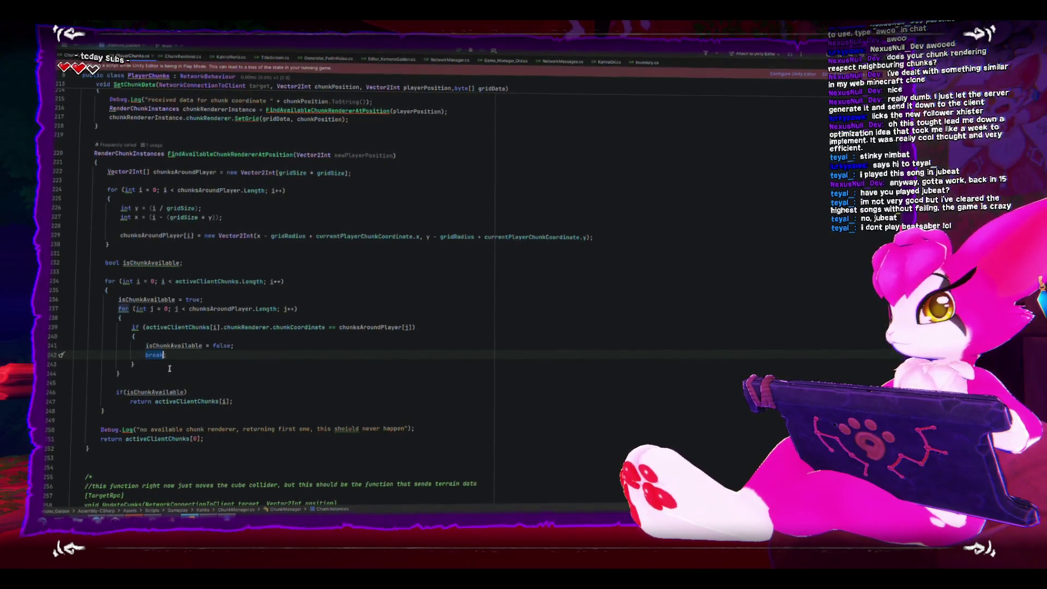
left_click(216, 329)
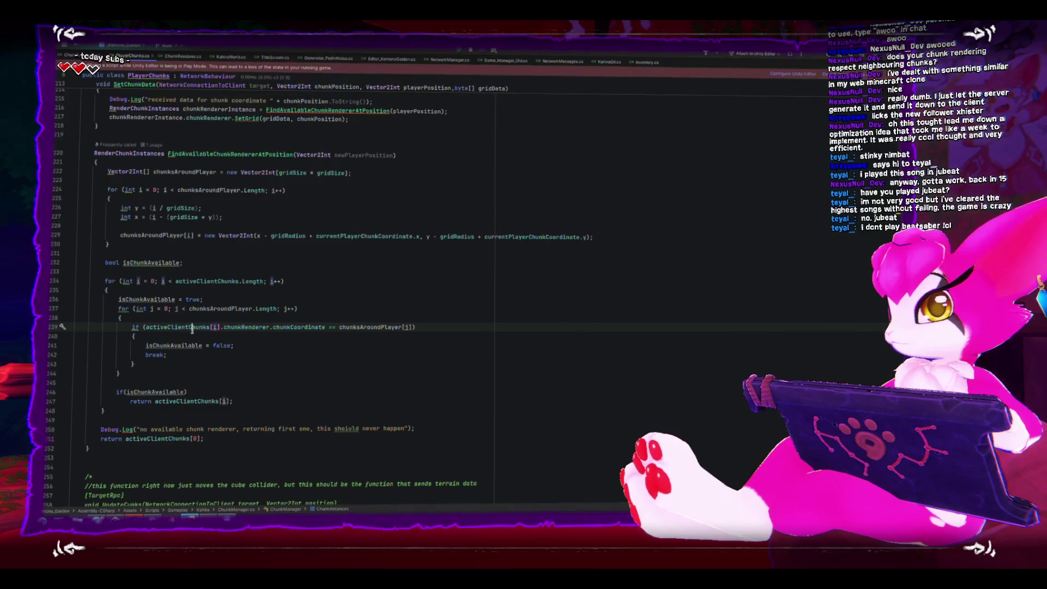
left_click(393, 155)
scroll(376, 225, "up", 3)
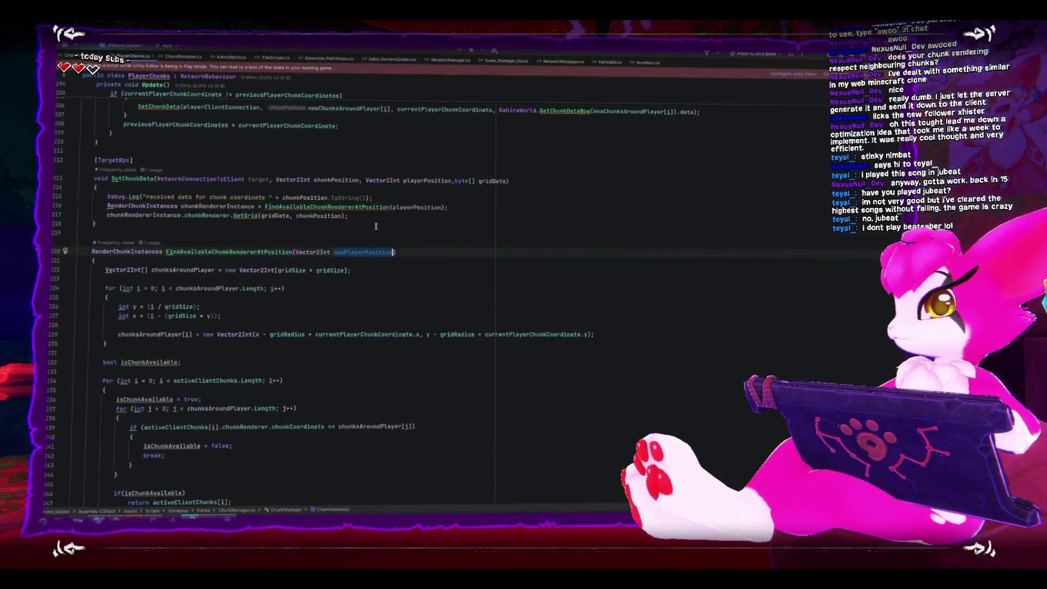
- Highlight usages of playerPosition, newPlayerPosition and currentPlayerChunkCoordinate in PlayerChunks.cs
double_click(400, 209)
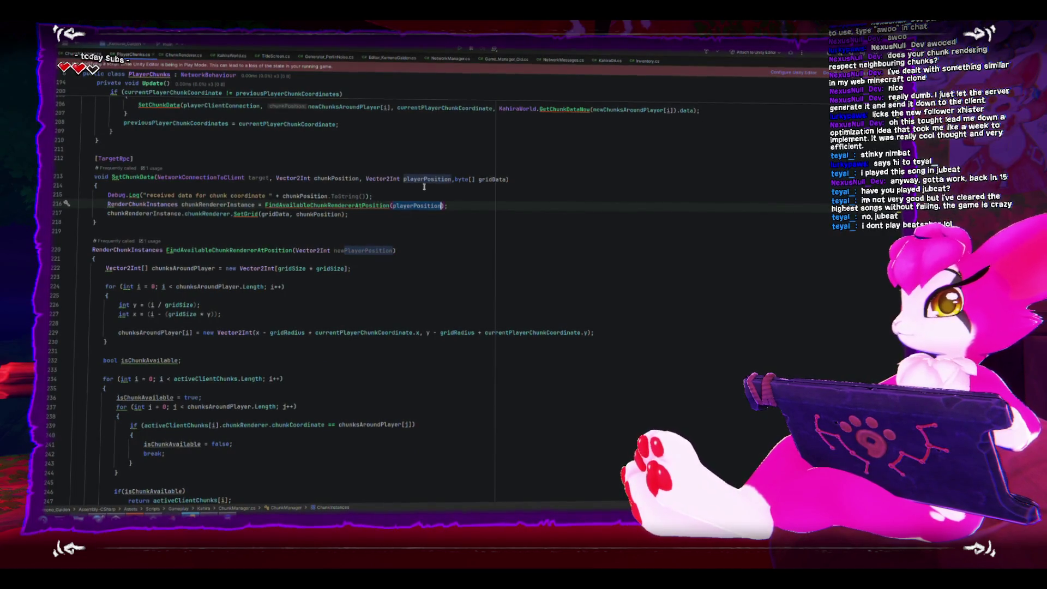
double_click(376, 251)
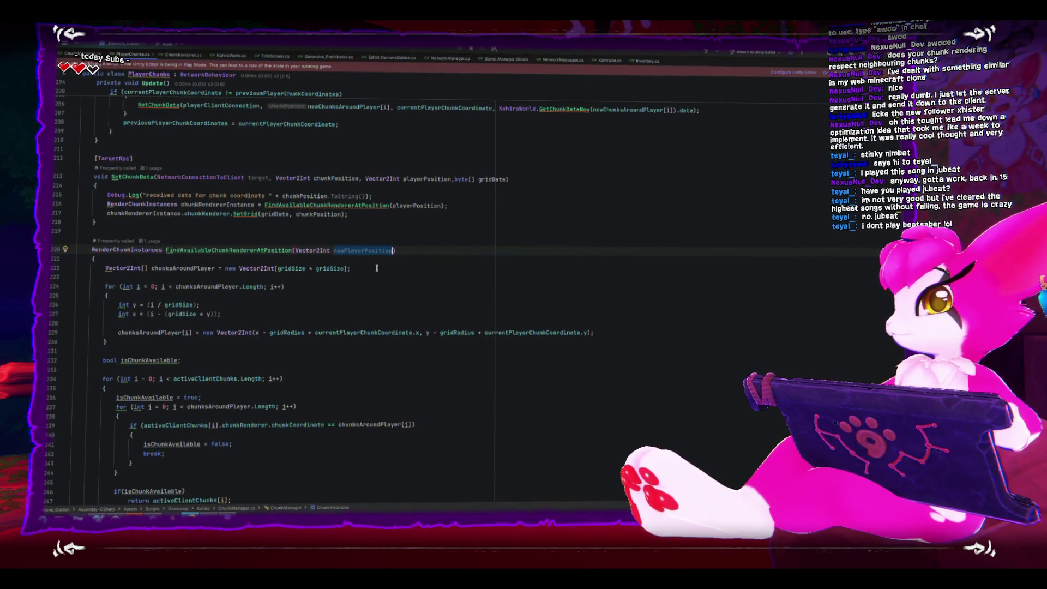
double_click(332, 335)
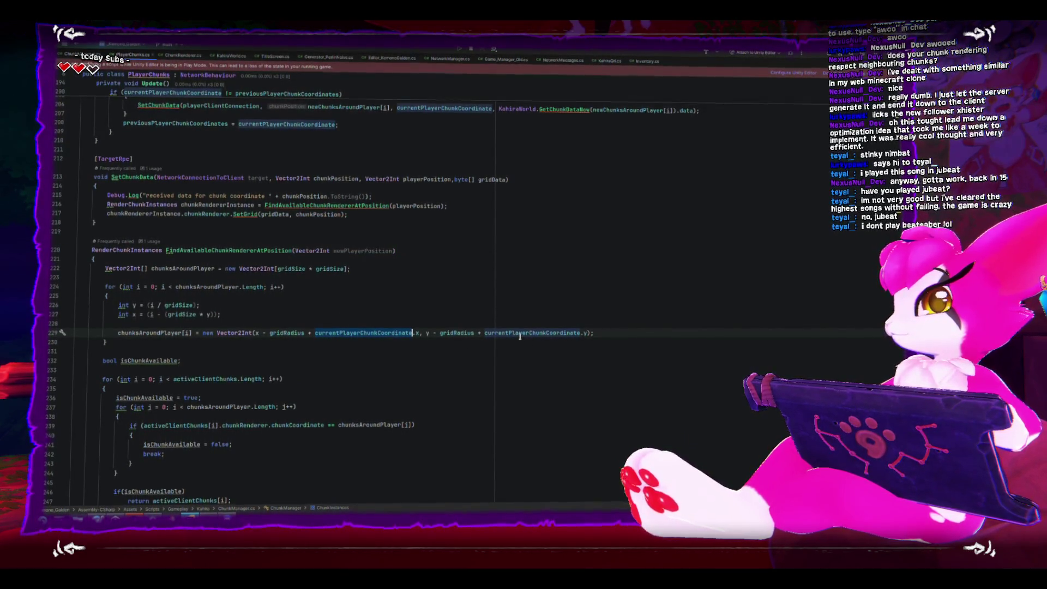
double_click(367, 251)
double_click(369, 332)
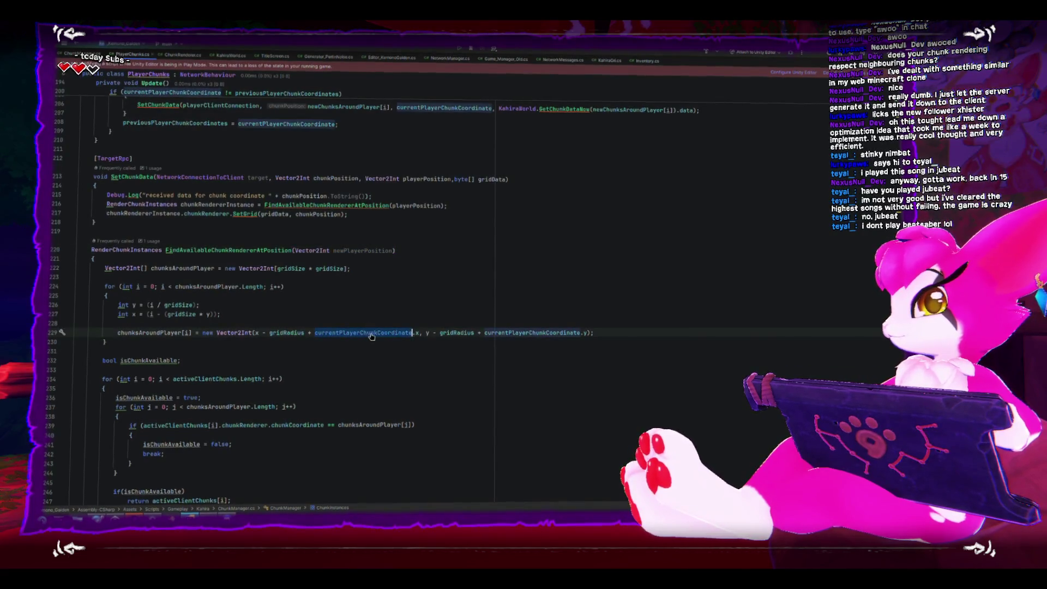
double_click(353, 251)
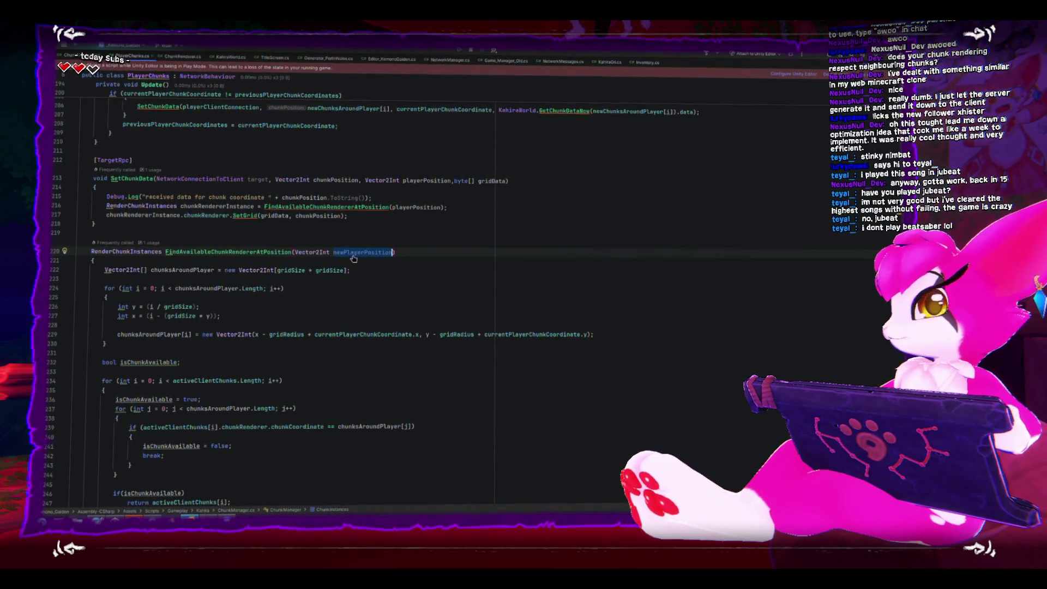
- Recheck currentPlayerChunkCoordinate and newPlayerPosition, then un-maximize Rider so Unity shows behind it
double_click(344, 333)
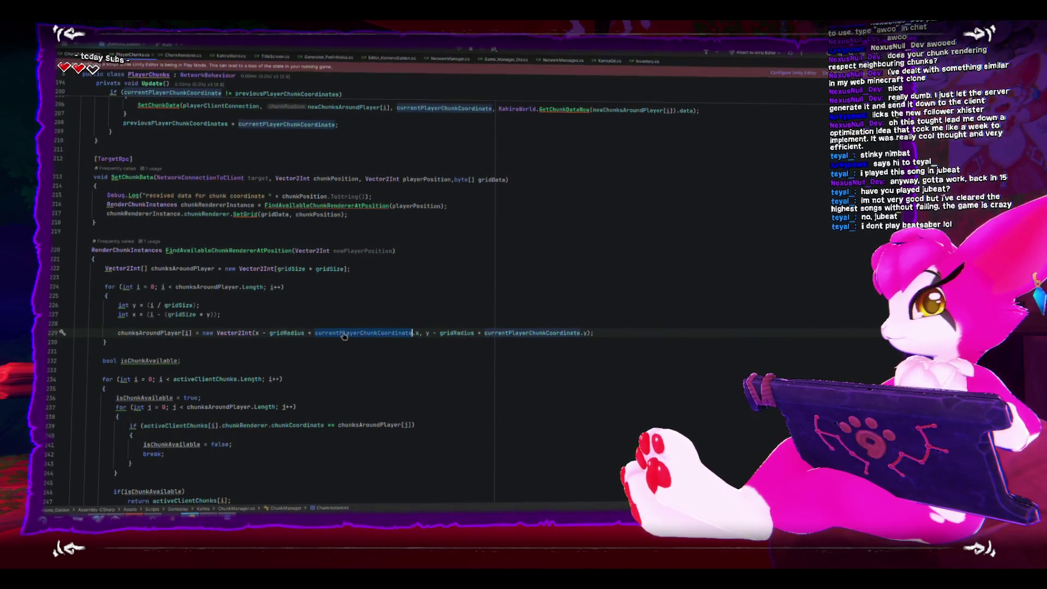
left_click(353, 358)
double_click(356, 252)
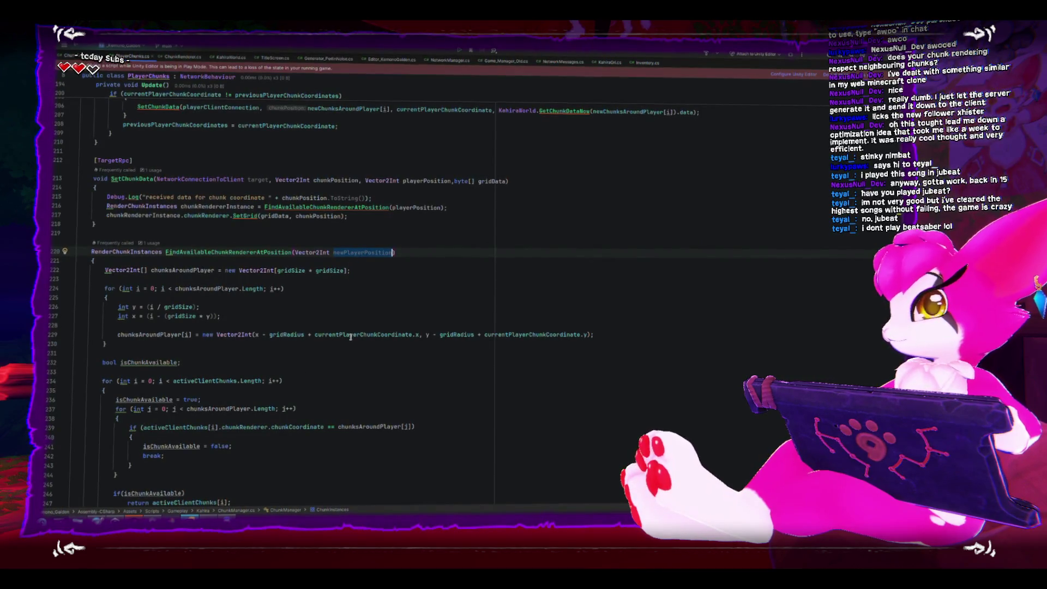
mouse_move(351, 336)
left_click_drag(382, 49, 451, 213)
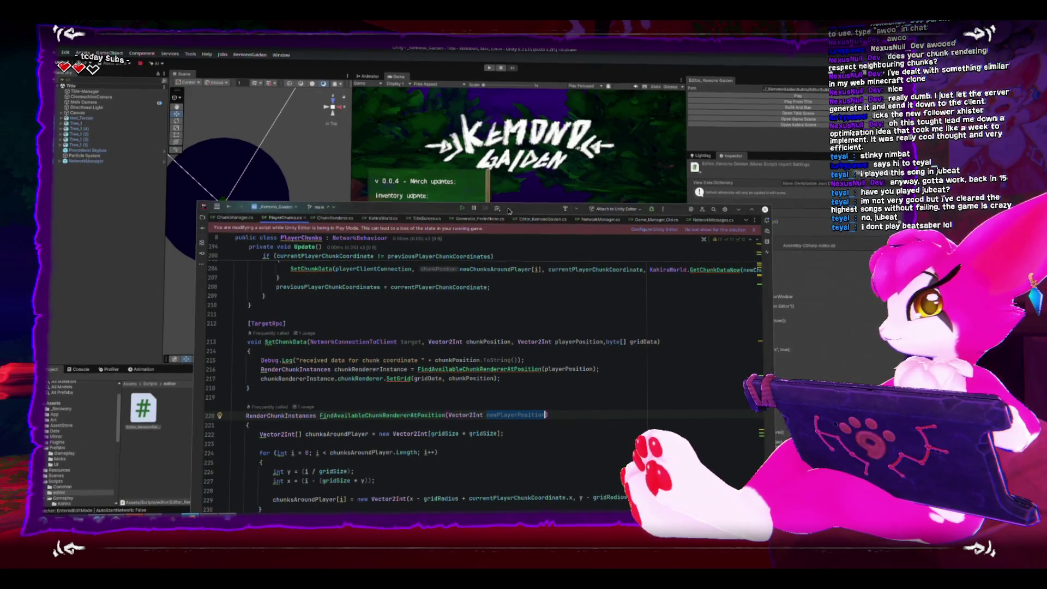
- Start Kemono Gaiden in play mode, open its START host/join menu, and return to Rider
left_click(495, 78)
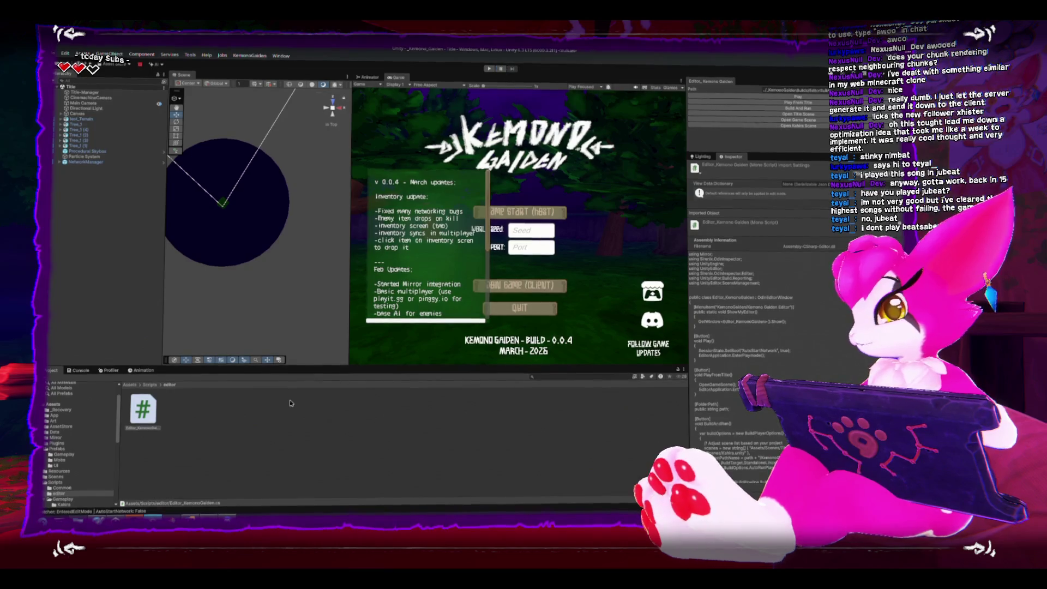
left_click(489, 70)
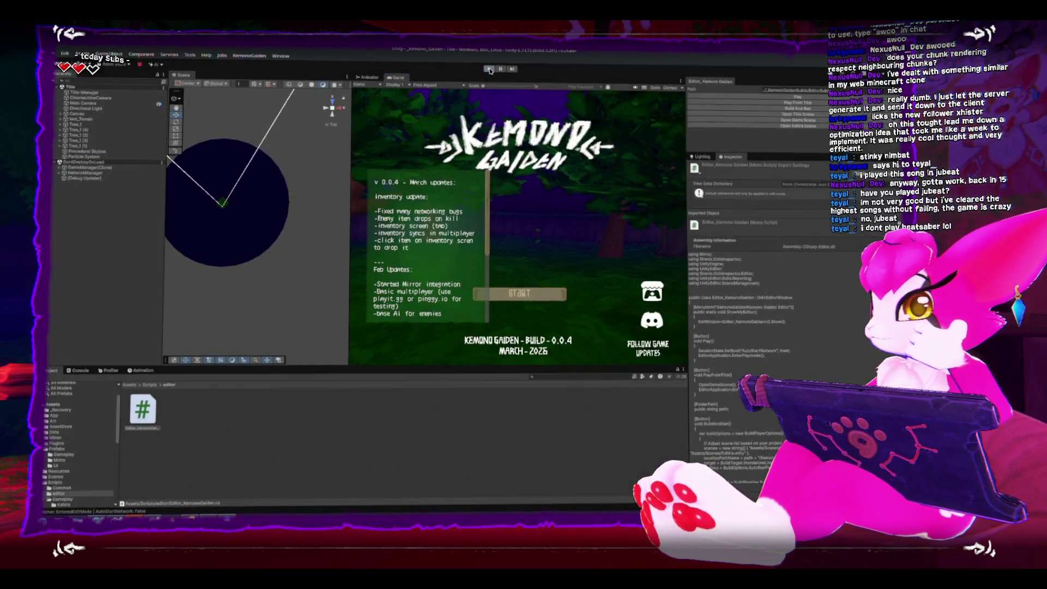
left_click(519, 293)
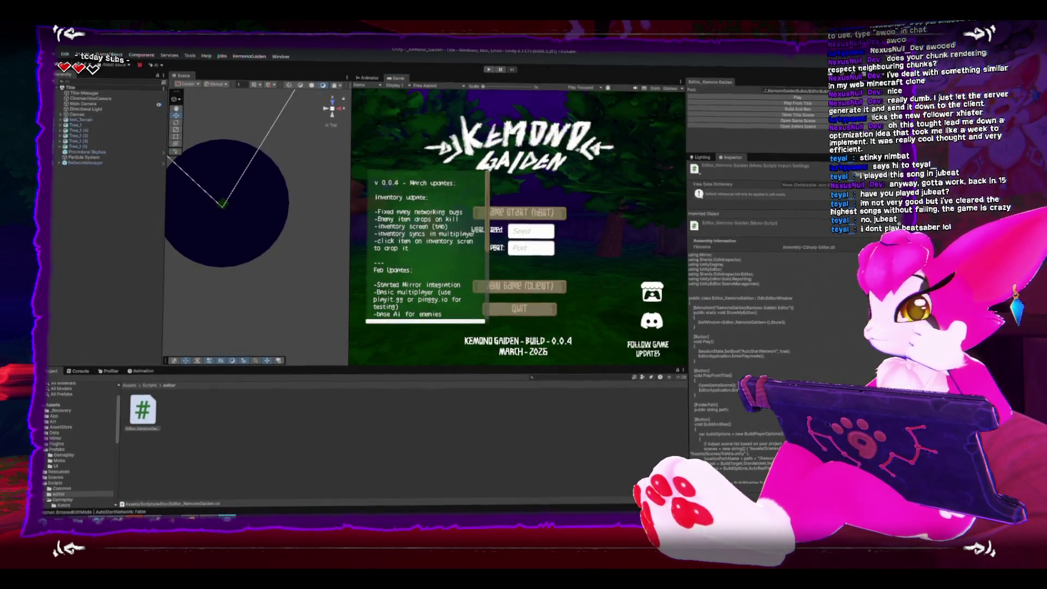
key("alt+Tab")
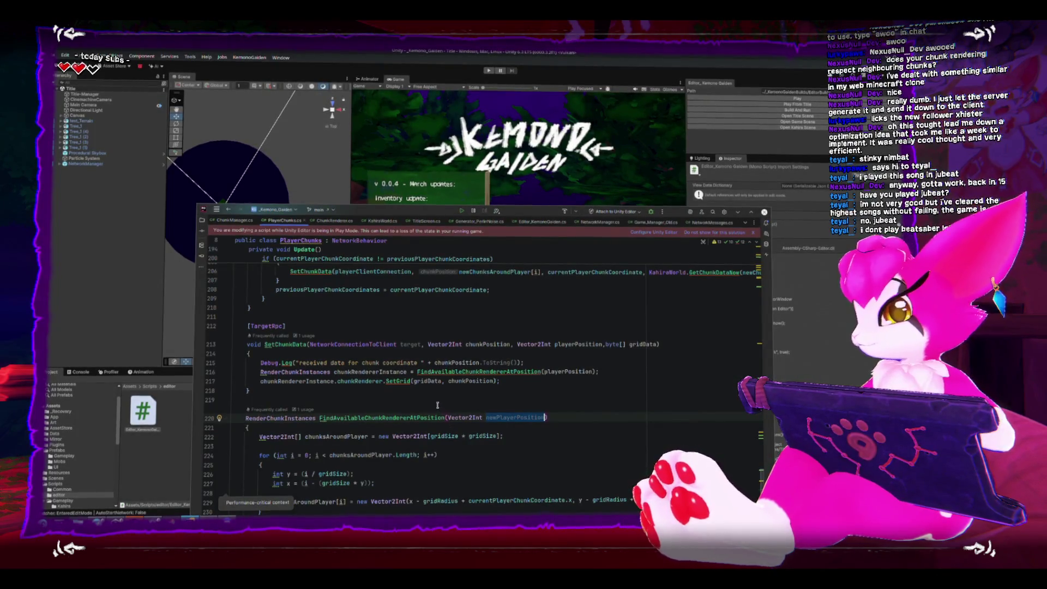
- Dismiss the Play Mode banner and delete currentPlayerChunkCoordinate from the x term on line 229
scroll(437, 405, "down", 3)
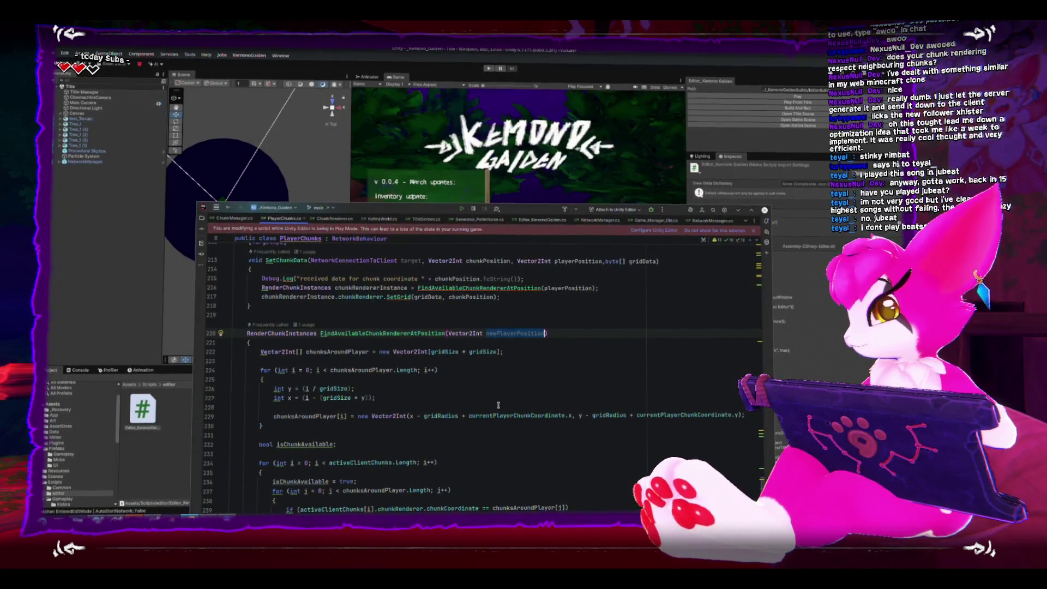
left_click(503, 423)
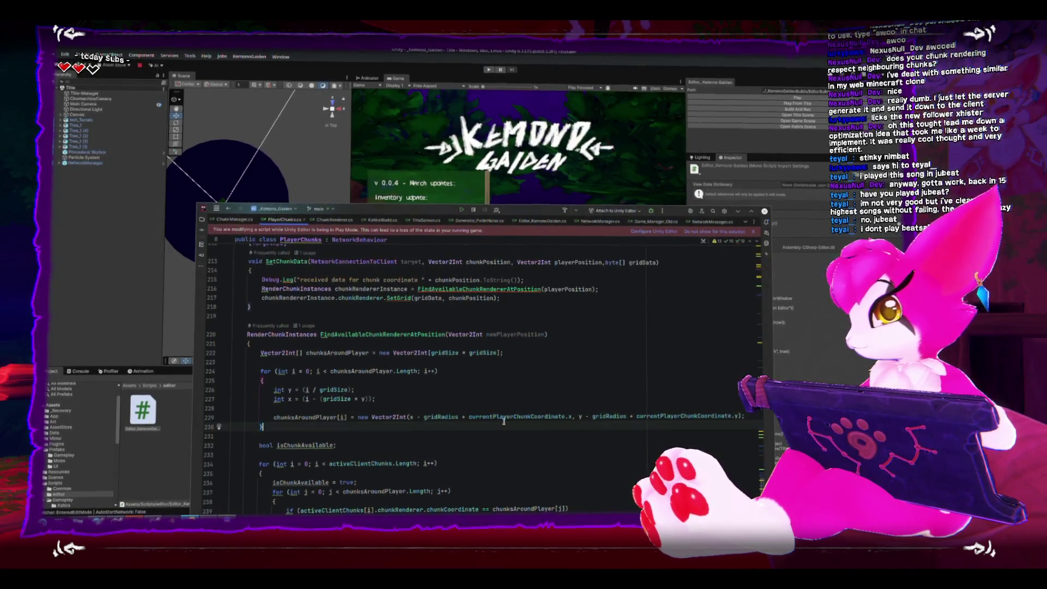
left_click(754, 233)
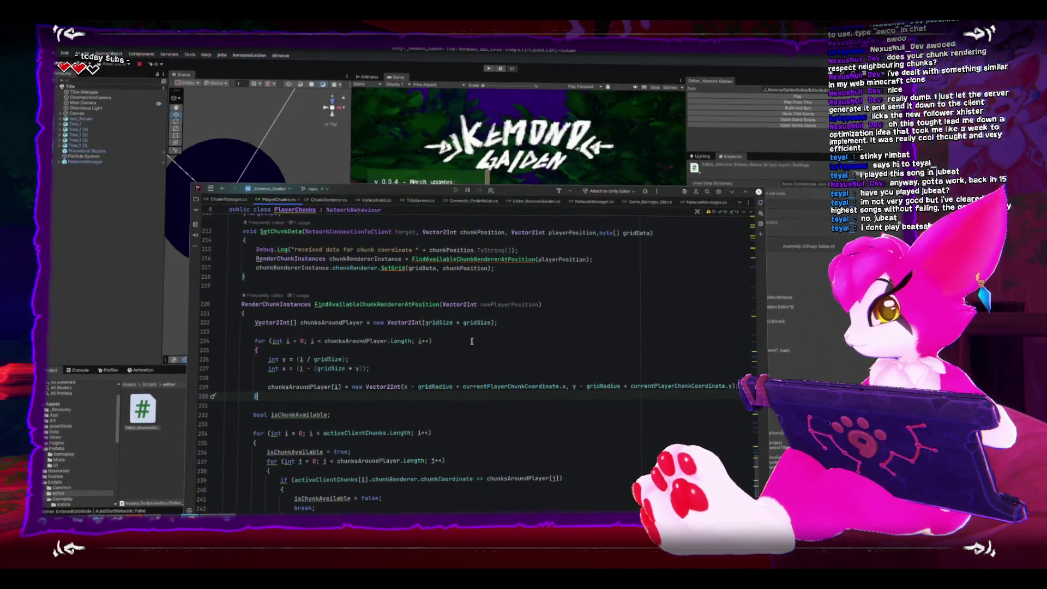
double_click(505, 386)
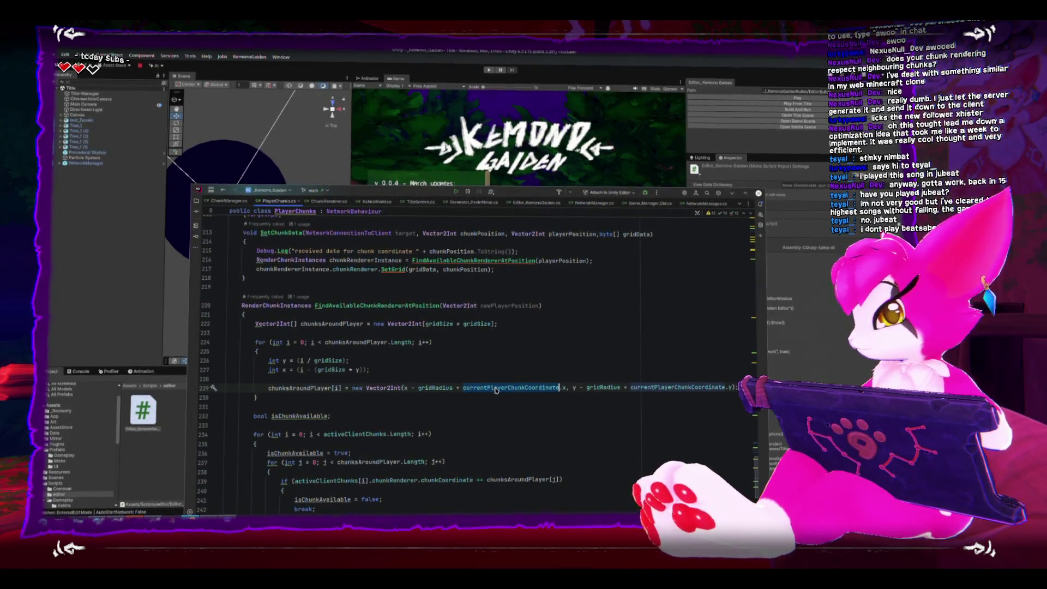
key("BackSpace")
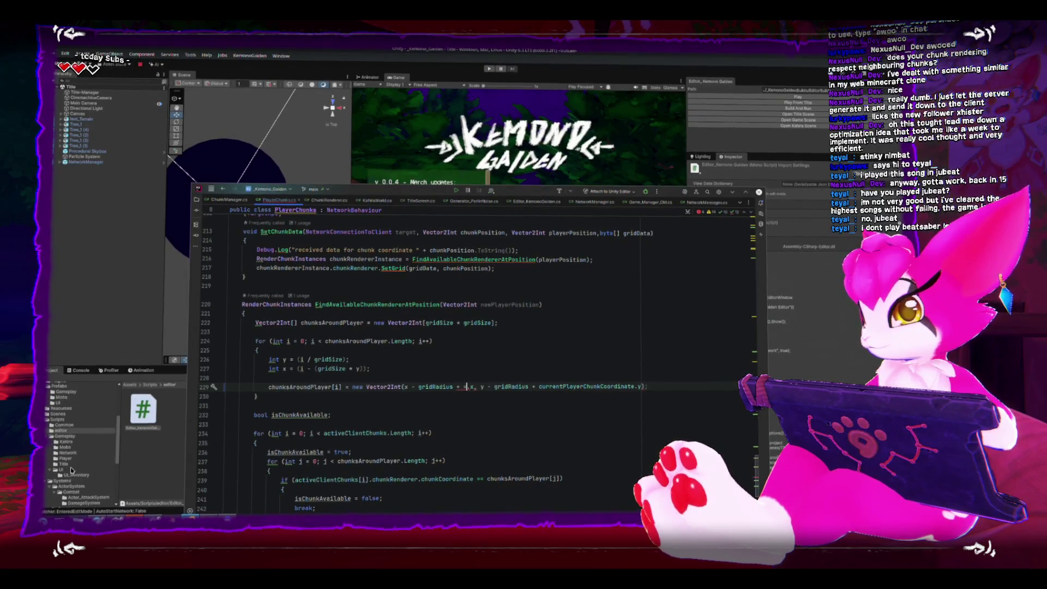
left_click(68, 450)
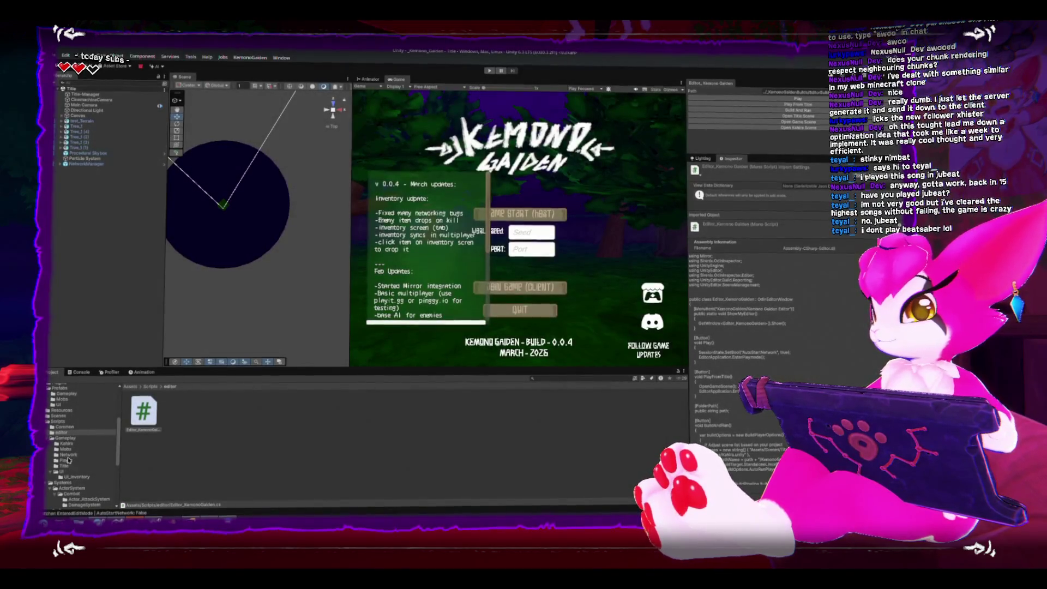
- Open the Scripts/Gameplay/Kahira folder and jump from the Console error to line 229 in Rider
left_click(65, 444)
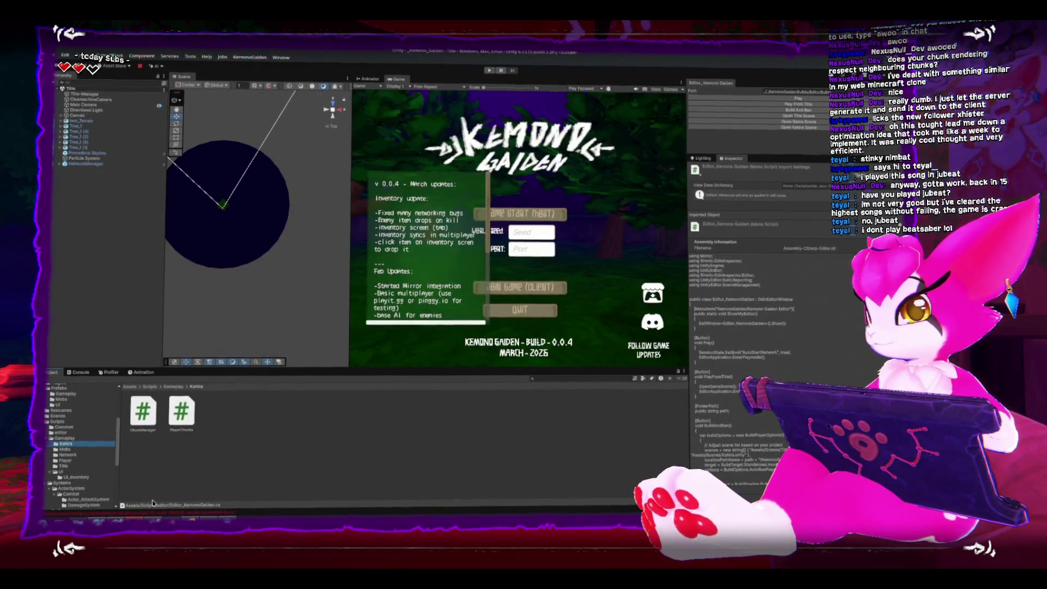
double_click(198, 510)
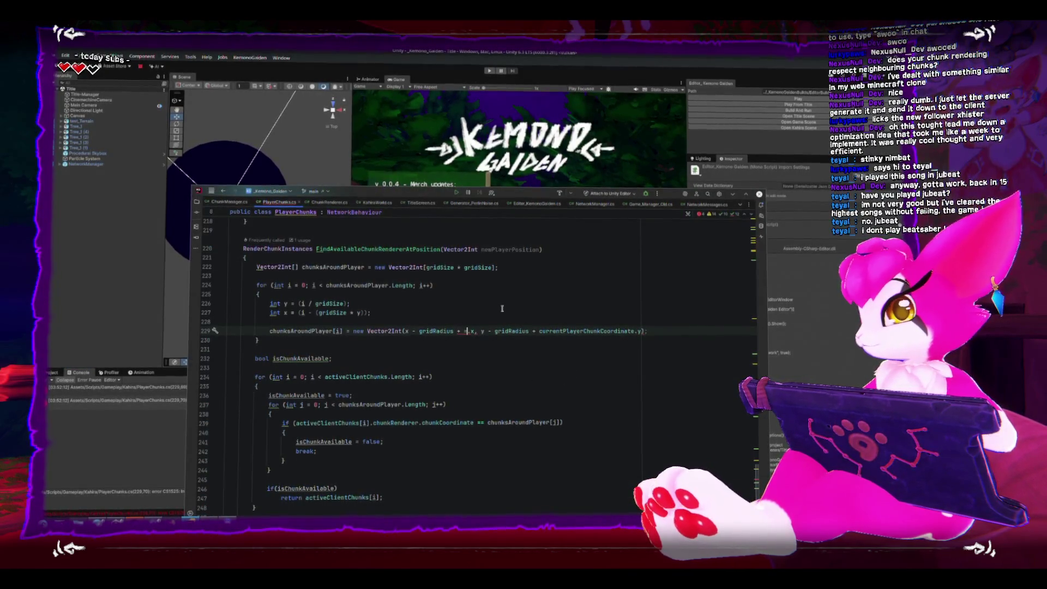
left_click(501, 257)
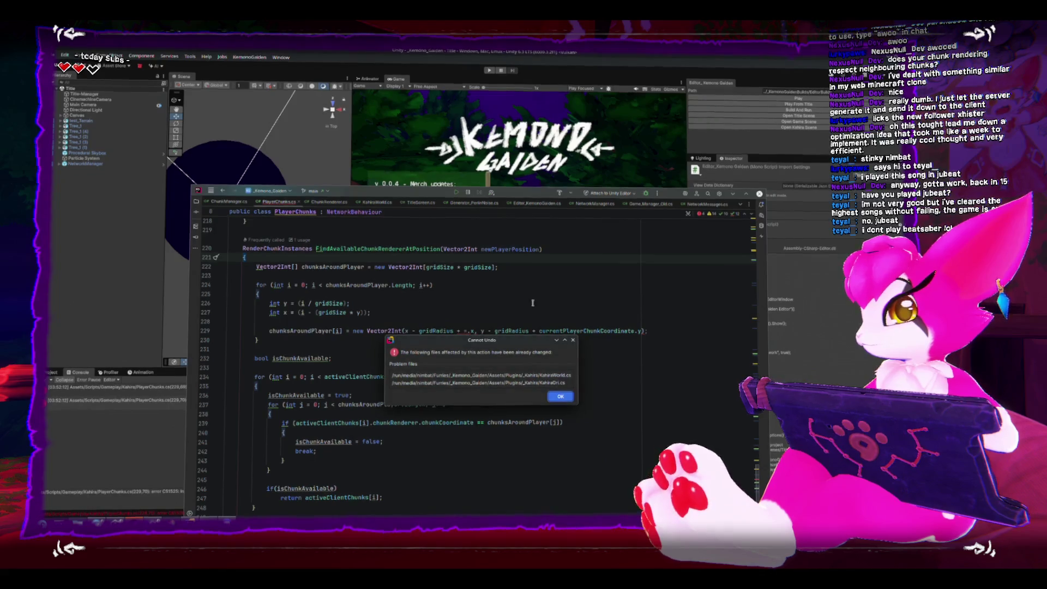
- Attempt to undo the edit, dismiss the Cannot Undo message, and quit Rider
key("ctrl+z")
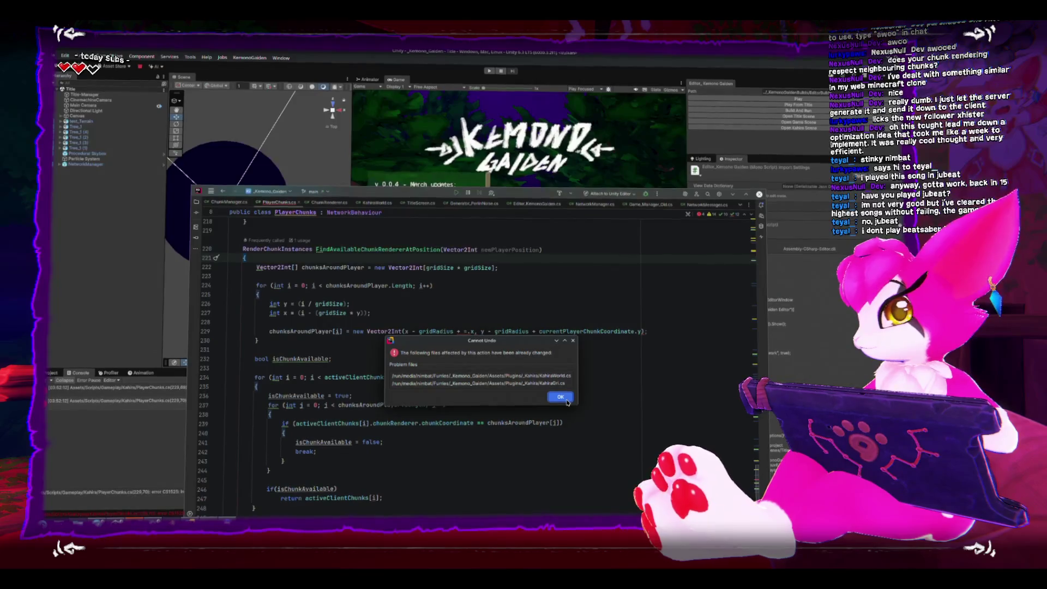
left_click(560, 398)
key("ctrl+z")
key("Return")
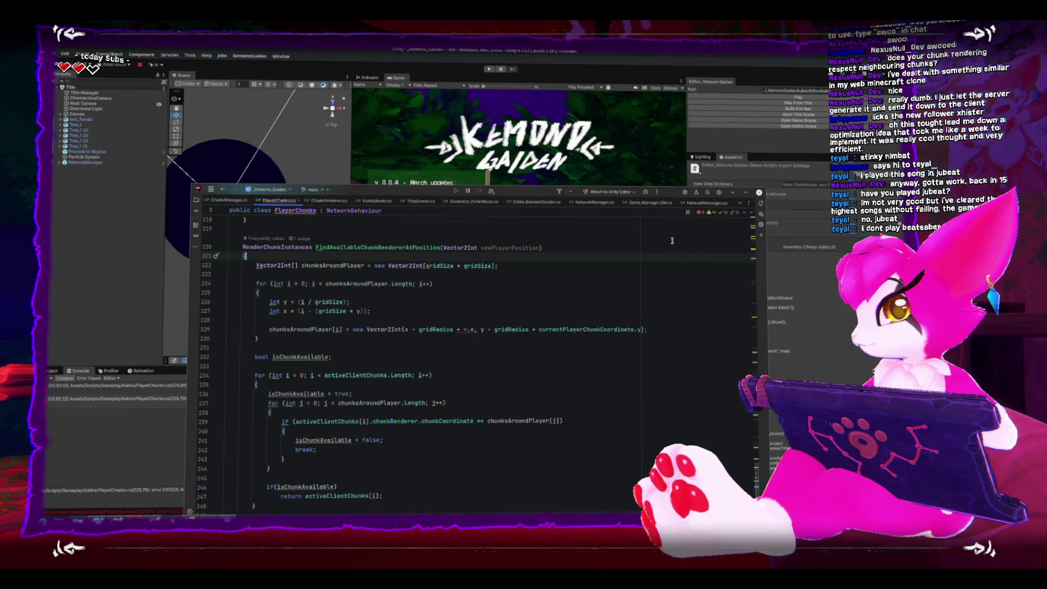
left_click(759, 193)
left_click(502, 388)
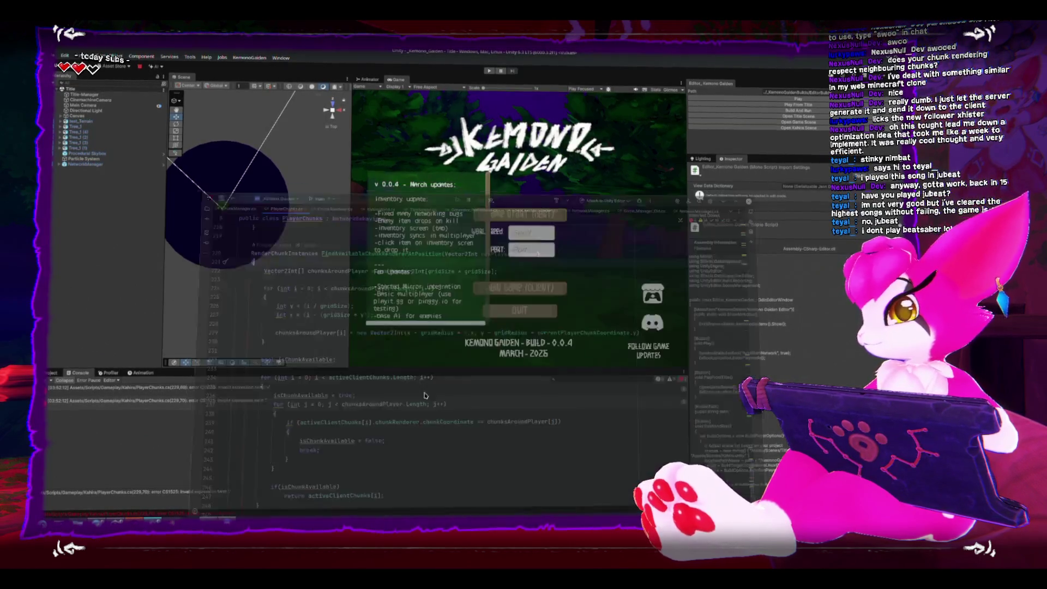
- Read both line 229 CS1525 errors, close the blank window, maximize Unity, and open System Monitor
left_click(115, 392)
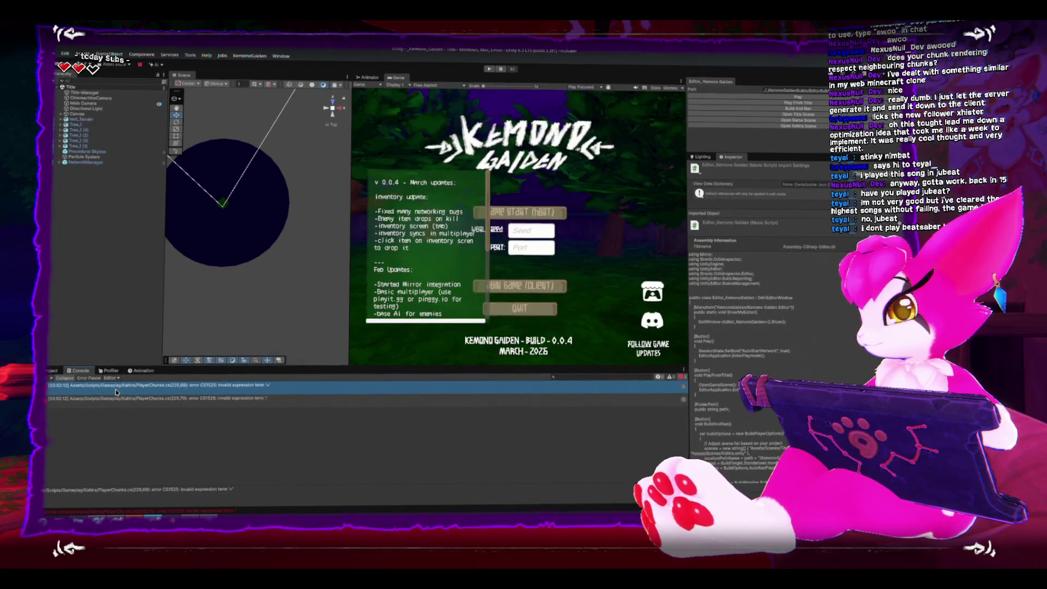
key("Down")
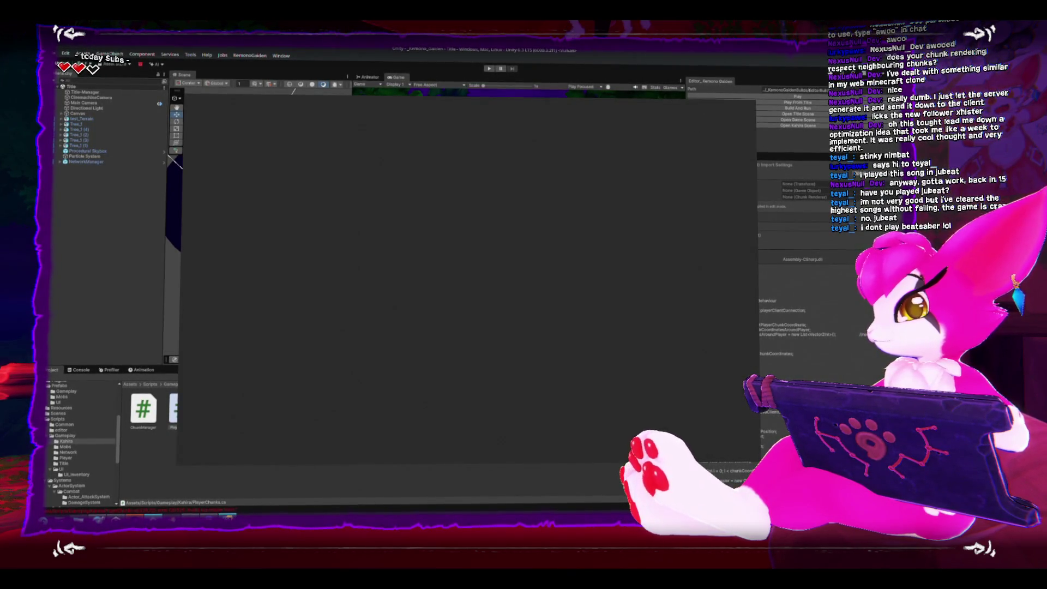
right_click(245, 518)
left_click(257, 510)
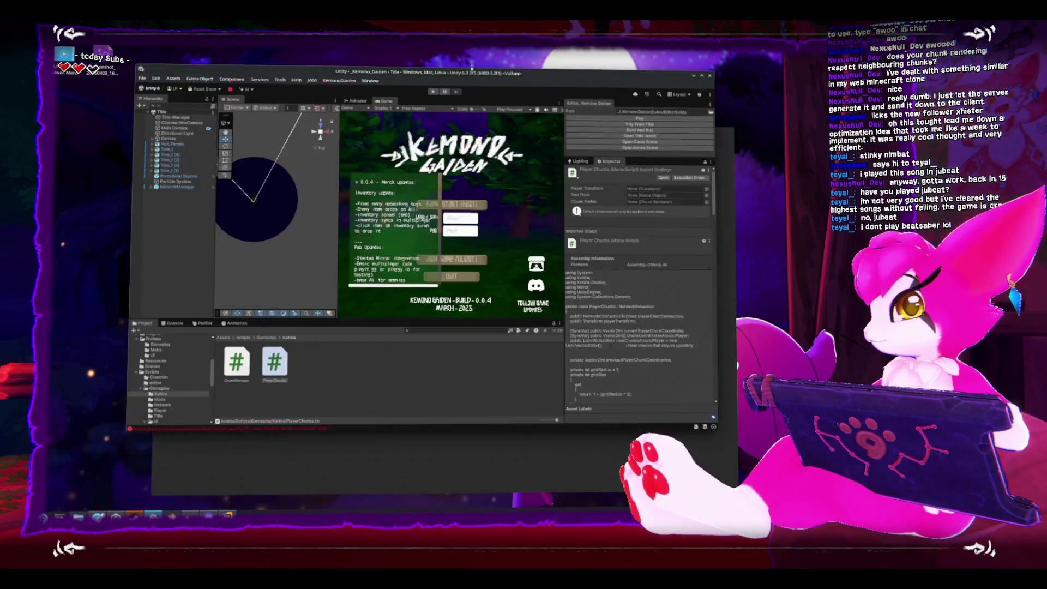
left_click(703, 55)
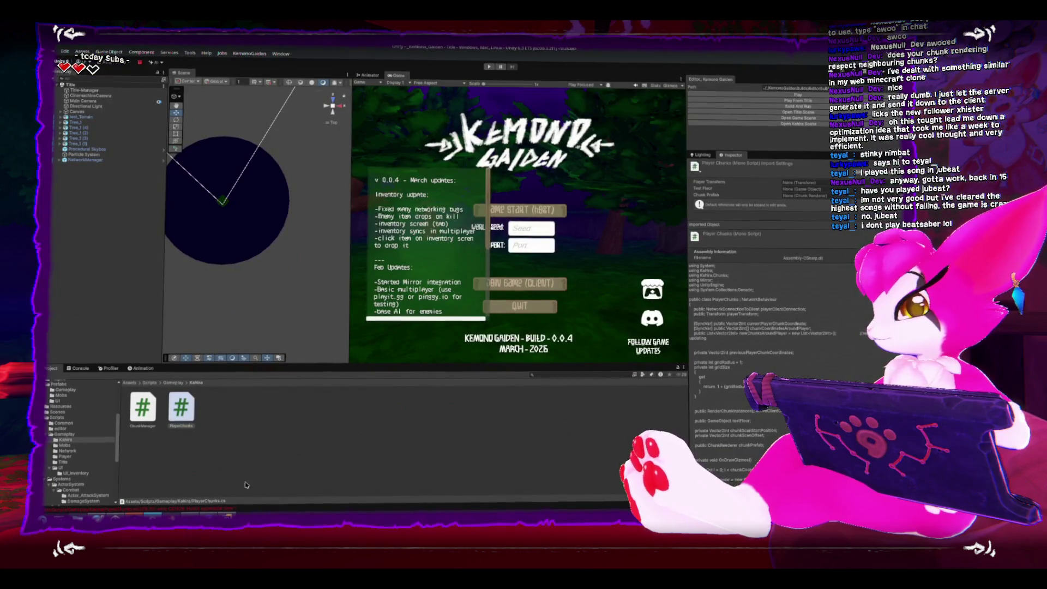
key("ctrl+Escape")
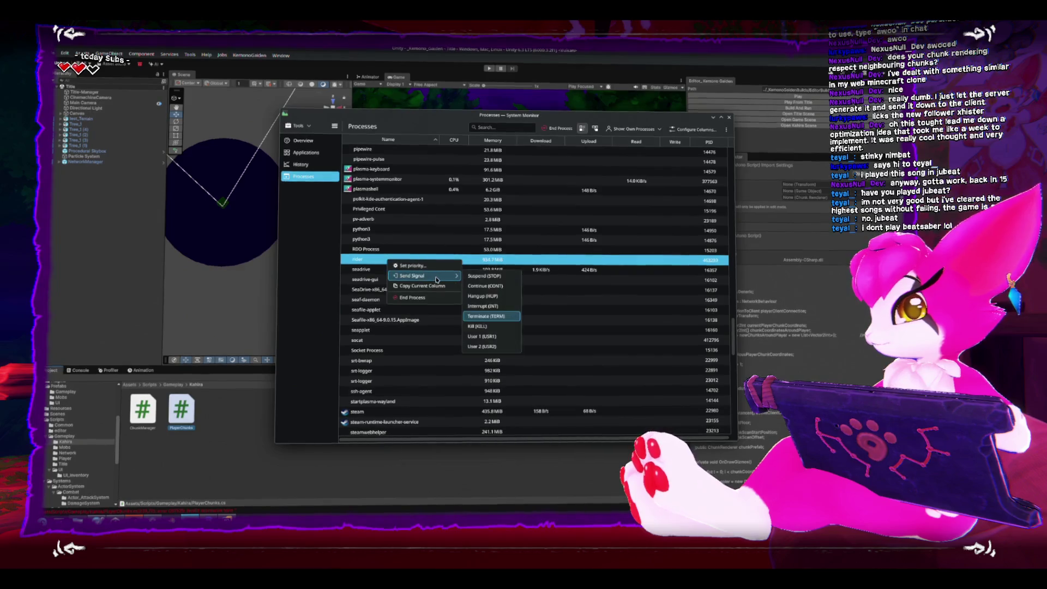
- End the rider process, then force it with Send Signal > Kill (KILL), and return to Unity
left_click(411, 298)
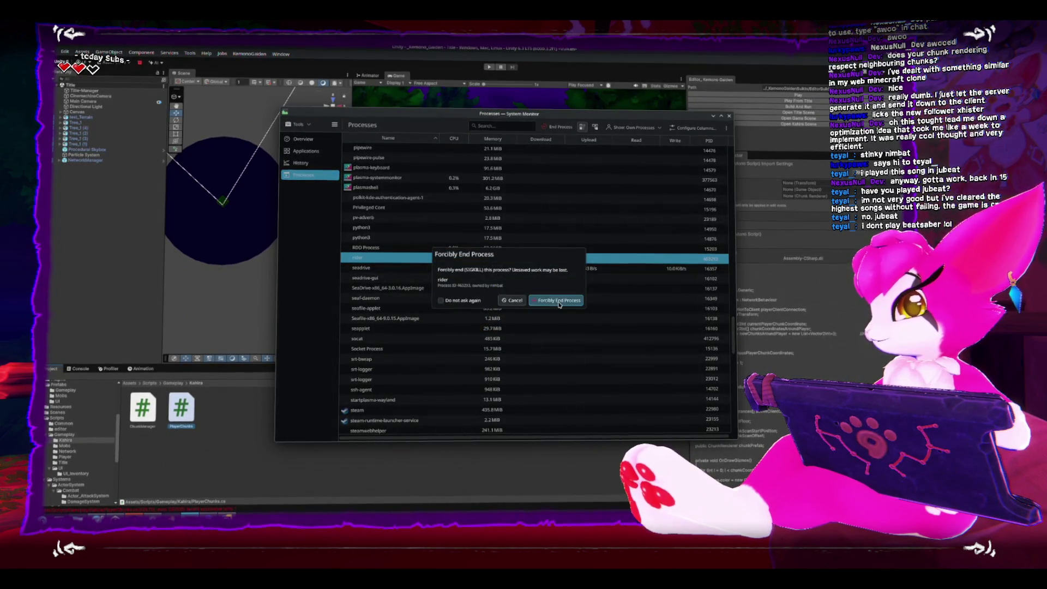
left_click(559, 303)
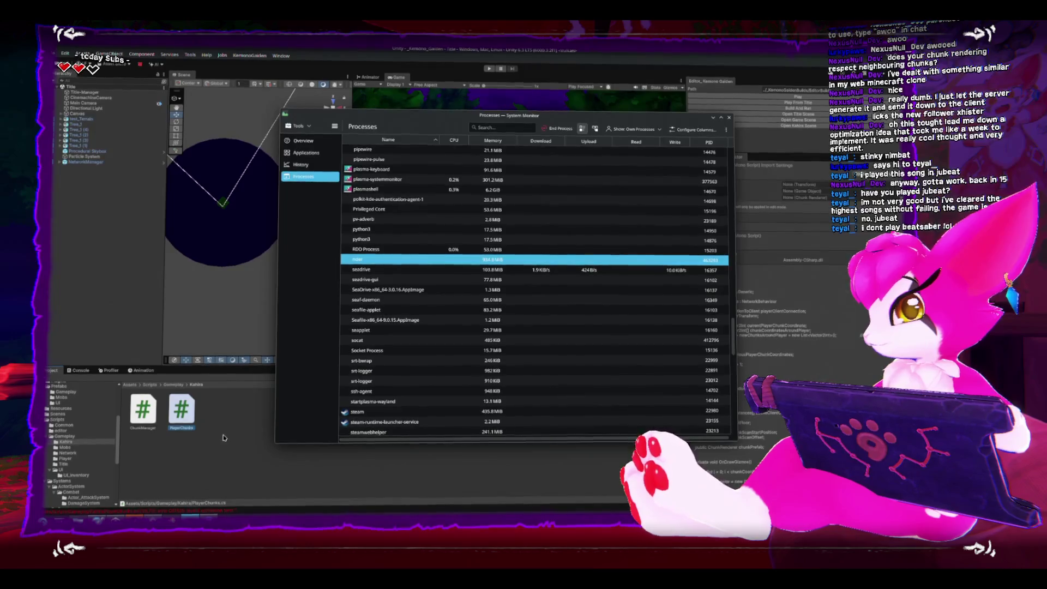
right_click(358, 260)
mouse_move(392, 279)
left_click(458, 329)
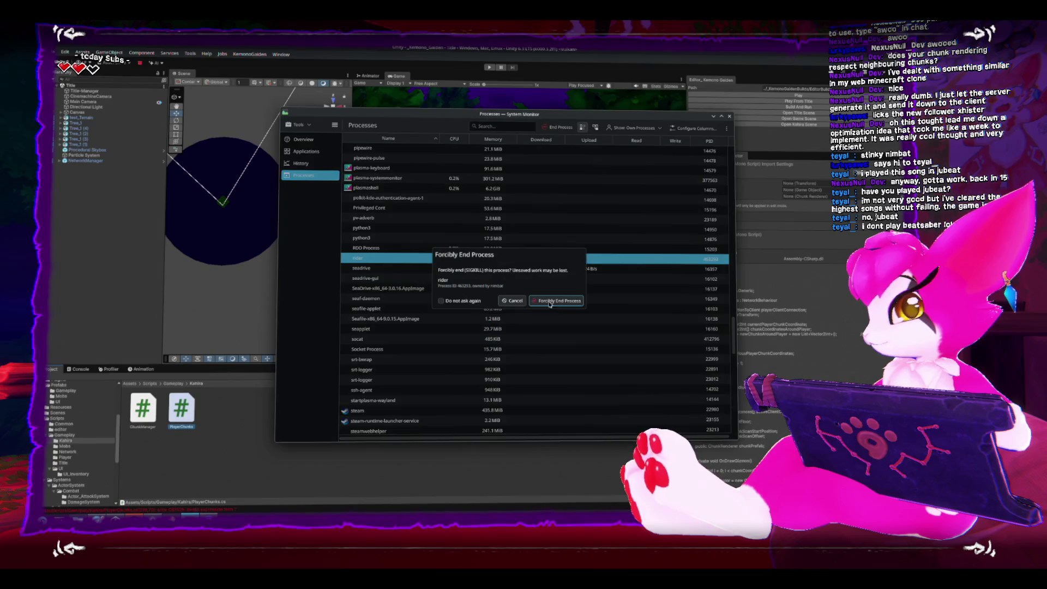
left_click(558, 302)
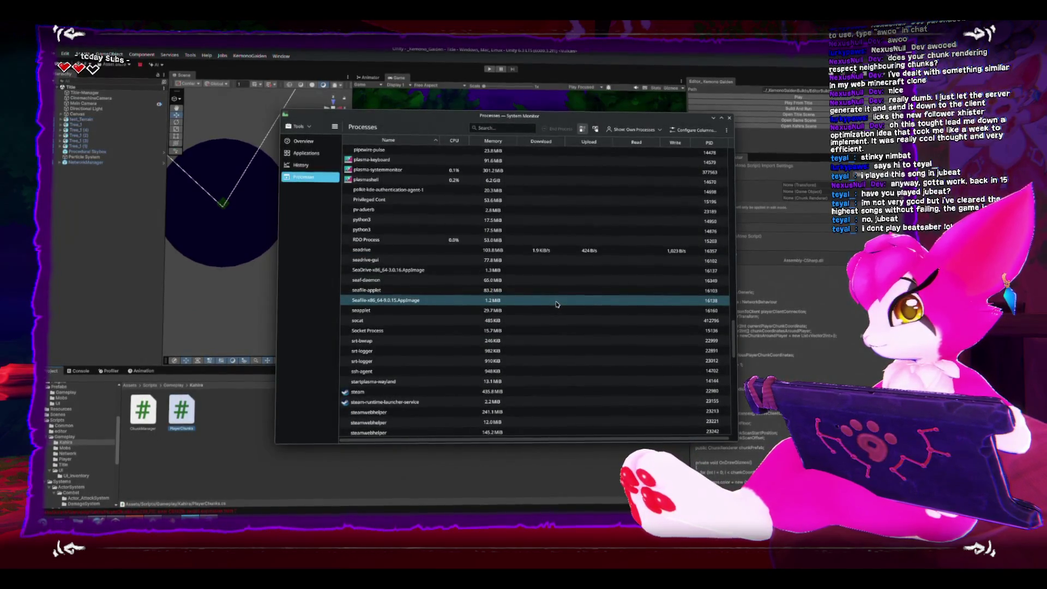
left_click(182, 429)
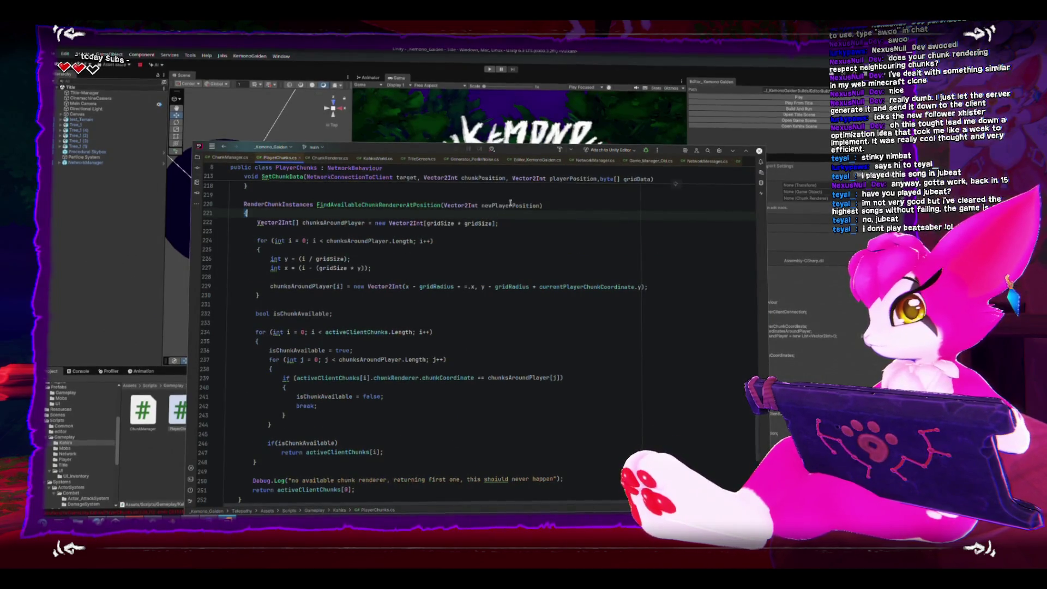
- On line 229, replace currentPlayerChunkCoordinate with newPlayerPosition in the x and y terms
left_click(470, 287)
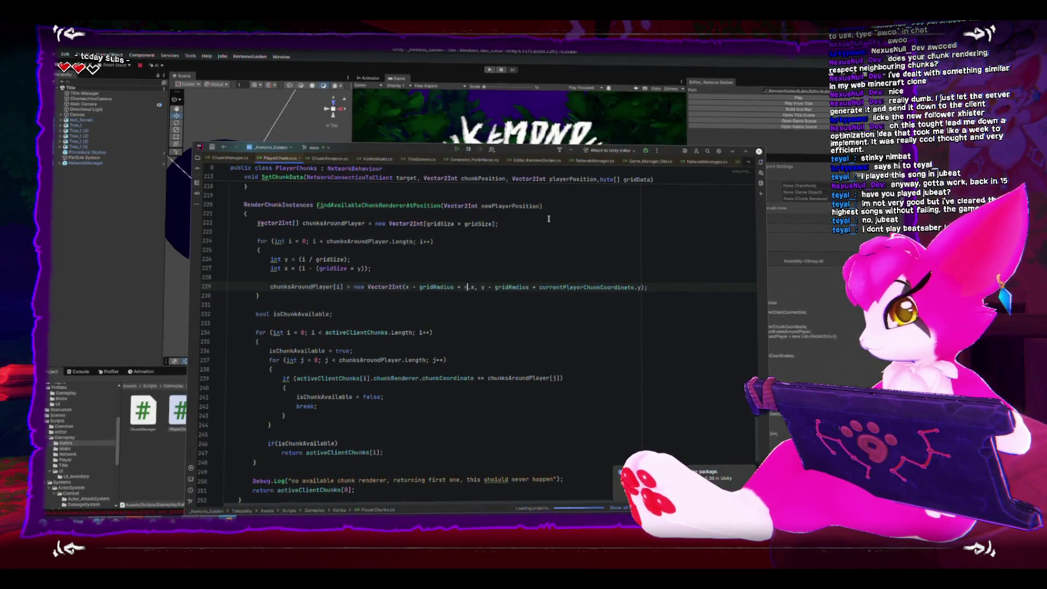
type("= newPlayerPosition")
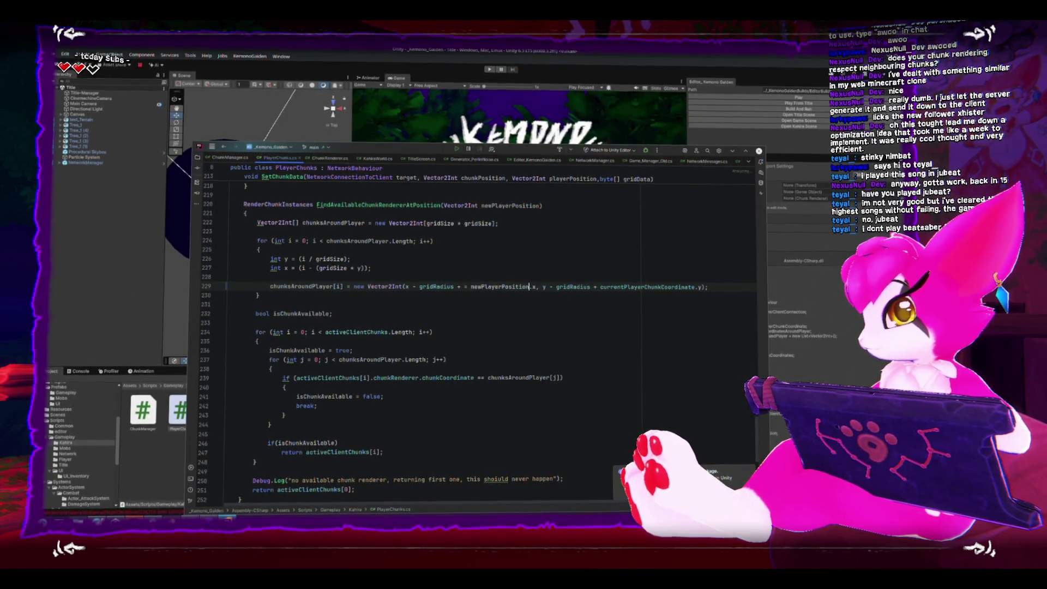
double_click(633, 286)
type("newPlayerPosition")
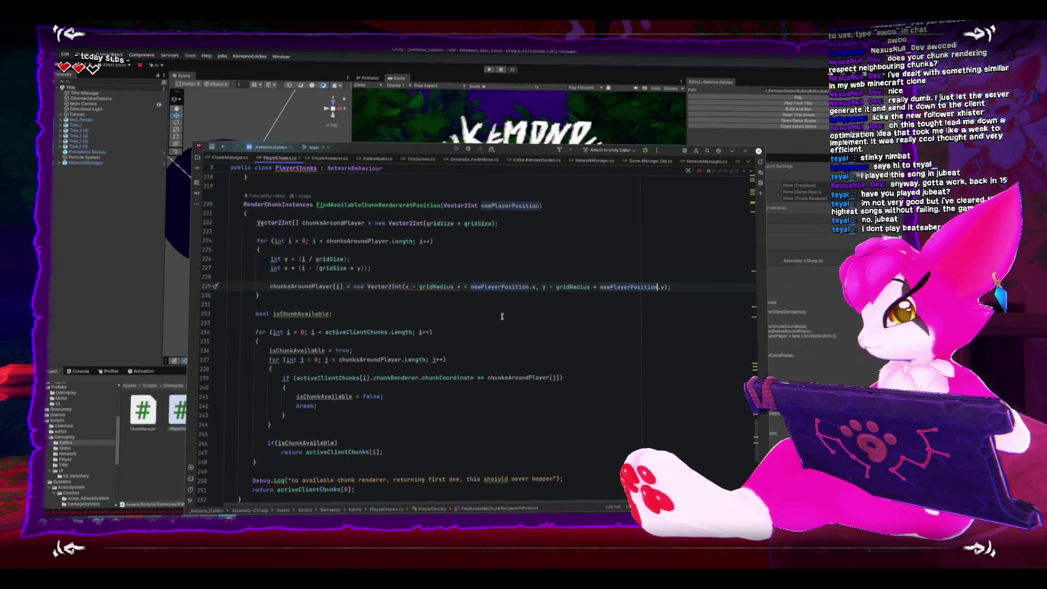
- Maximize the Rider editor and copy the coordinate calculation from line 167
double_click(424, 149)
scroll(429, 337, "up", 10)
scroll(429, 337, "up", 8)
scroll(451, 340, "up", 8)
scroll(451, 340, "up", 5)
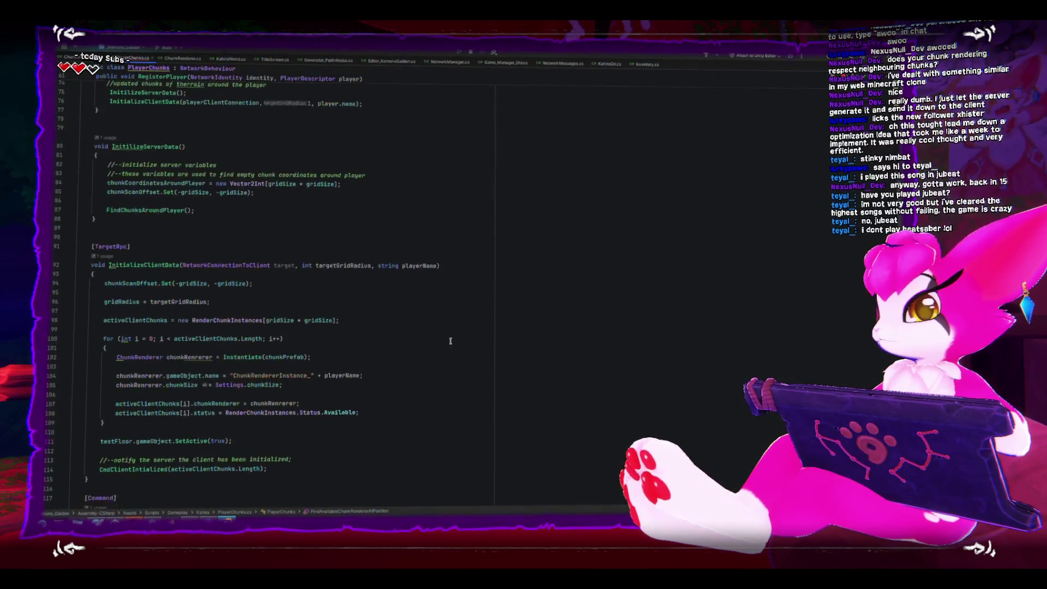
scroll(450, 341, "down", 10)
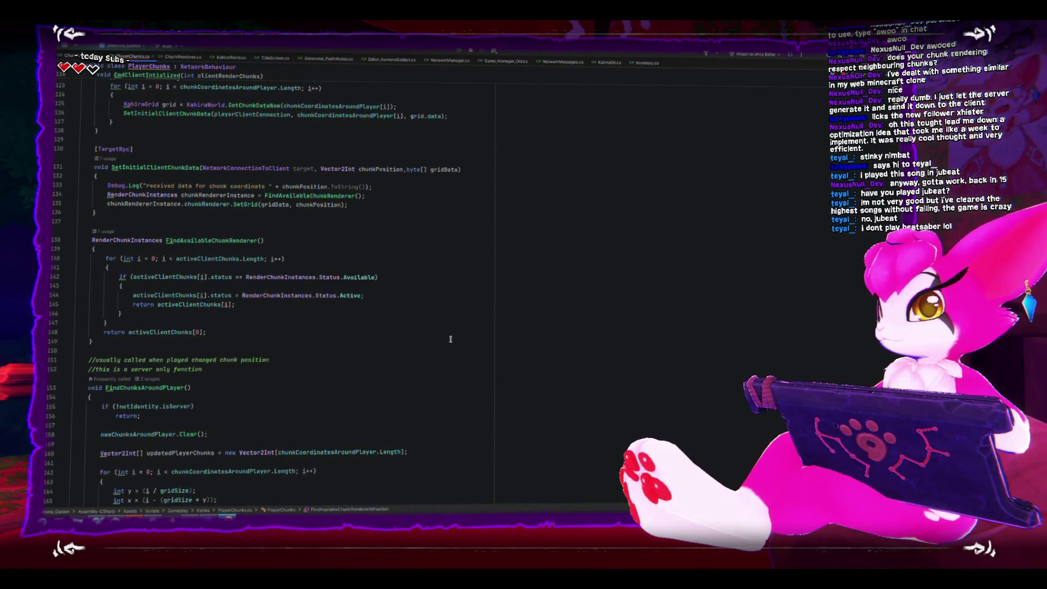
scroll(451, 339, "down", 5)
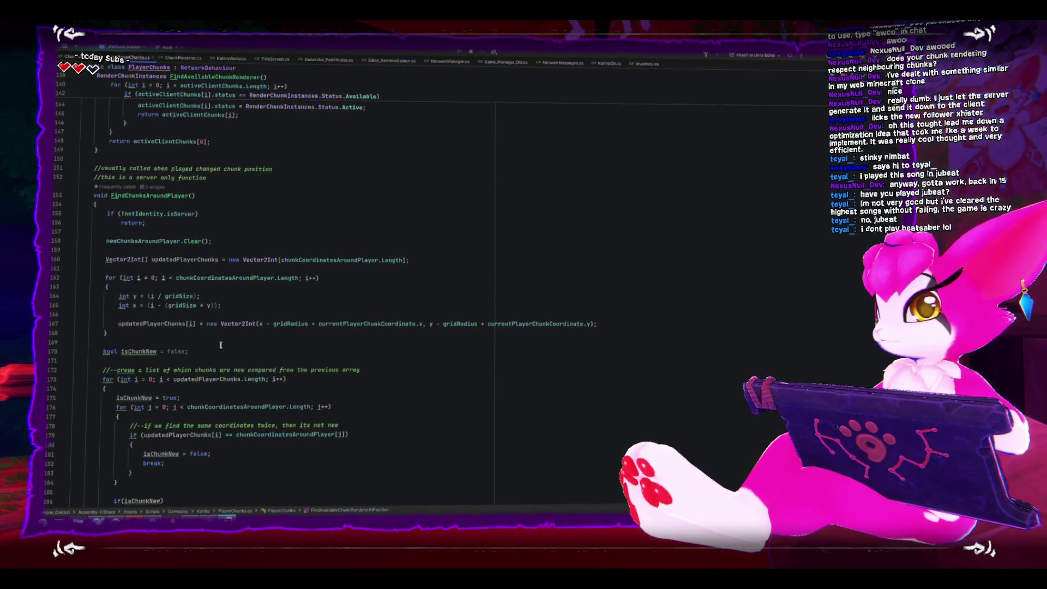
left_click_drag(116, 322, 616, 327)
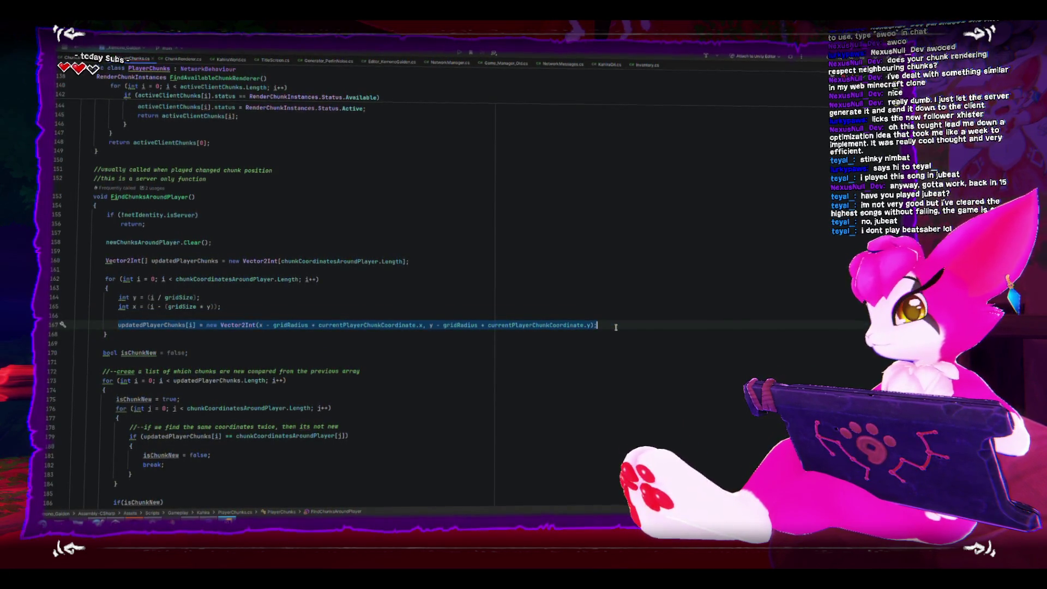
scroll(616, 328, "down", 12)
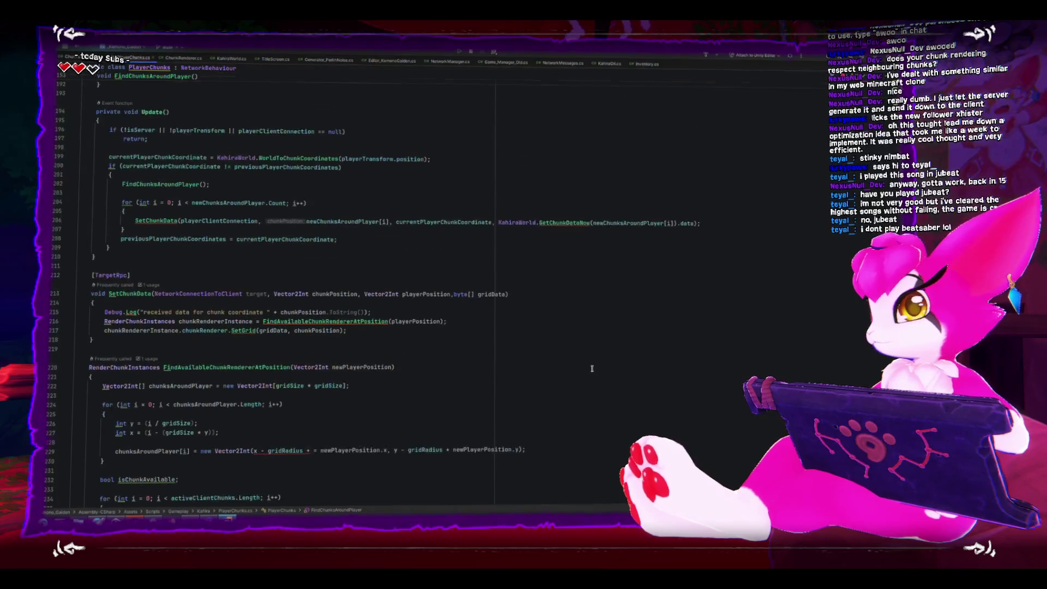
scroll(583, 366, "down", 6)
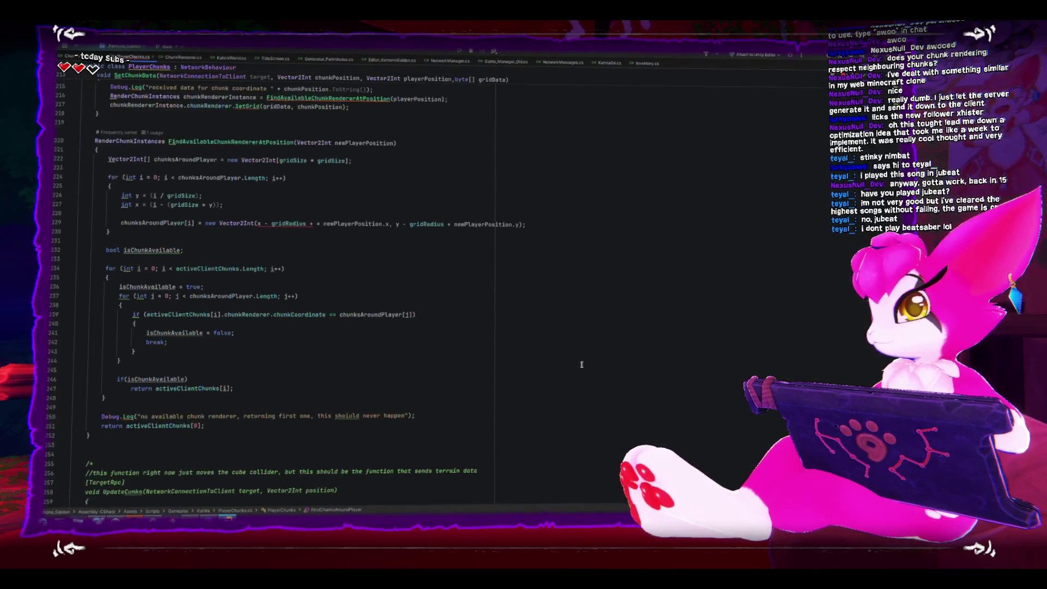
- Finish line 229 so chunksAroundPlayer[i] offsets from newPlayerPosition, fixing the variable name, then return to Unity
left_click(531, 226)
double_click(373, 144)
key("ctrl+c")
double_click(365, 223)
key("ctrl+v")
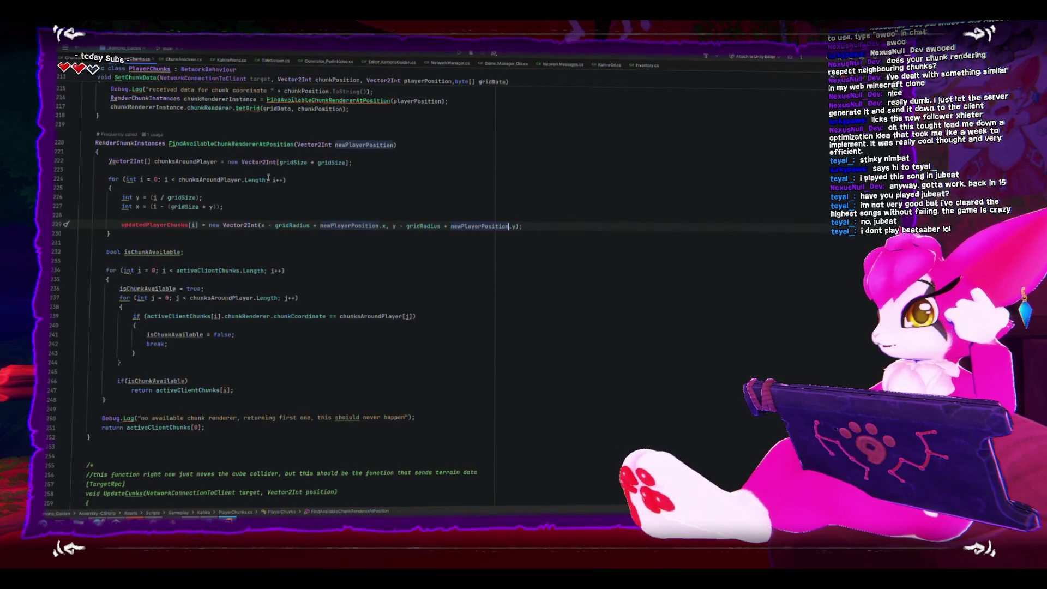
scroll(191, 220, "up", 2)
double_click(147, 277)
type("chunksAroun")
left_click(494, 222)
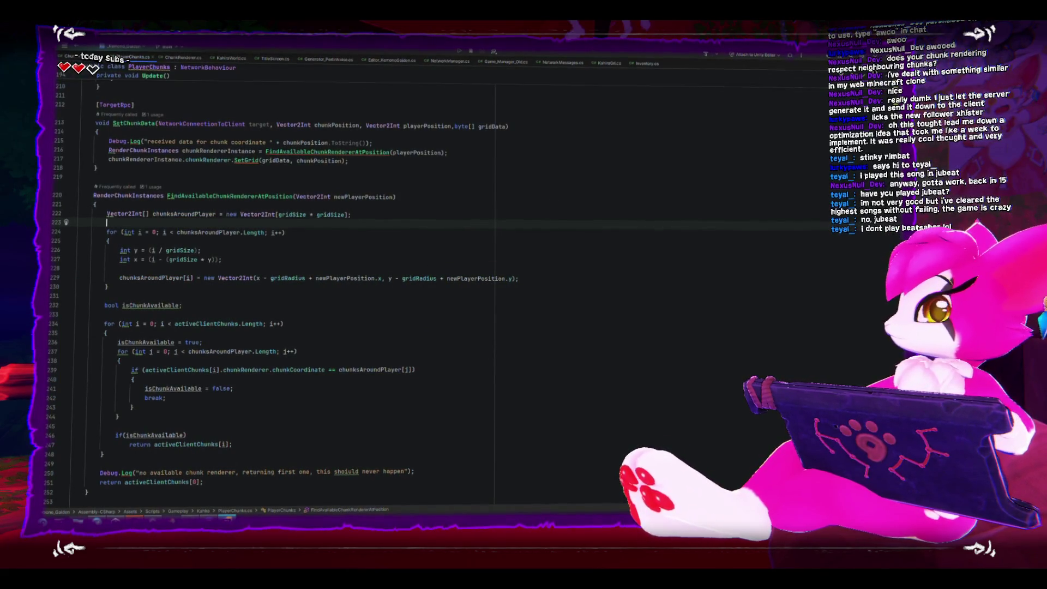
key("alt+Tab")
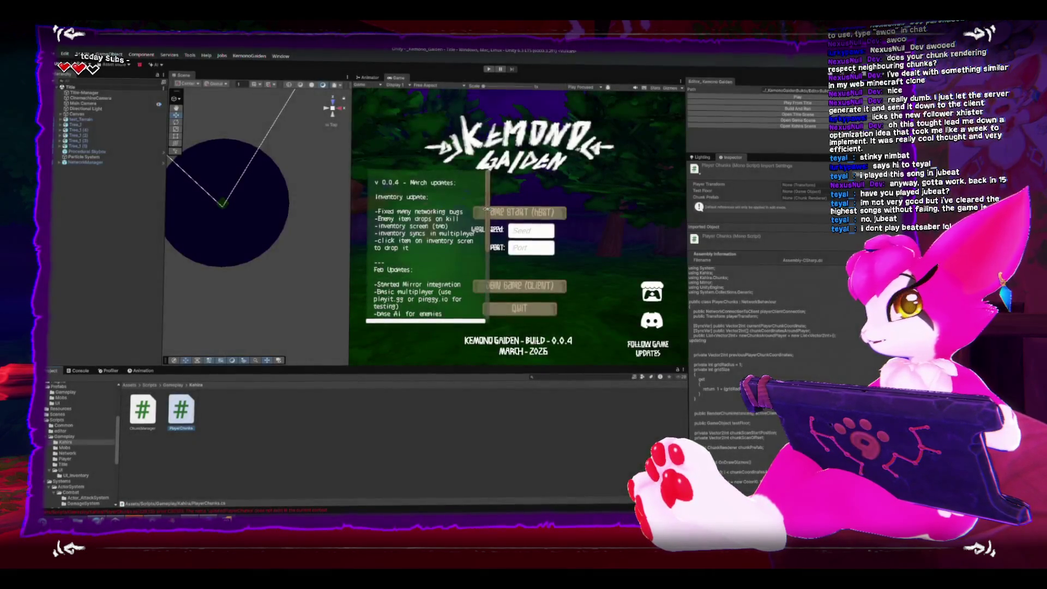
- Build and run Kemono Gaiden, saving the modified Title scene when prompted
left_click(748, 112)
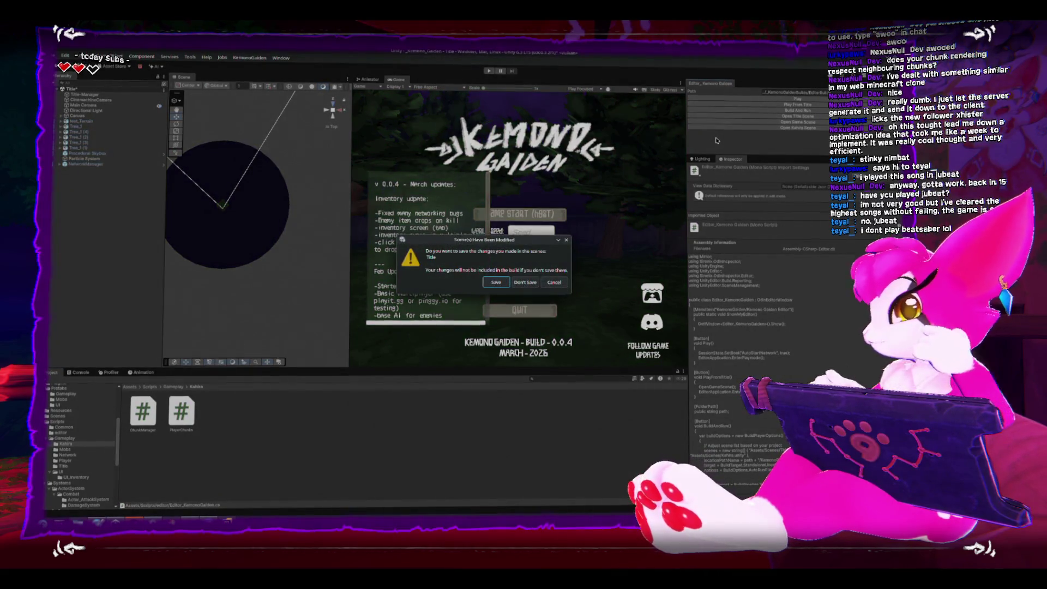
left_click(495, 281)
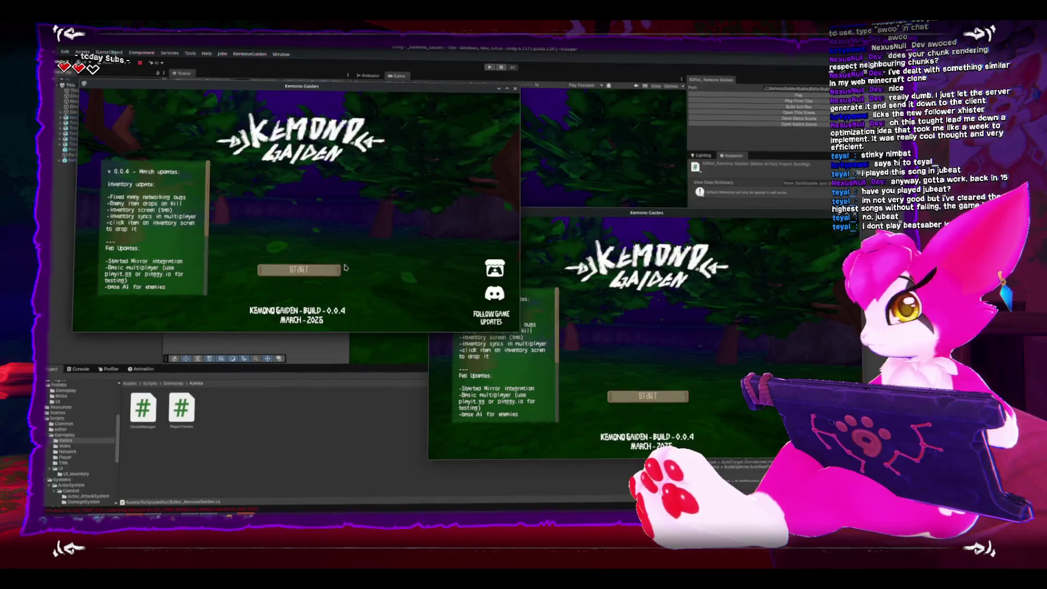
- Host a game with world seed 67 in the left window and join it as a client from the right window
left_click(308, 216)
type("67")
left_click(300, 200)
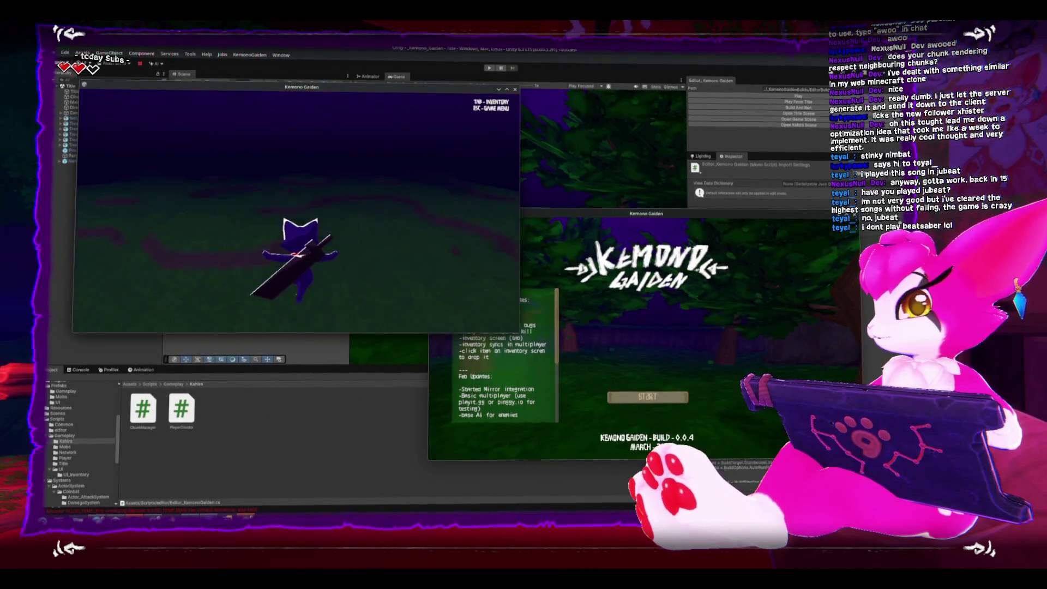
key("Escape")
left_click(697, 311)
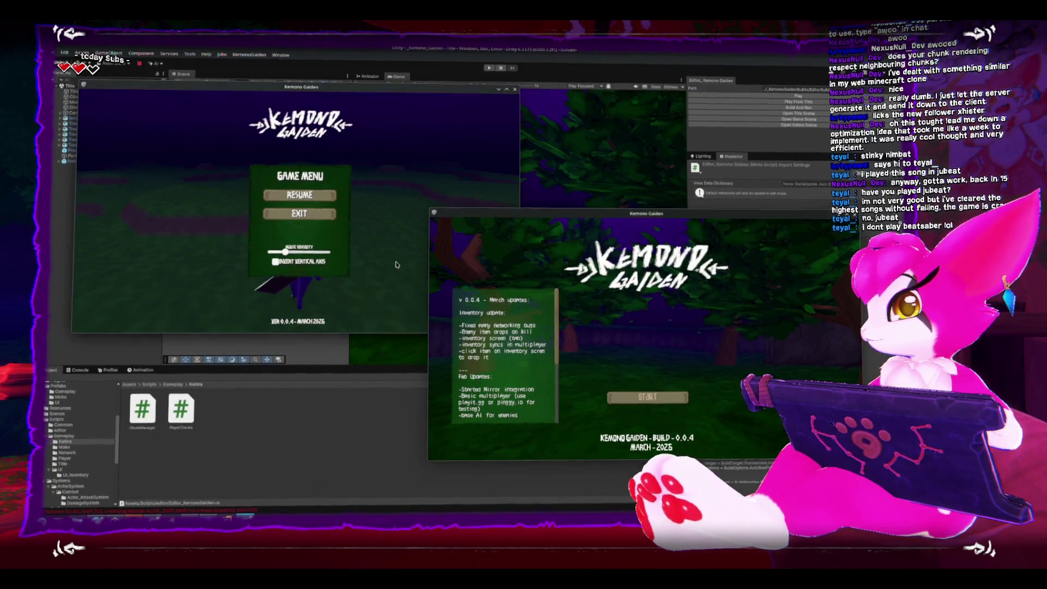
key("alt+Tab")
key("Escape")
left_click(647, 401)
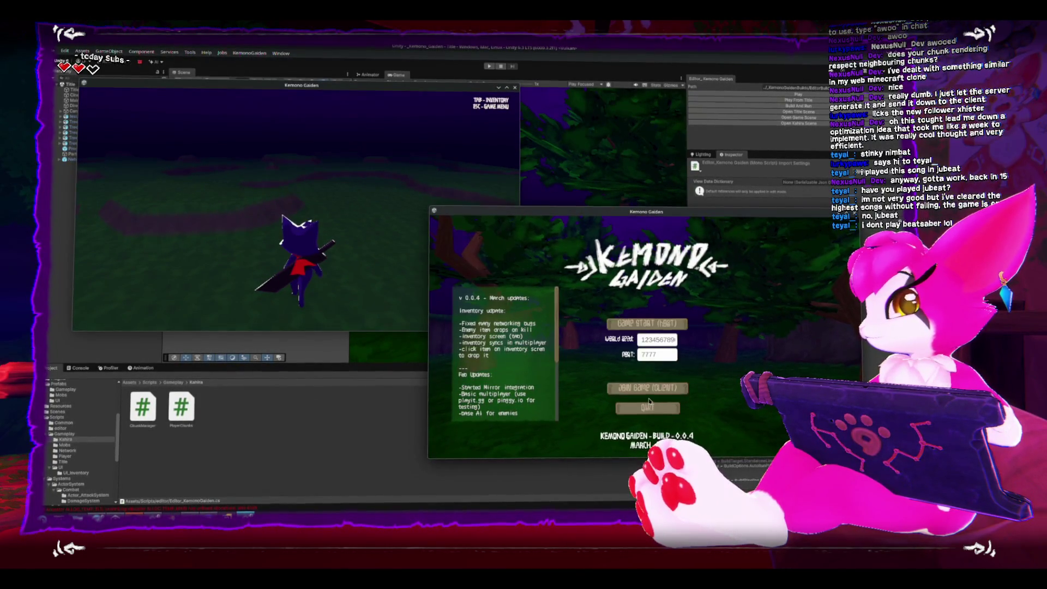
left_click(654, 391)
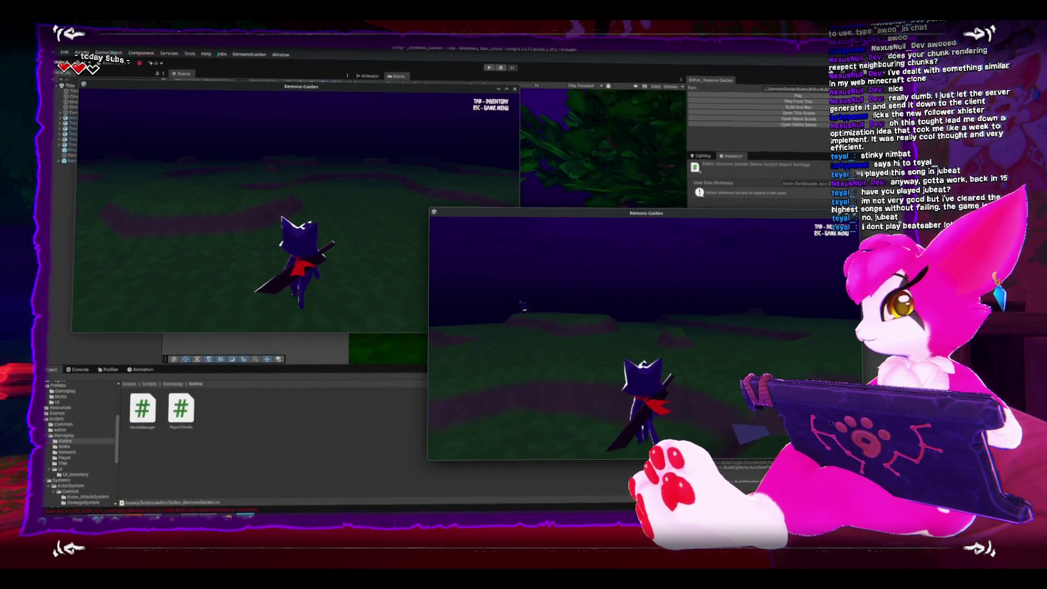
- Run, dash and swing the sword with the client cat across the terrain in the right window
left_click(396, 205)
key("Escape")
key("Escape")
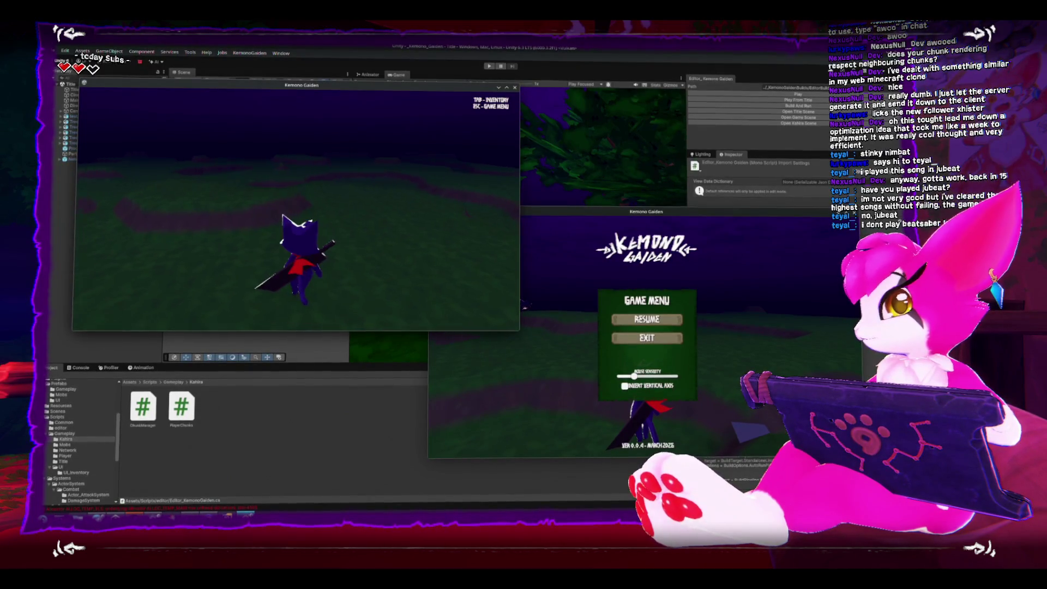
key("s")
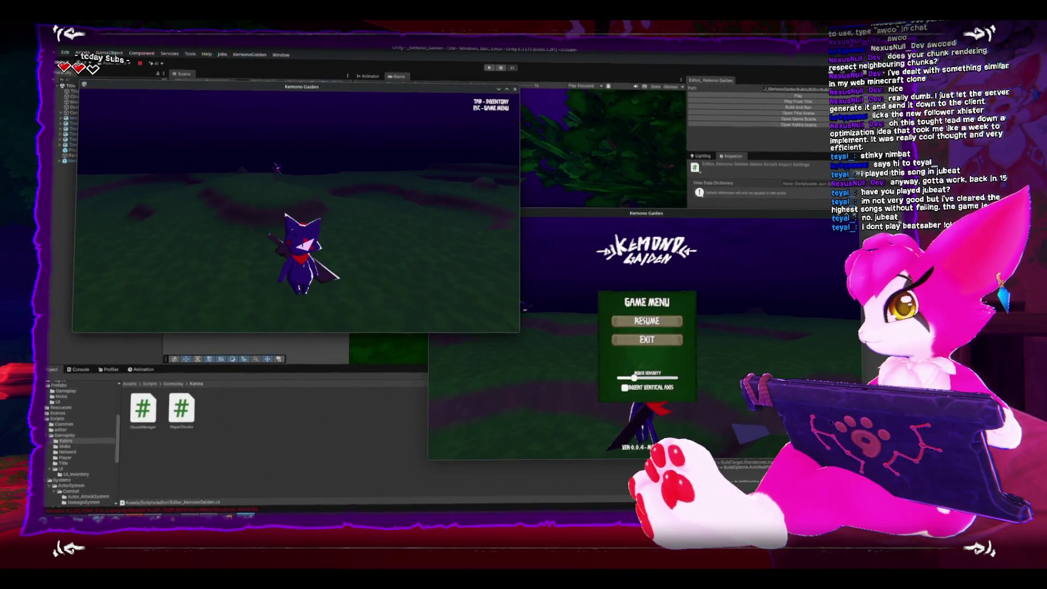
key("Escape")
key("Escape")
left_click(647, 322)
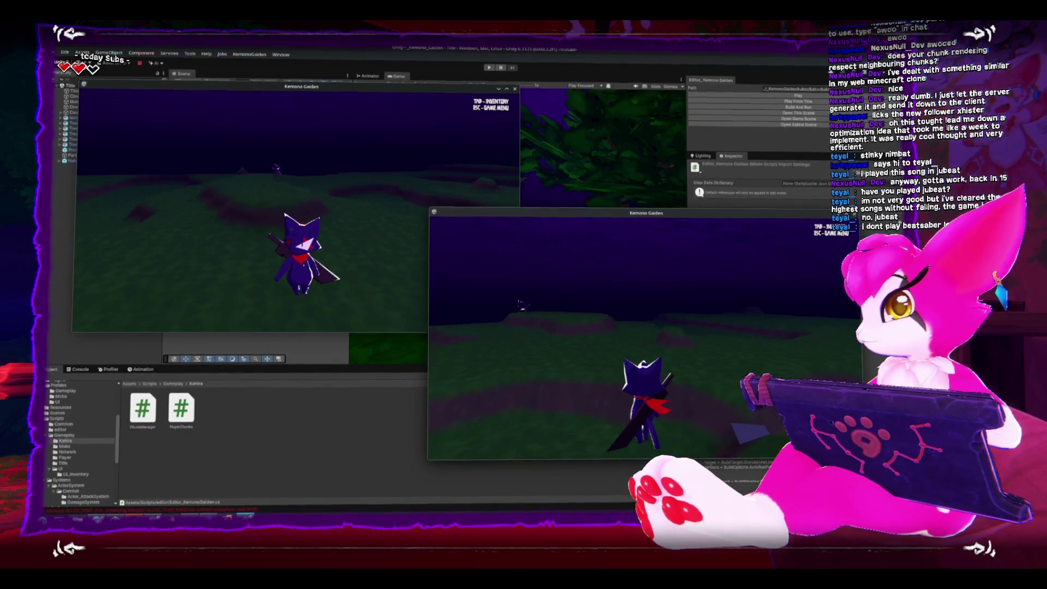
key("w")
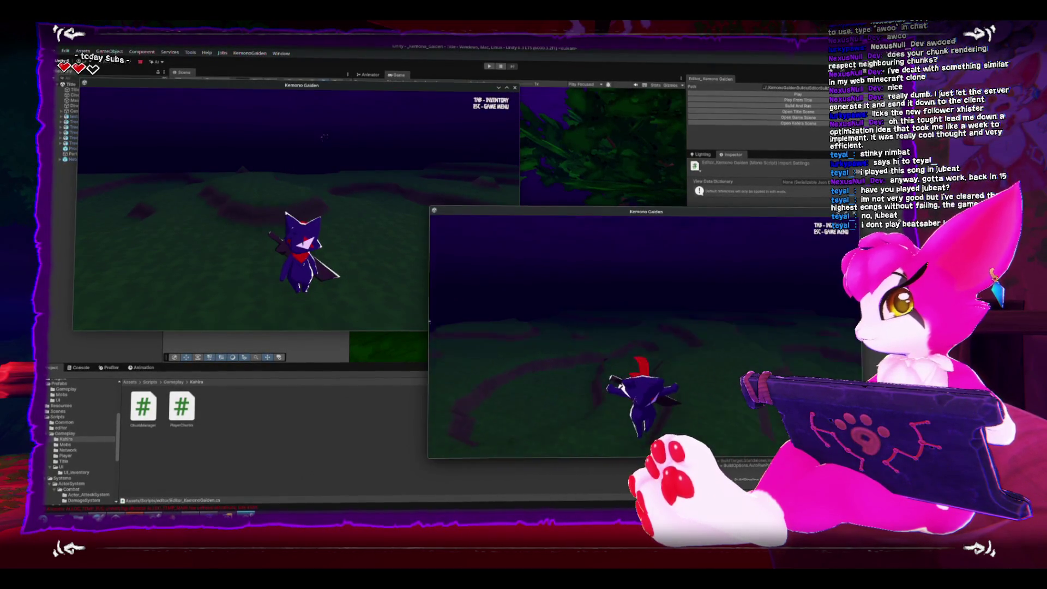
key("w")
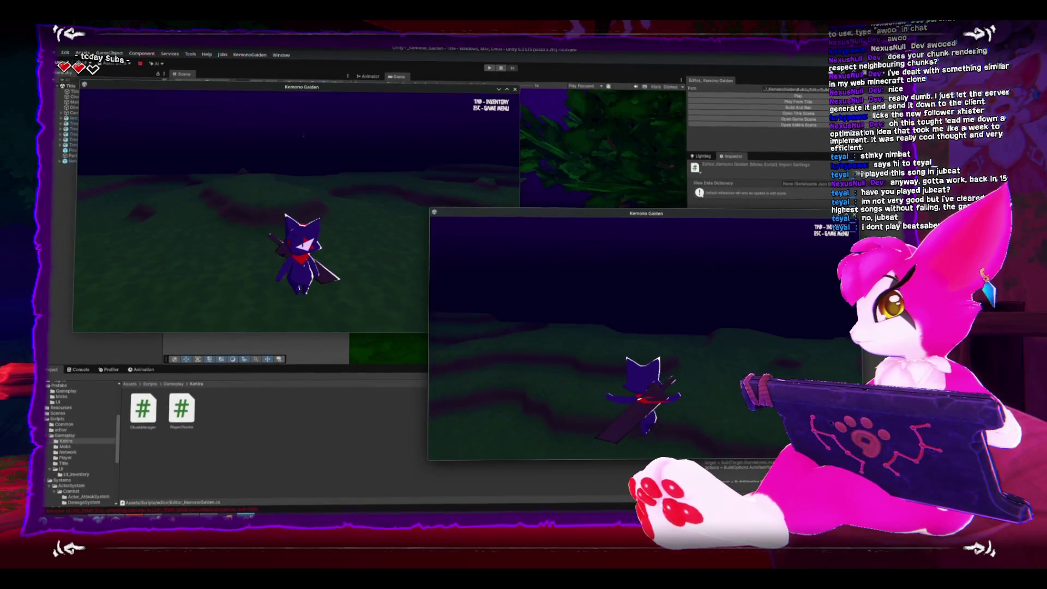
key("w")
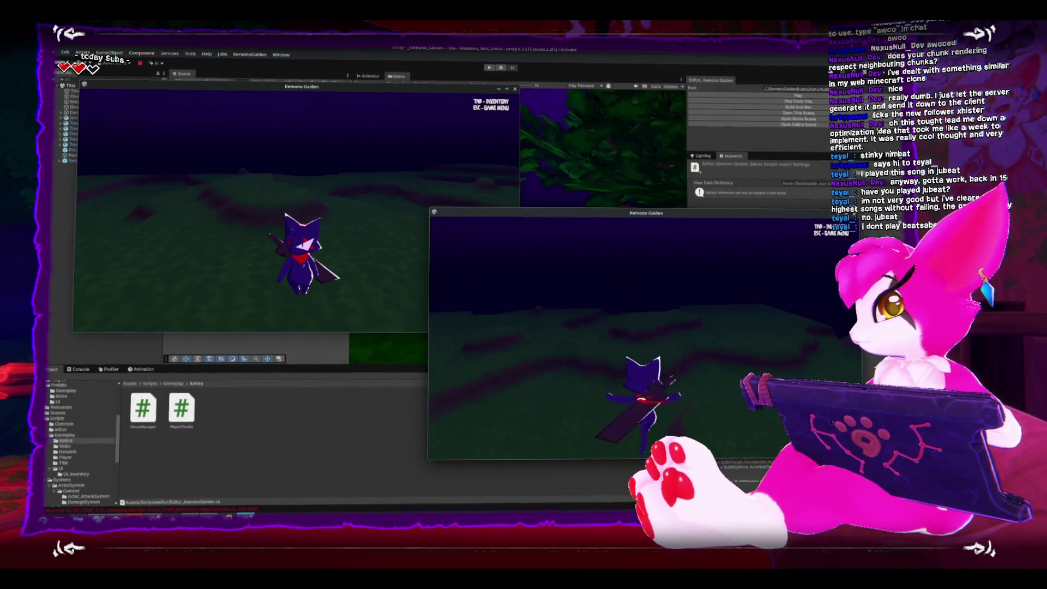
key("w")
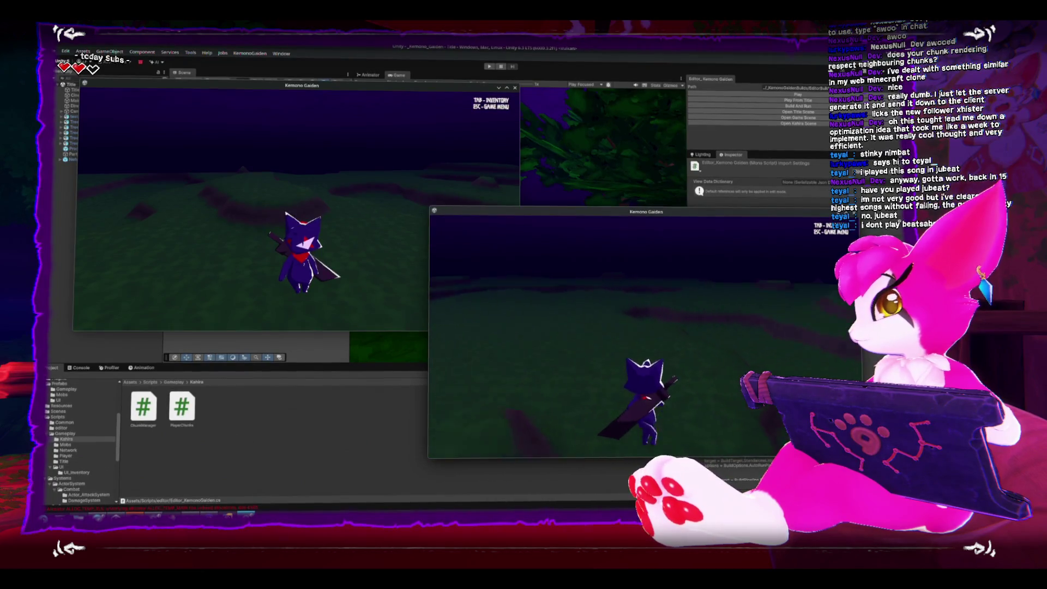
key("w")
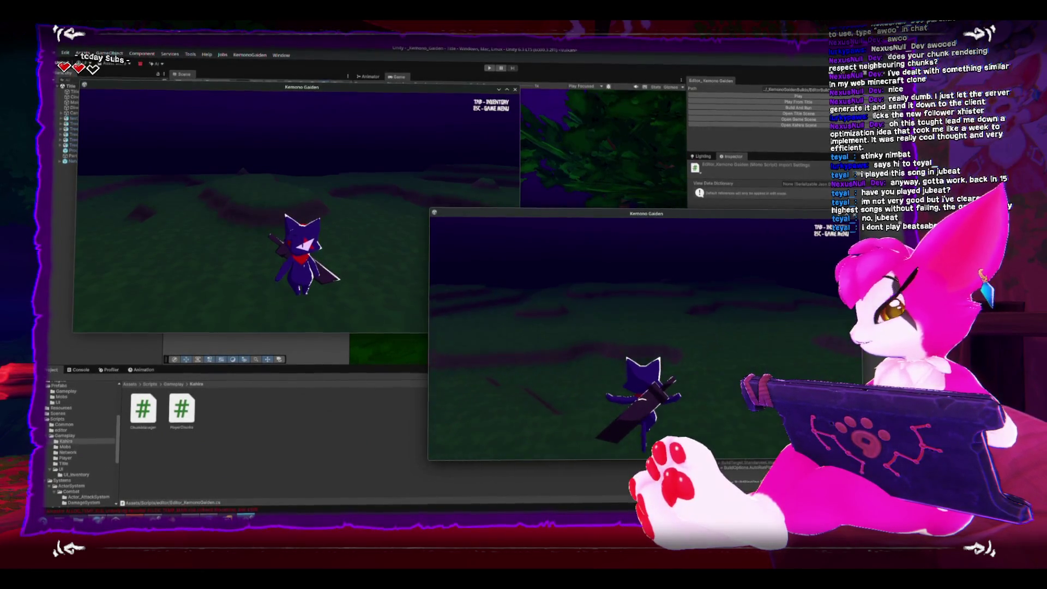
key("s")
key("w")
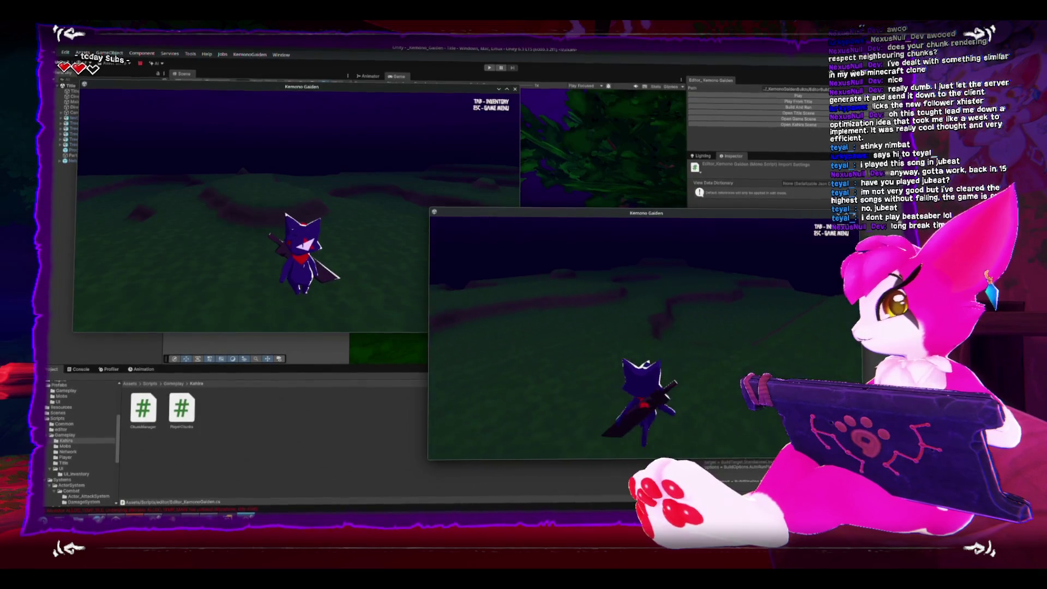
key("w")
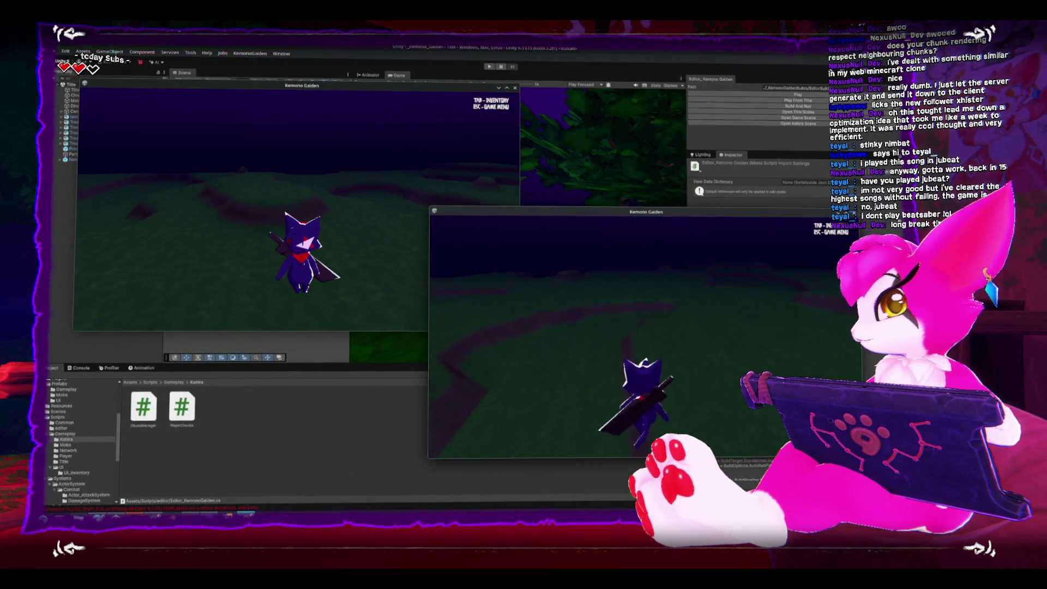
key("w")
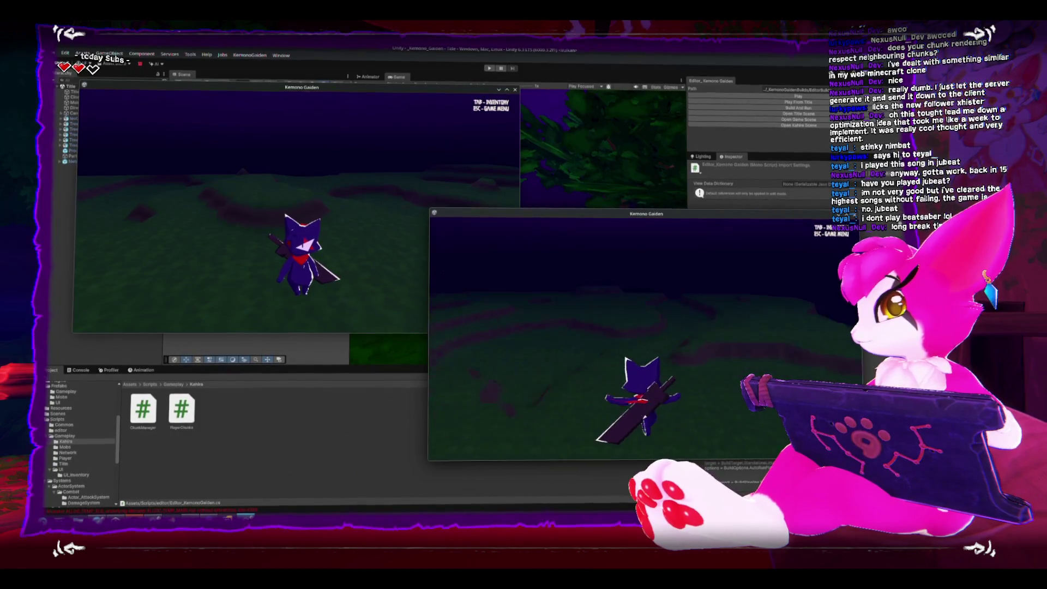
key("w")
key("s")
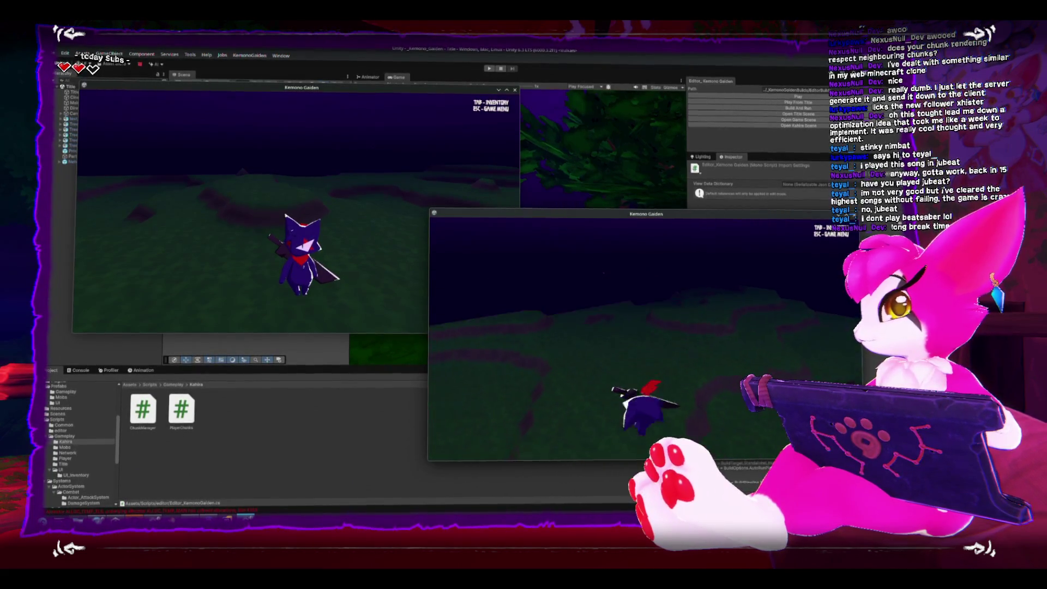
key("a")
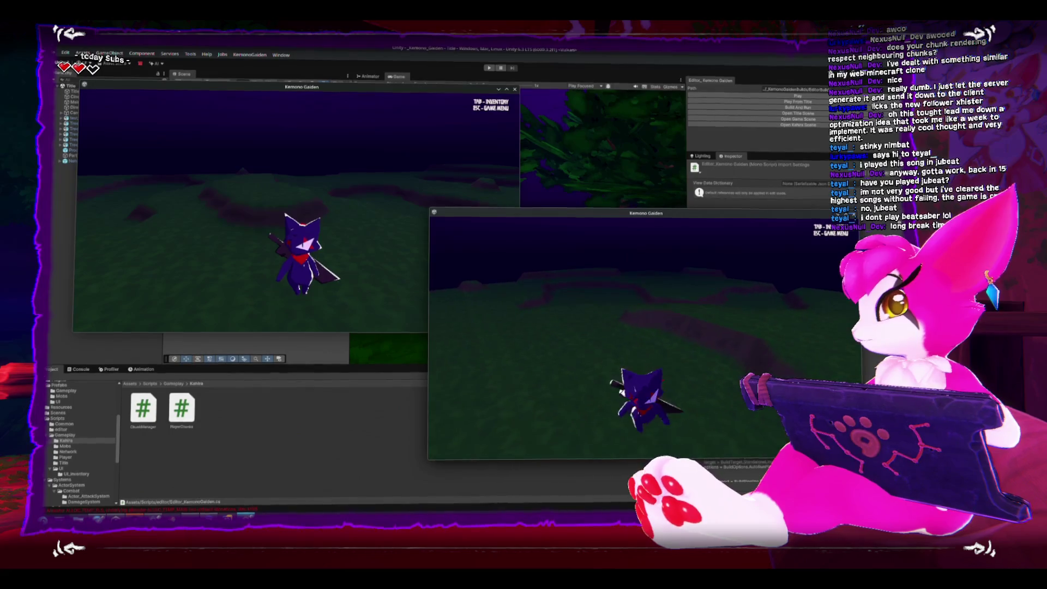
key("Escape")
key("Escape")
key("Escape")
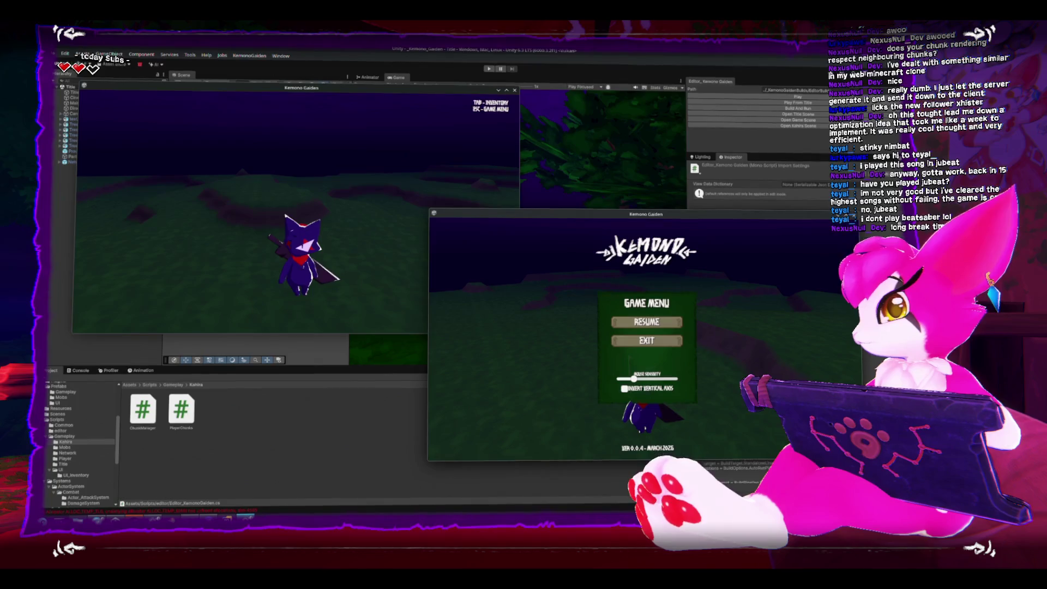
key("Escape")
key("Escape")
key("Escape")
key("Escape")
key("Escape")
key("Escape")
key("alt+Tab")
key("Escape")
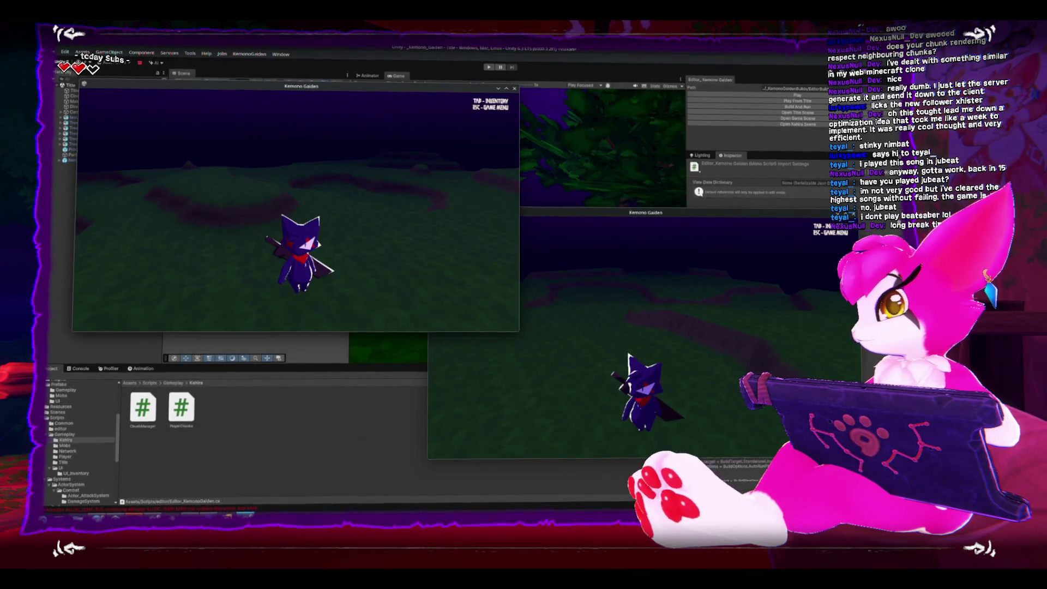
- Walk the host cat around and swing its sword, then move and attack in the second client
key("w")
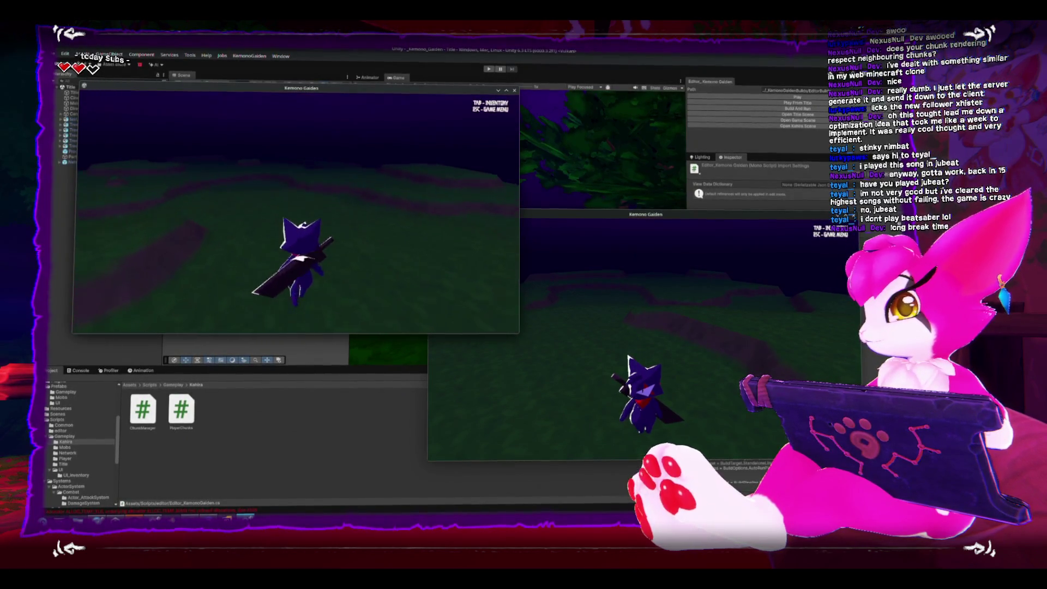
key("w")
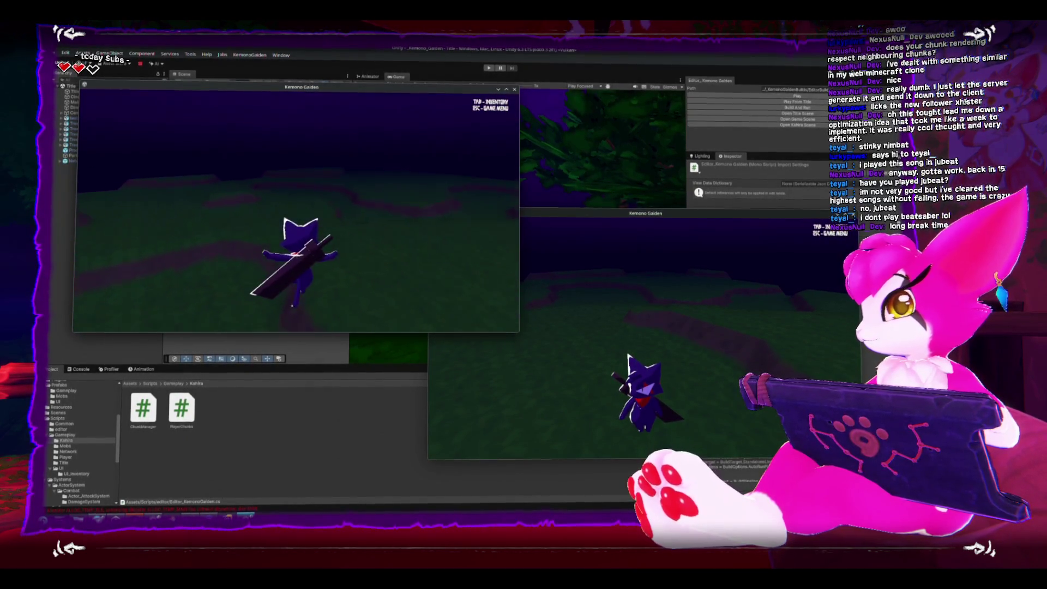
key("a")
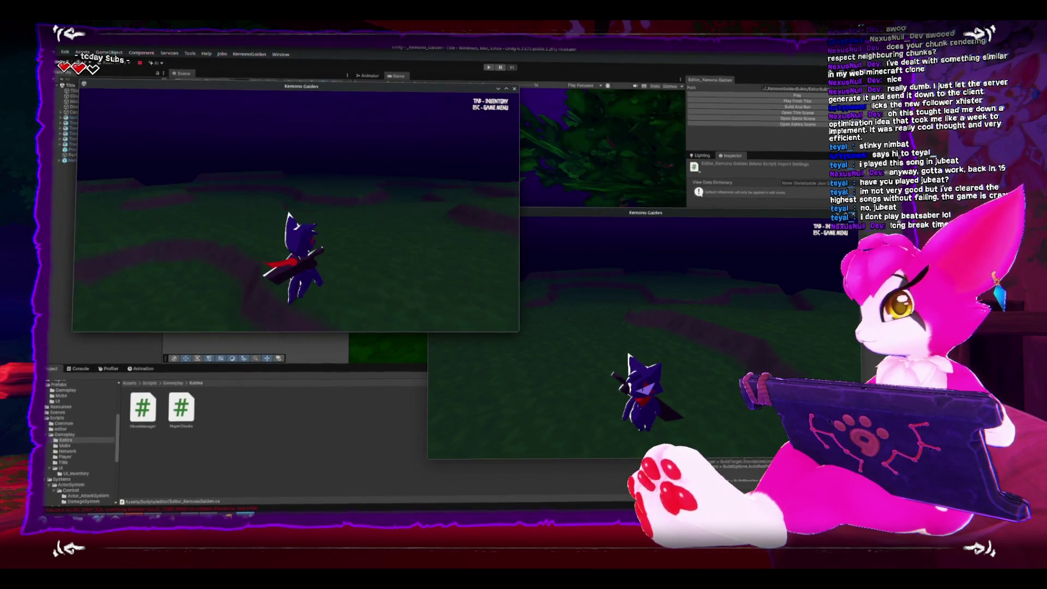
key("d")
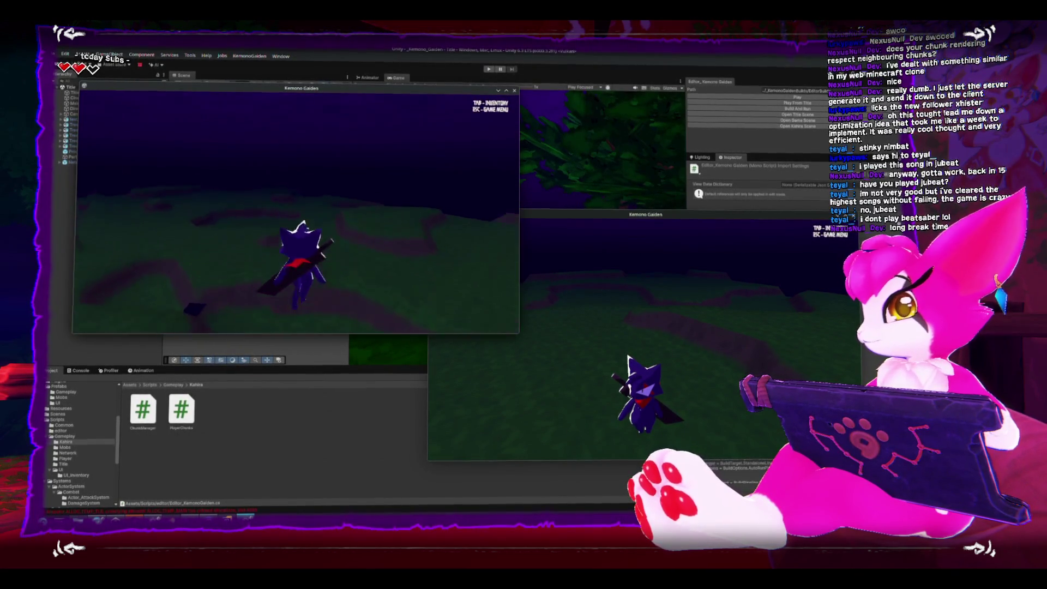
key("w")
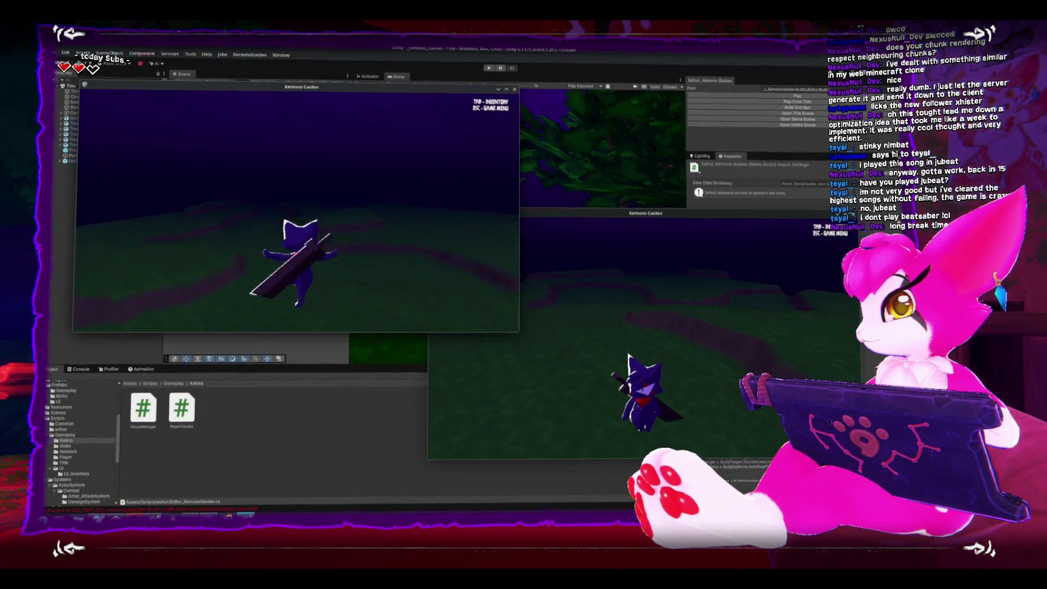
key("w")
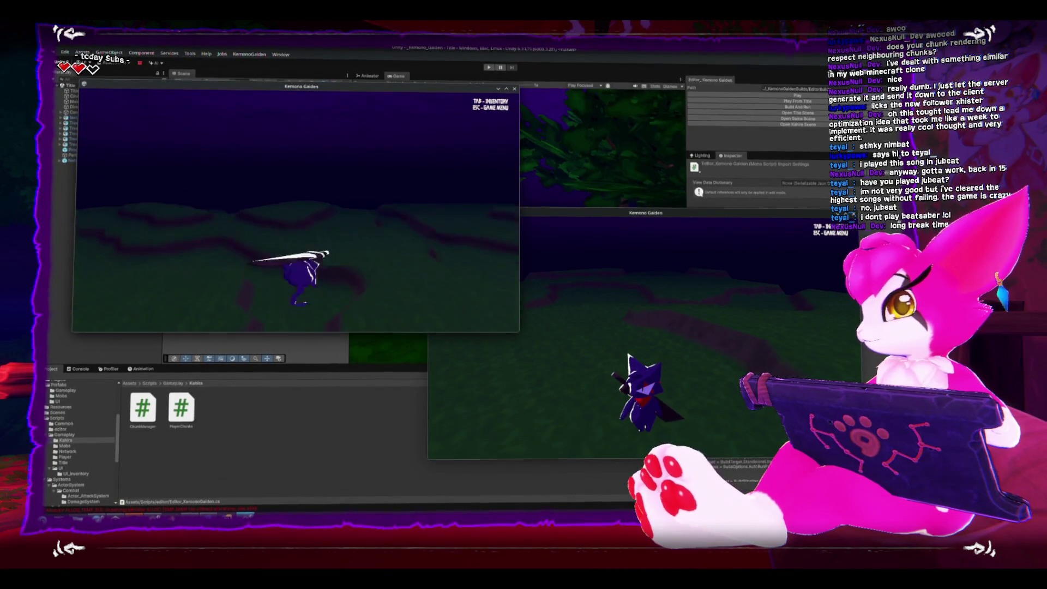
key("w")
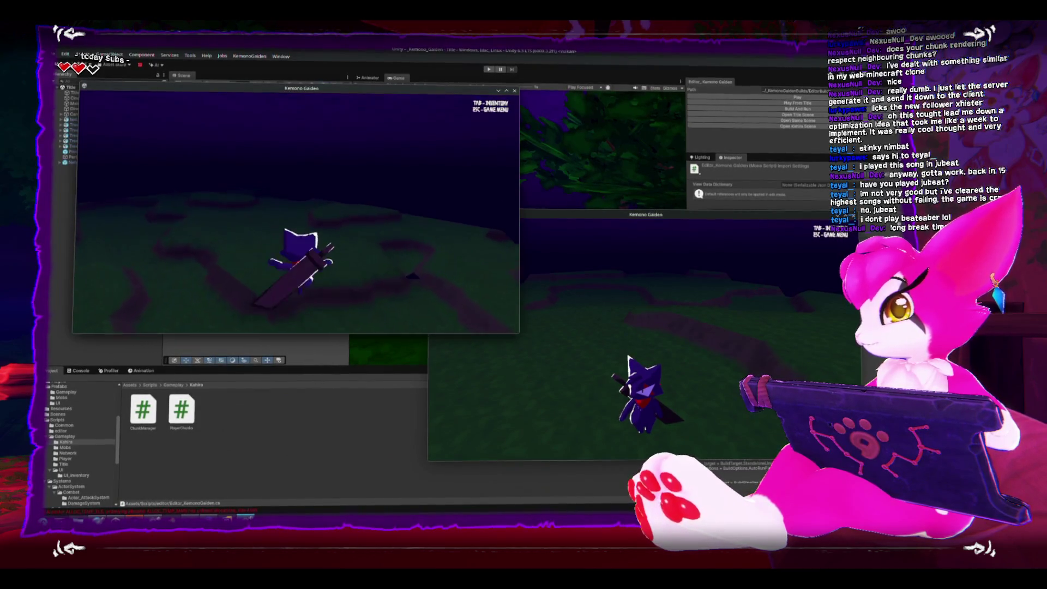
key("w")
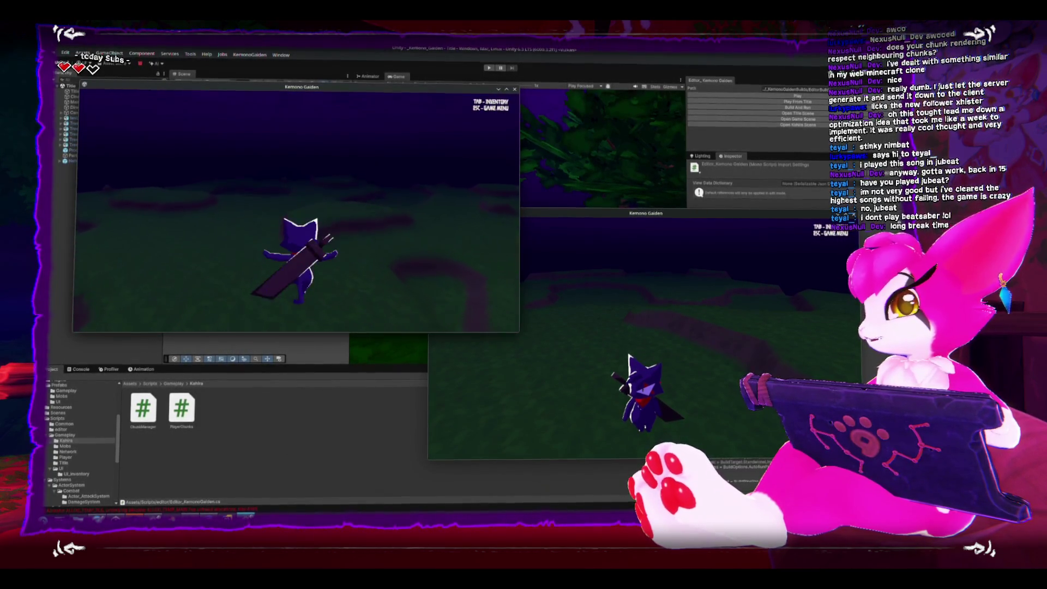
key("w")
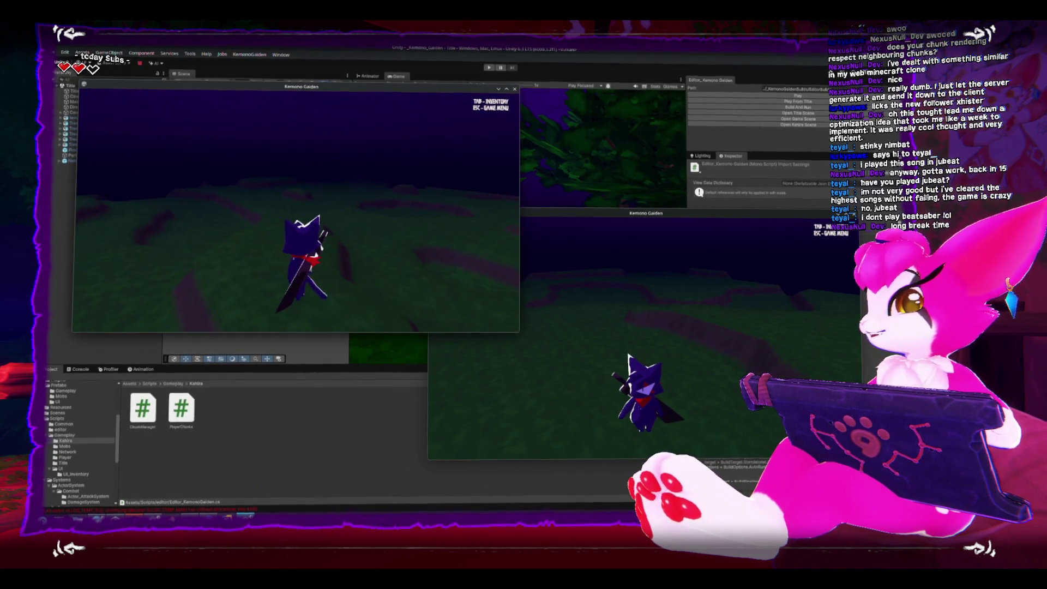
key("w")
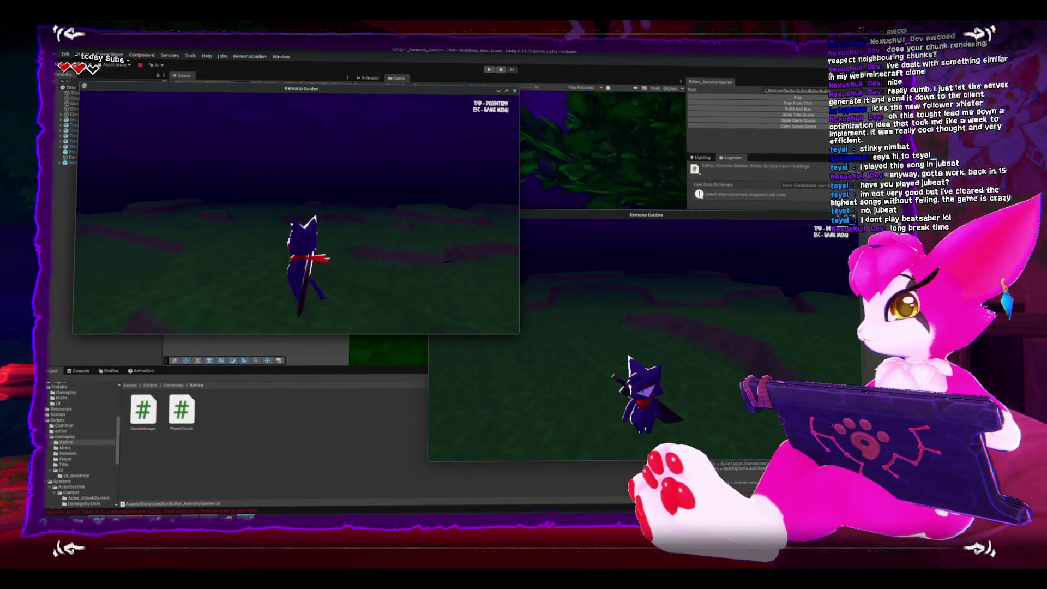
key("Escape")
key("alt+Tab")
key("w")
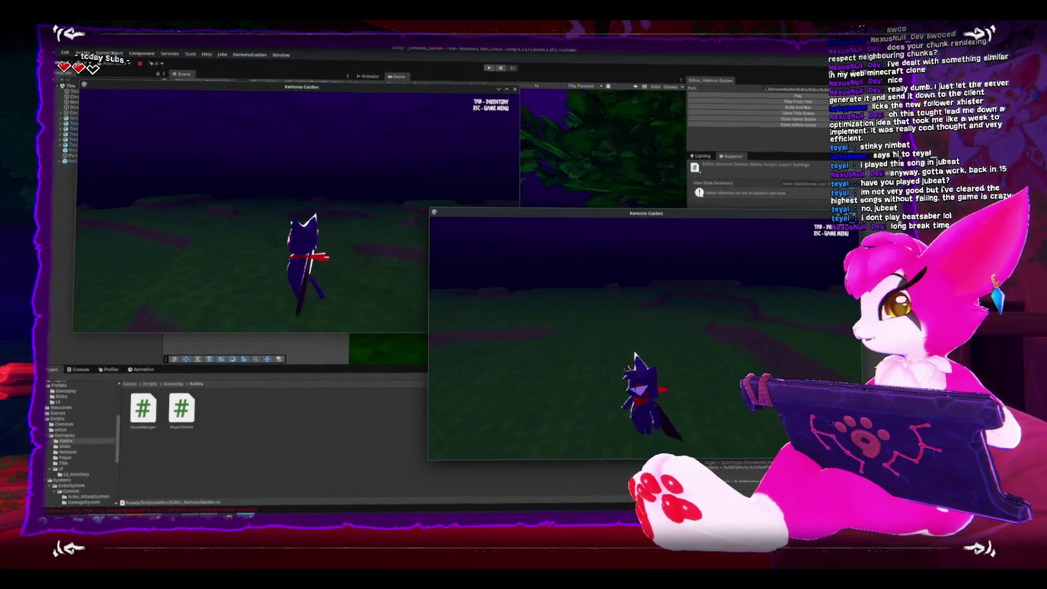
key("w")
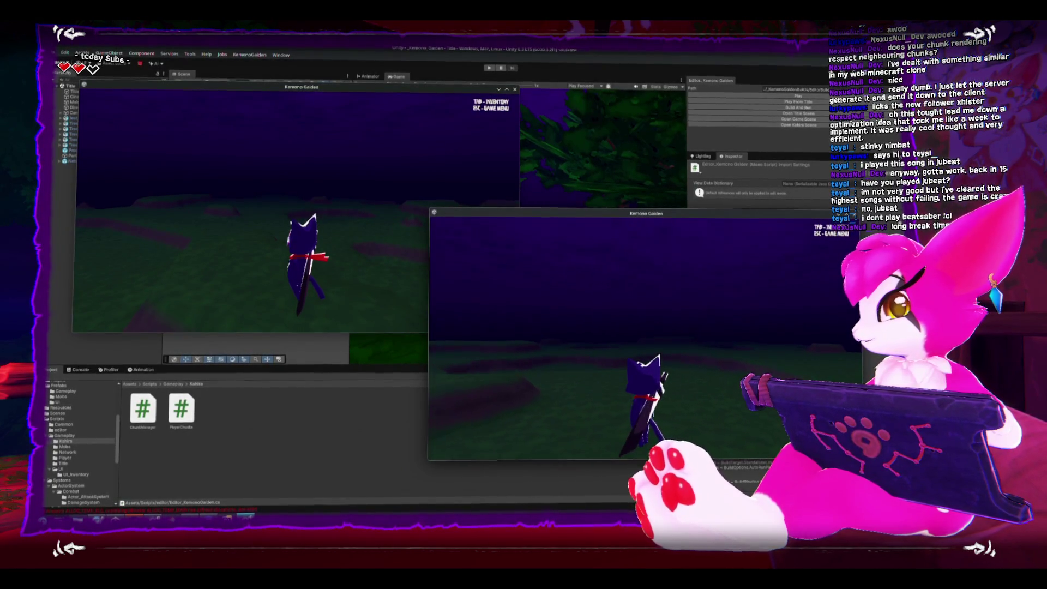
key("w")
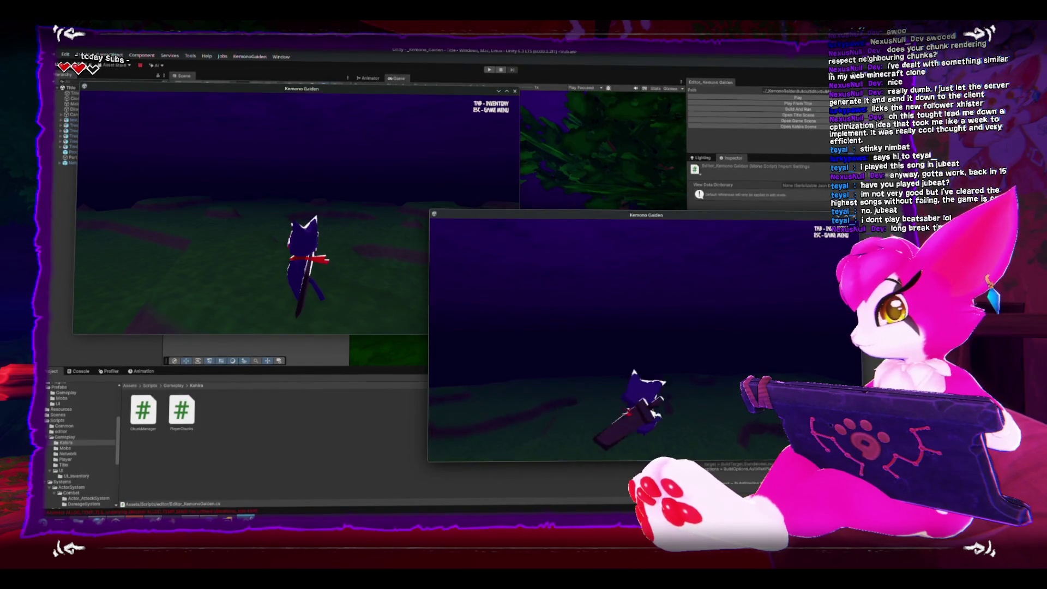
key("w")
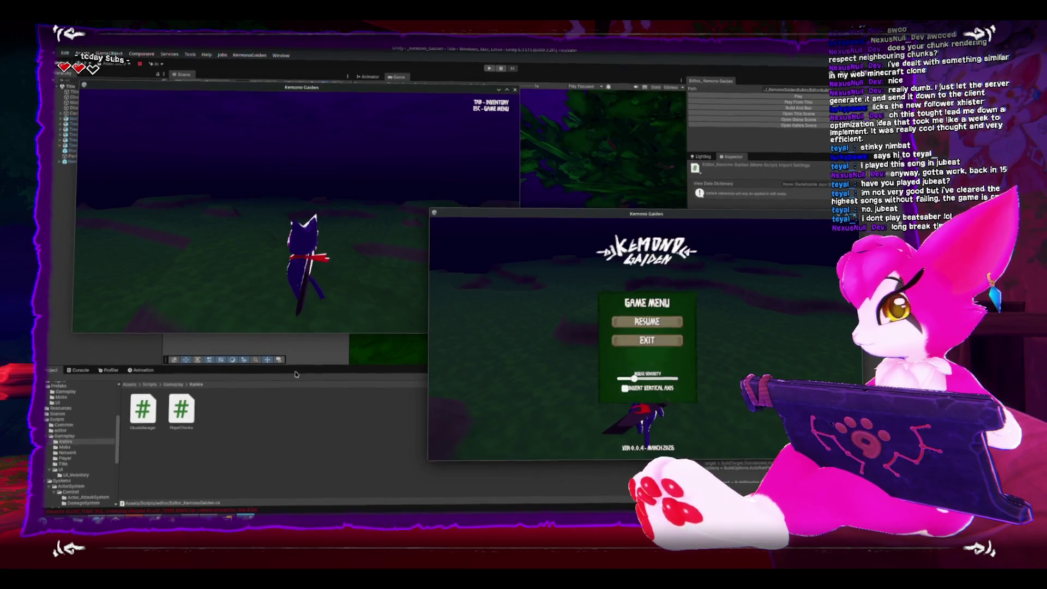
- Launch a third copy of the build from EditorBuilds and drag the three game windows apart so all are visible
key("alt+Tab")
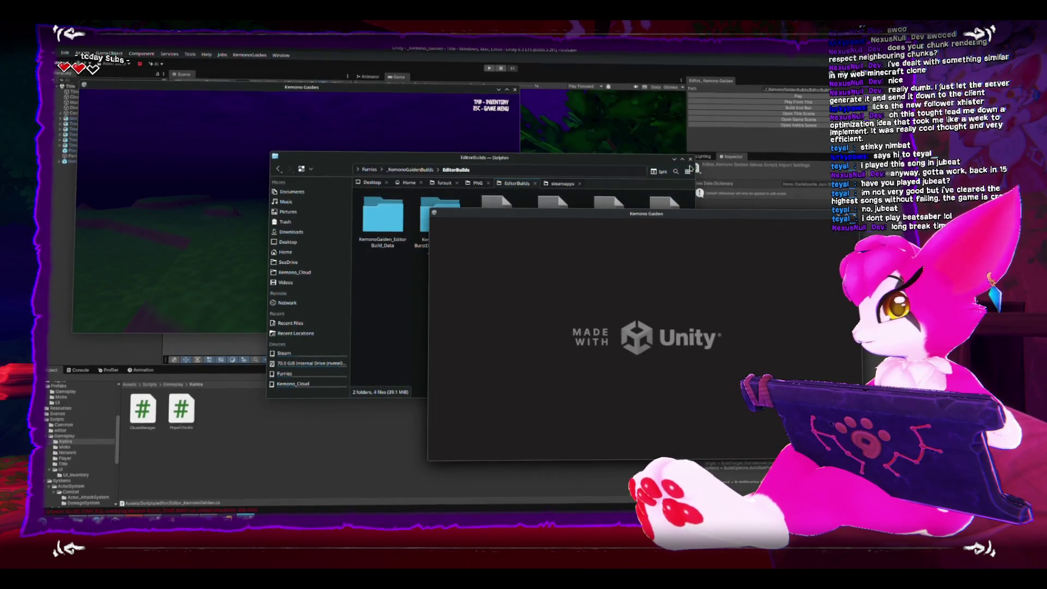
left_click(662, 213)
left_click_drag(663, 214, 406, 289)
left_click_drag(660, 211, 660, 94)
left_click_drag(301, 88, 282, 63)
key("Escape")
key("Escape")
left_click_drag(744, 92, 712, 70)
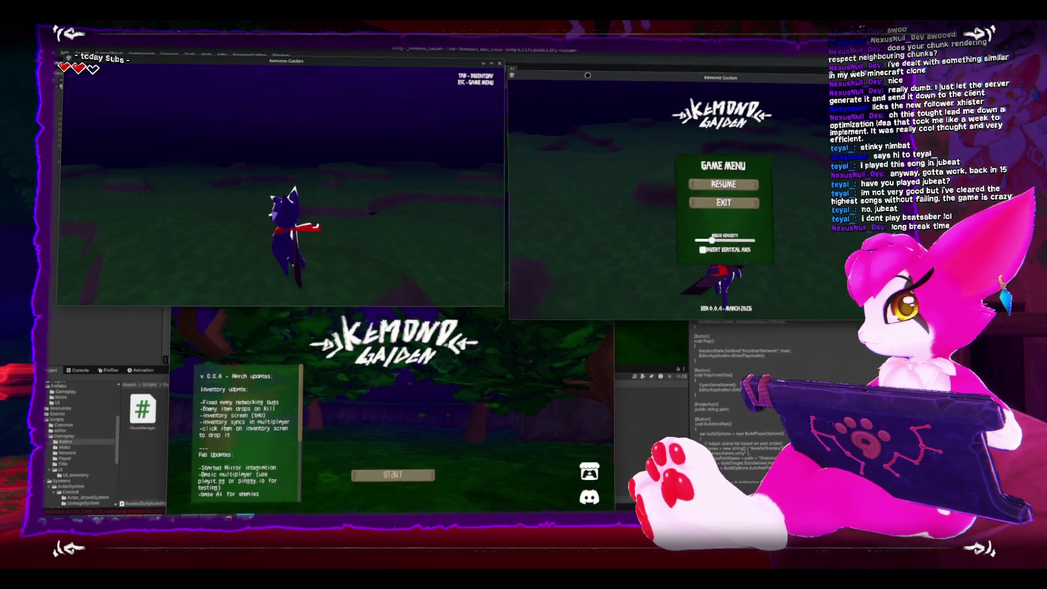
key("Escape")
key("Escape")
key("Escape")
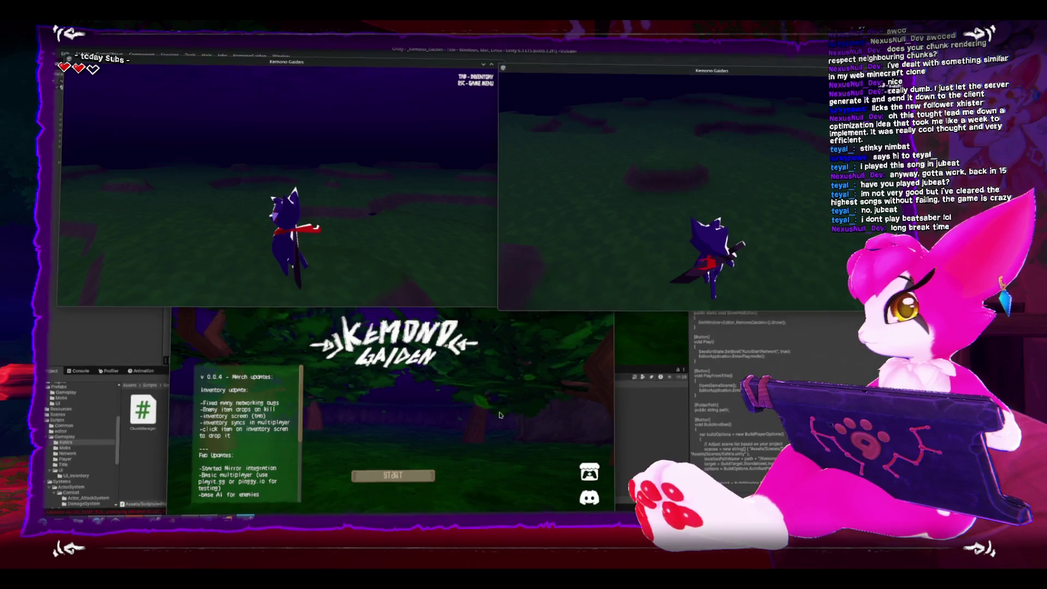
left_click(396, 311)
mouse_move(397, 283)
left_mouse_down()
mouse_move(446, 235)
mouse_move(468, 243)
left_mouse_up()
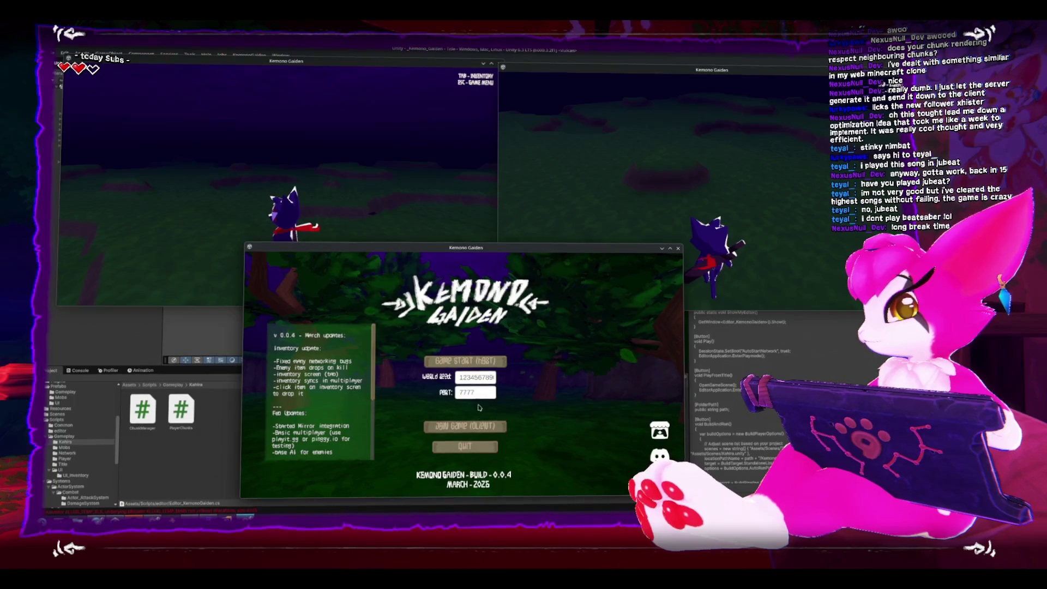
- Connect the third client to the running game and walk its cat toward the other players, swinging the sword
left_click(477, 427)
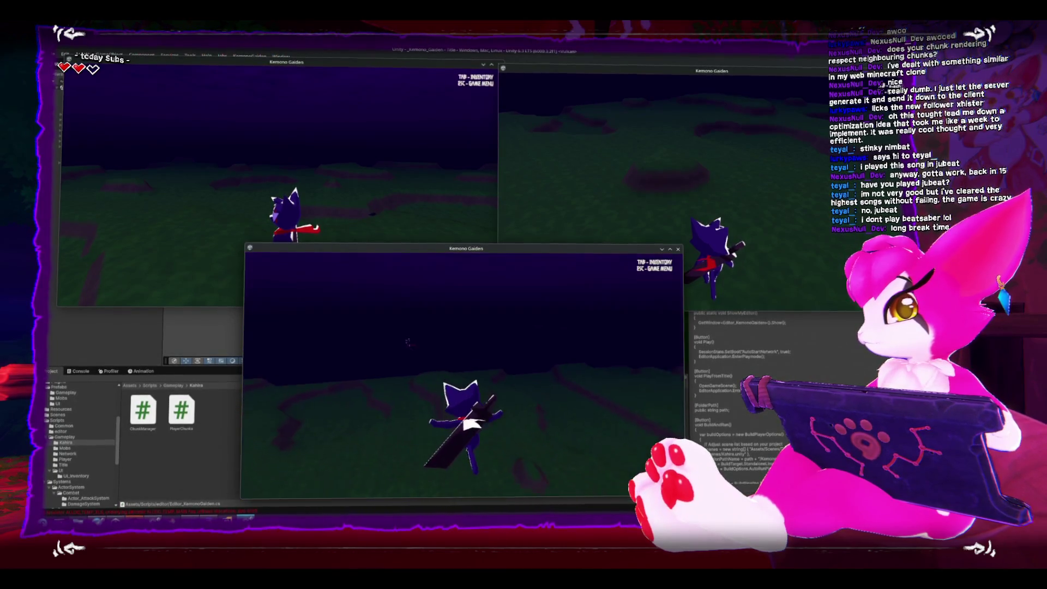
key("w")
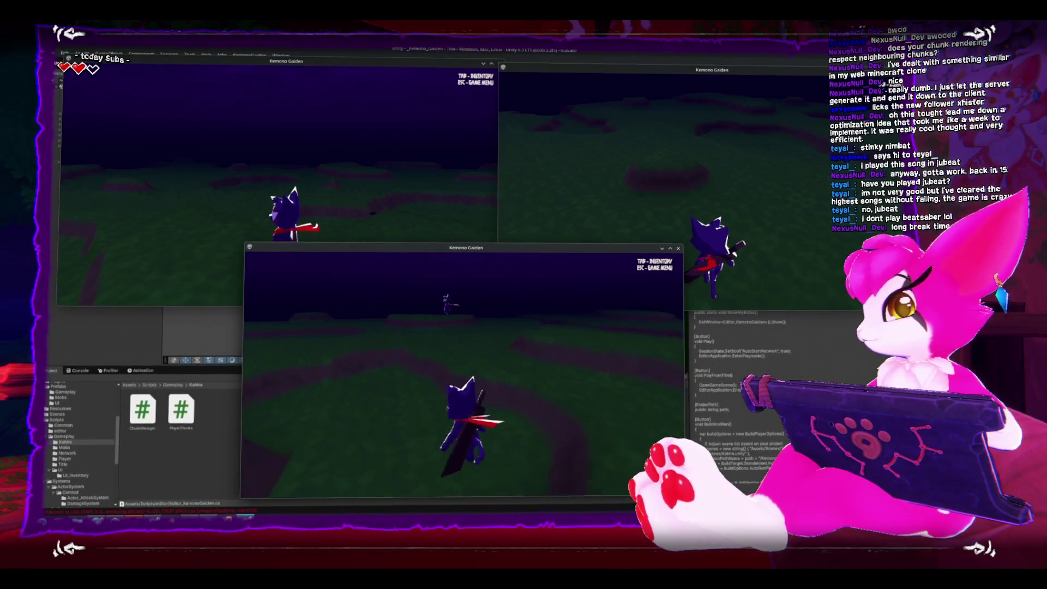
left_click(463, 376)
key("w")
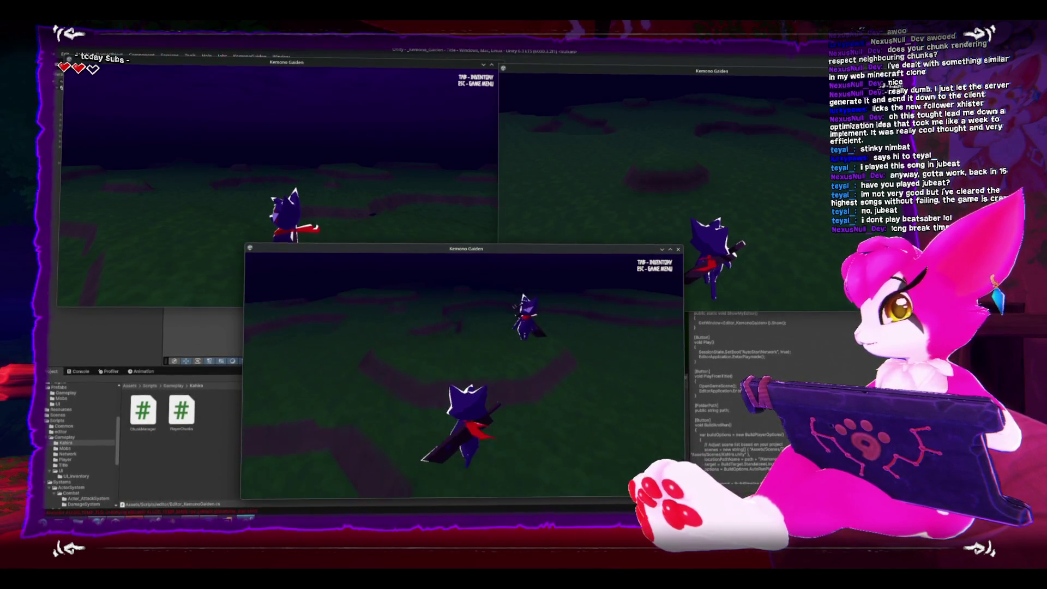
key("w")
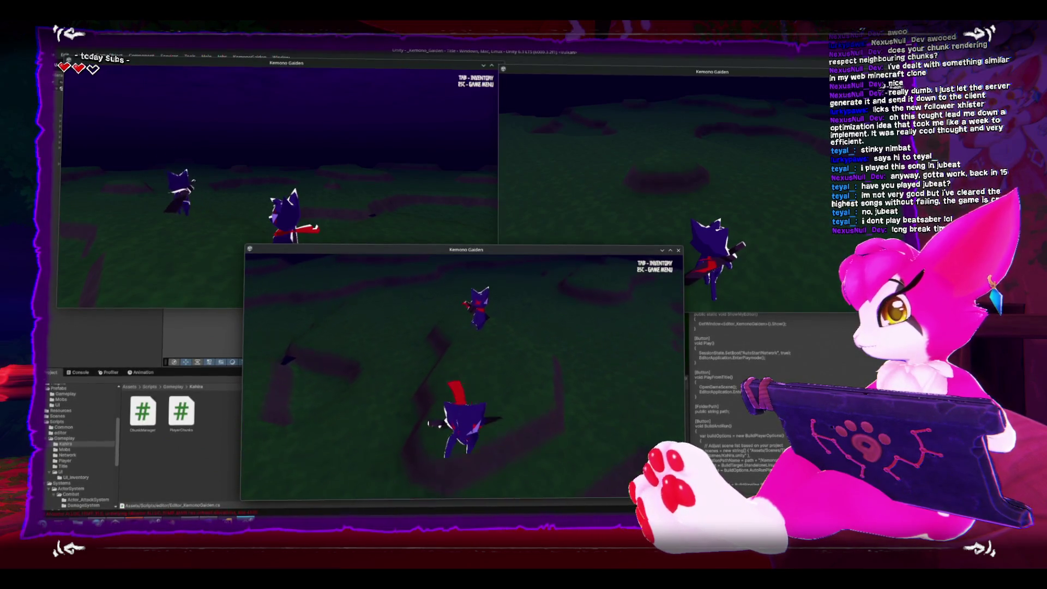
key("w")
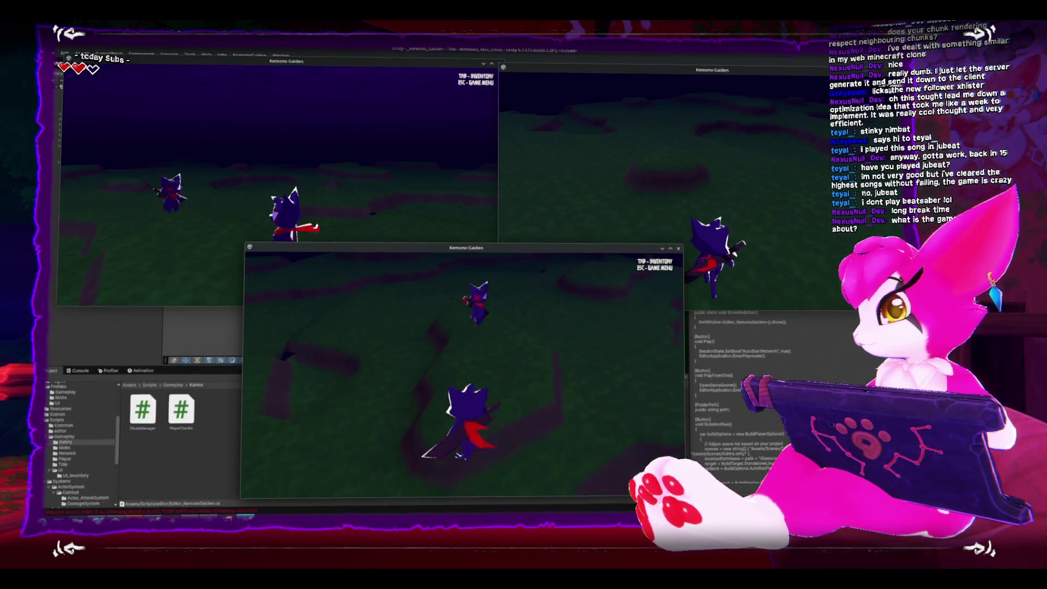
key("s")
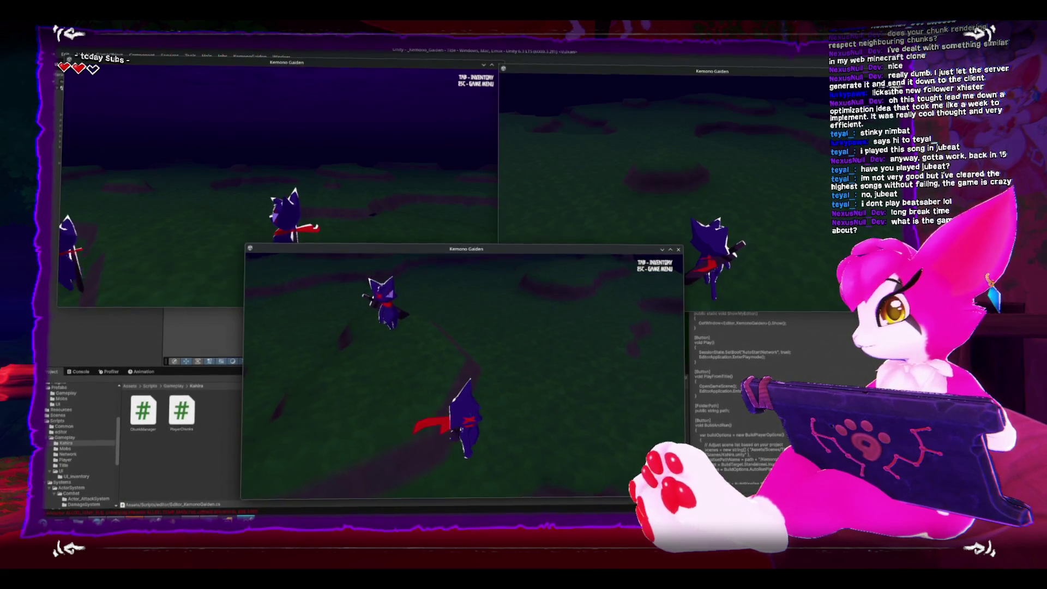
key("w")
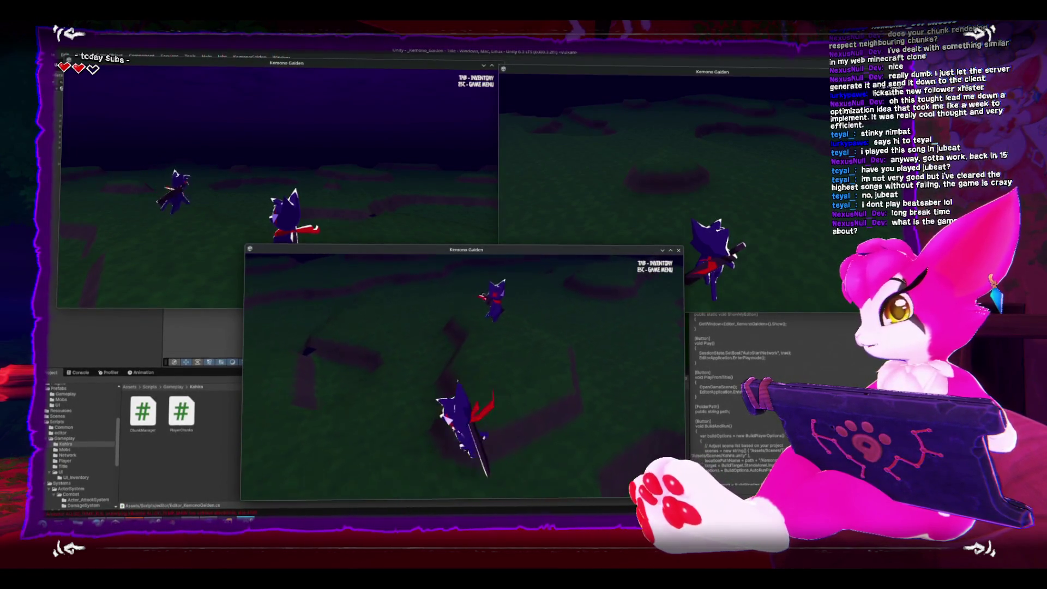
key("a")
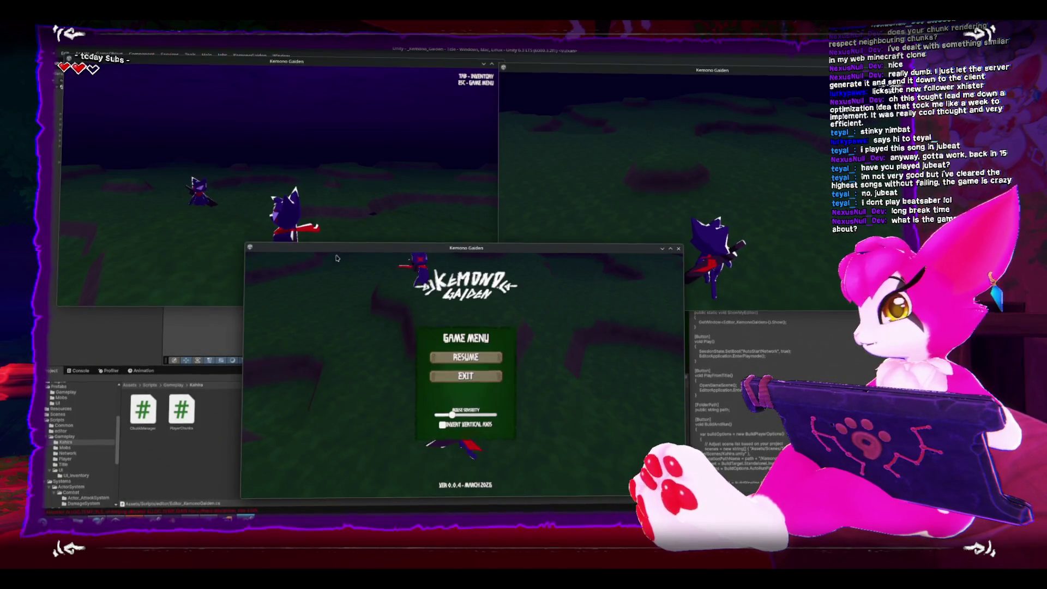
- After a brief attack in the first client, walk the third client's cat across the terrain to the second player
left_click(338, 234)
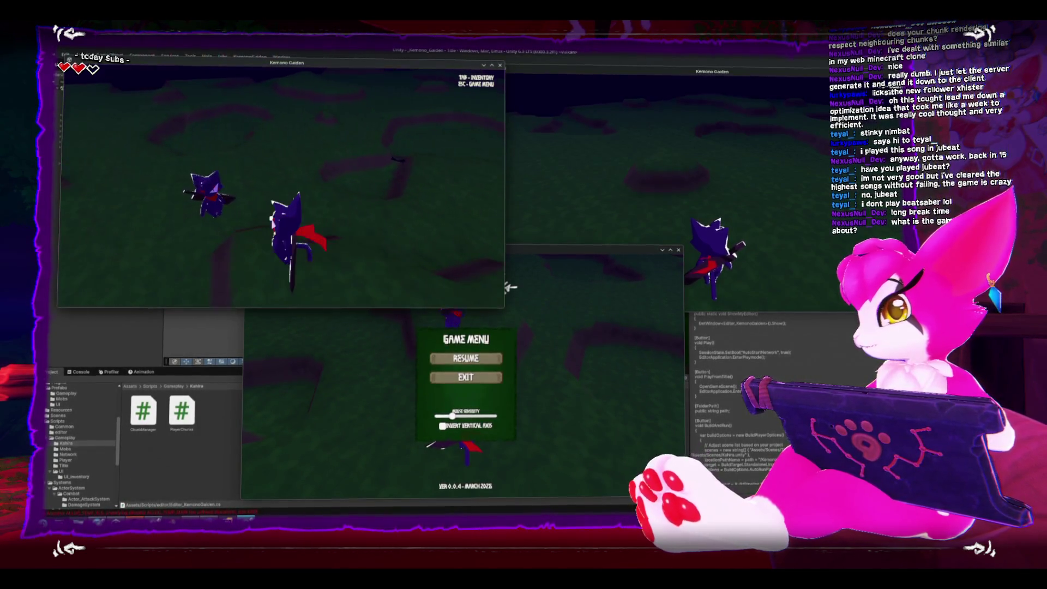
key("Escape")
key("Escape")
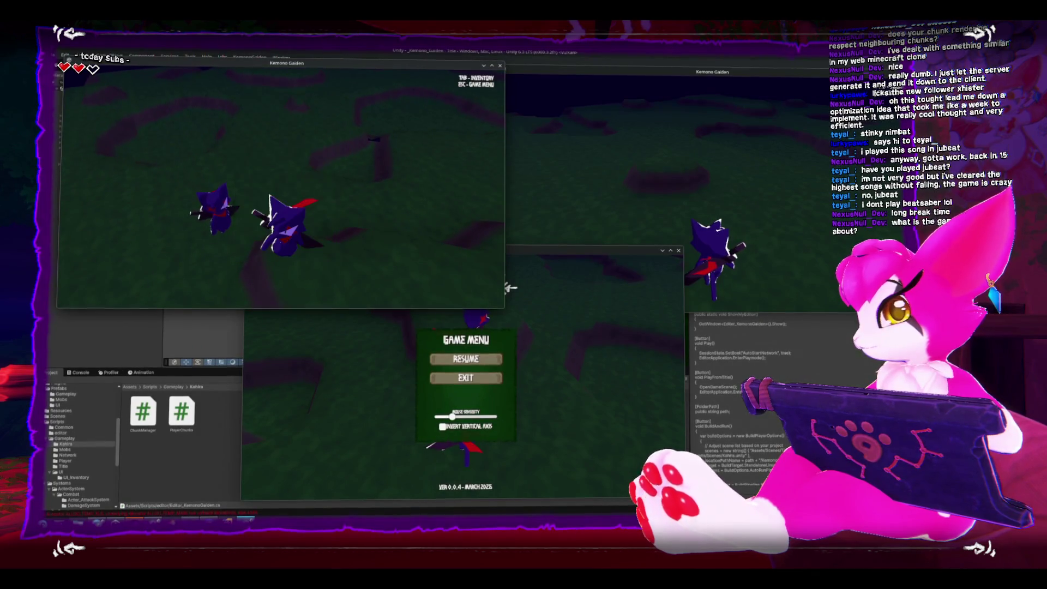
left_click(510, 287)
key("w")
key("w")
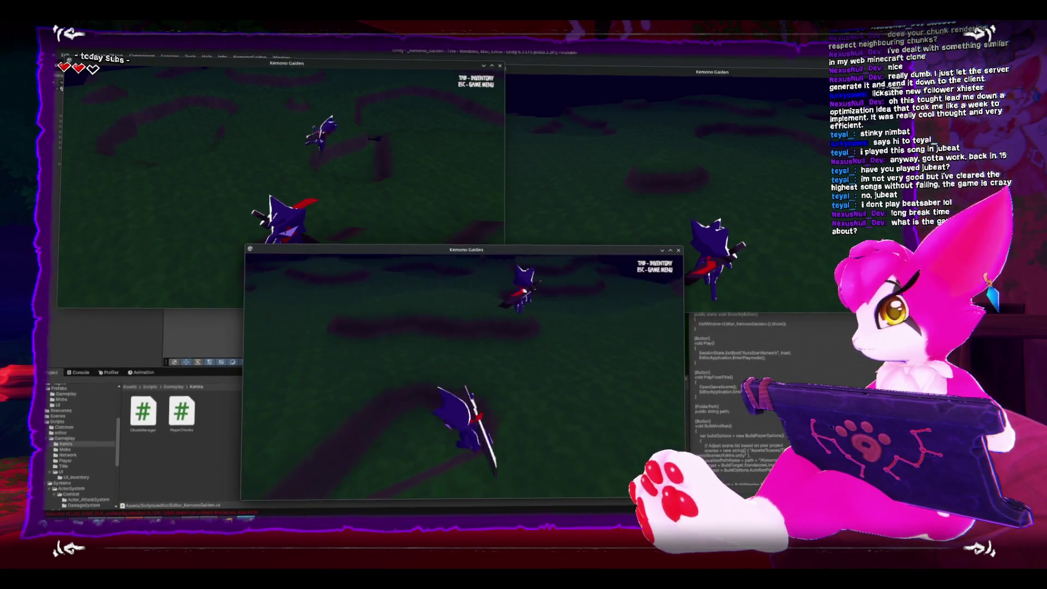
key("w")
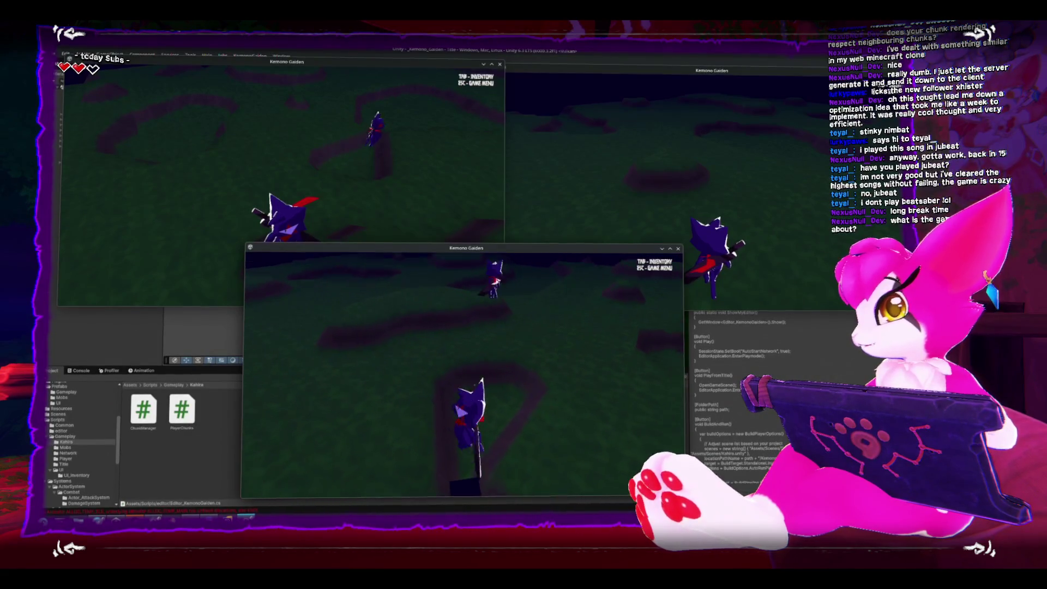
key("w")
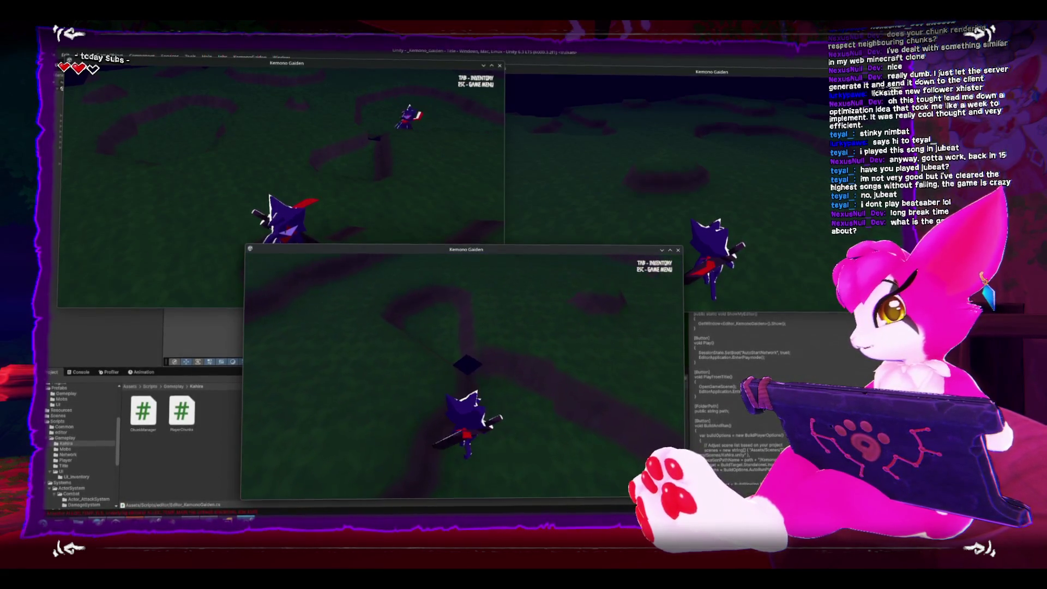
key("w")
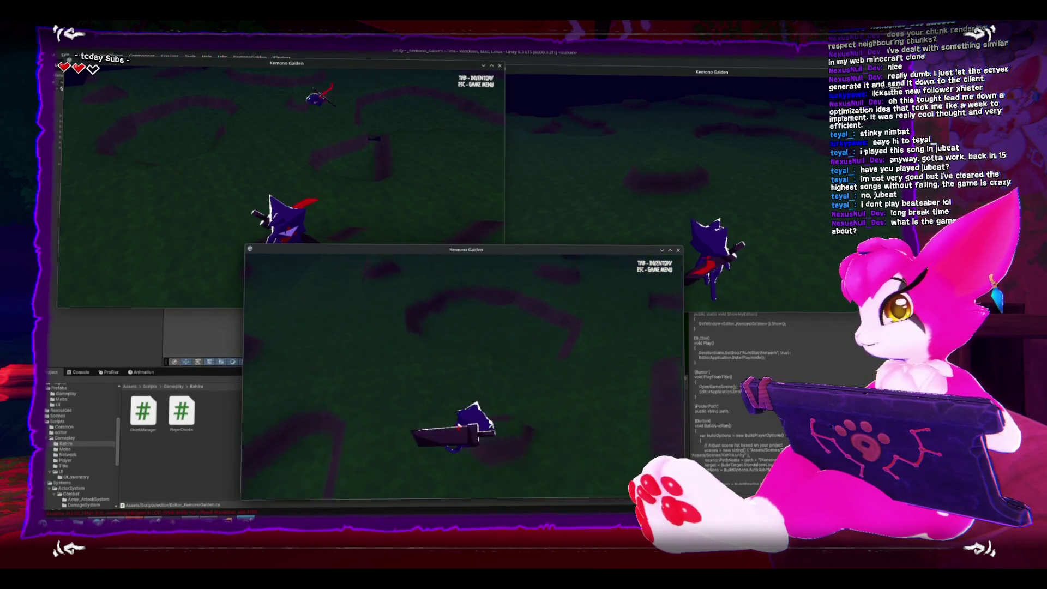
key("w")
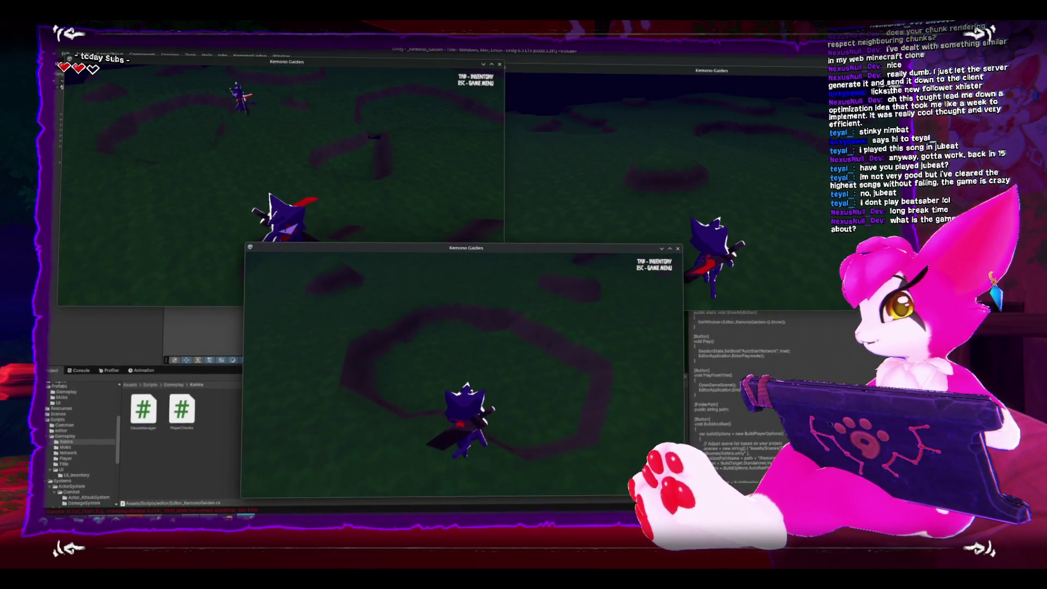
key("w")
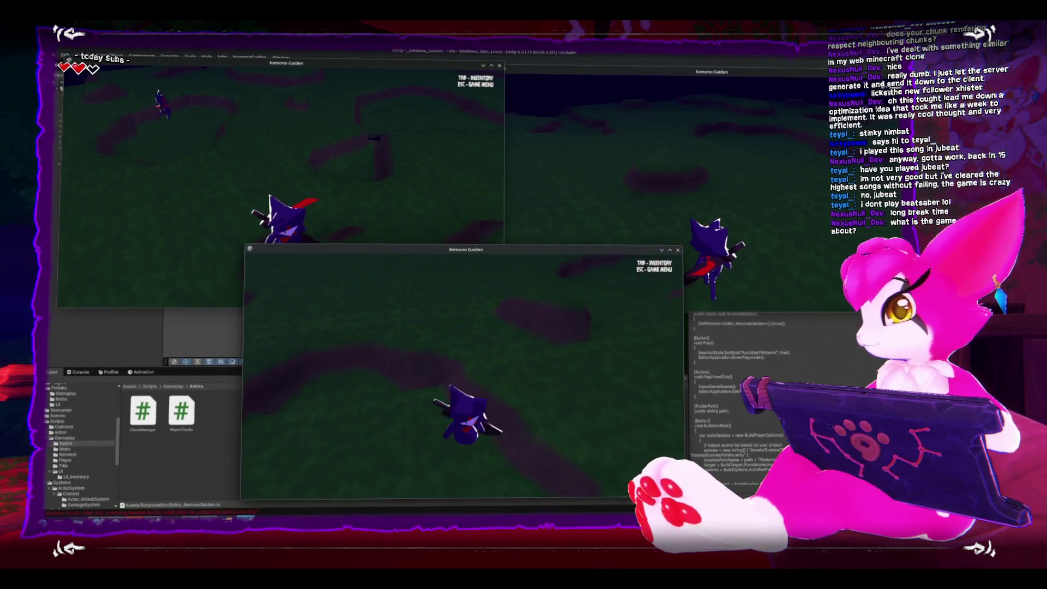
key("w")
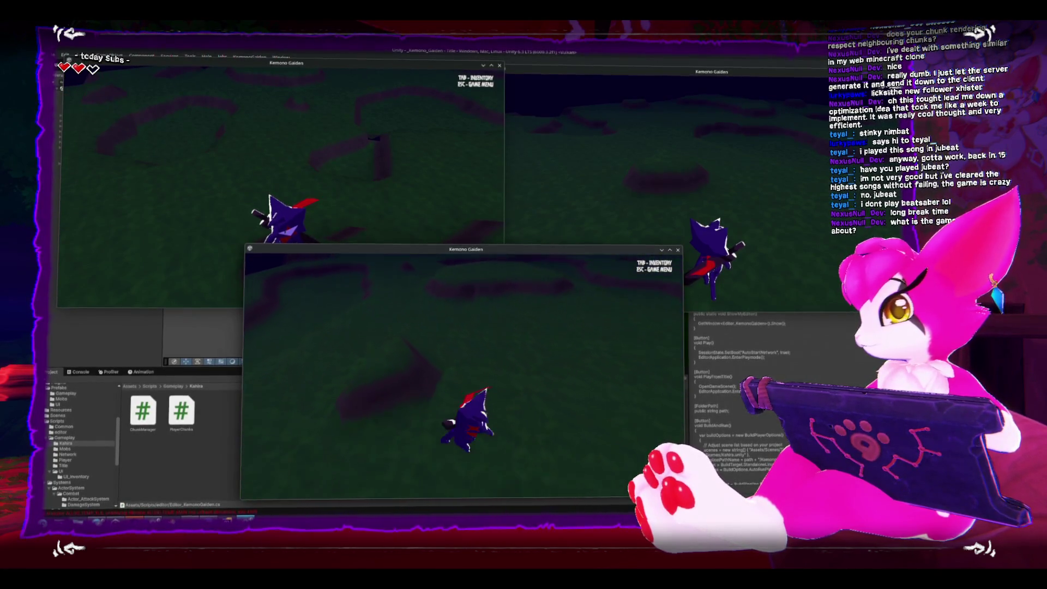
key("w")
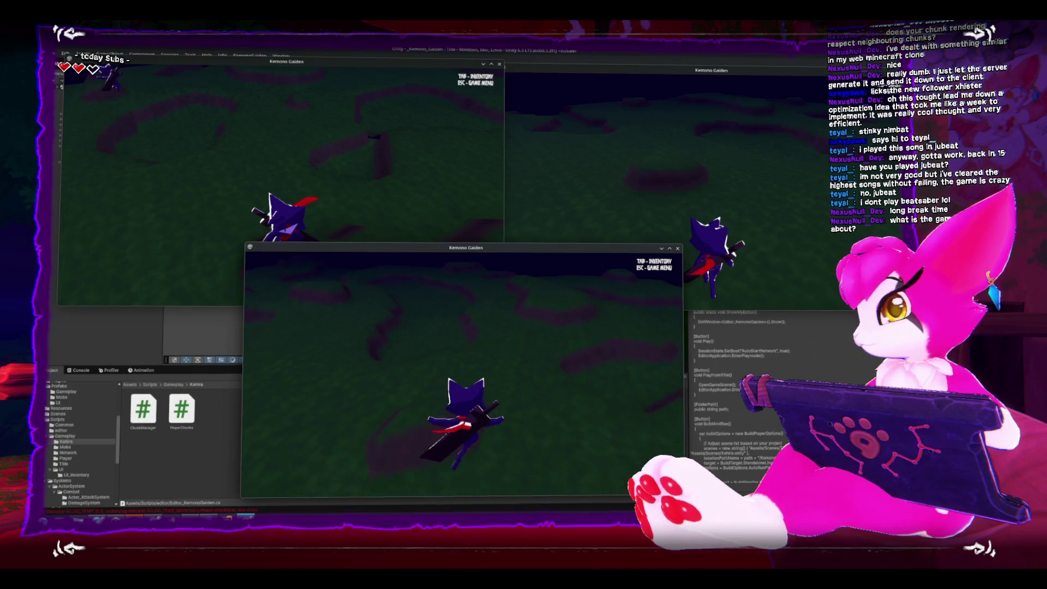
key("w")
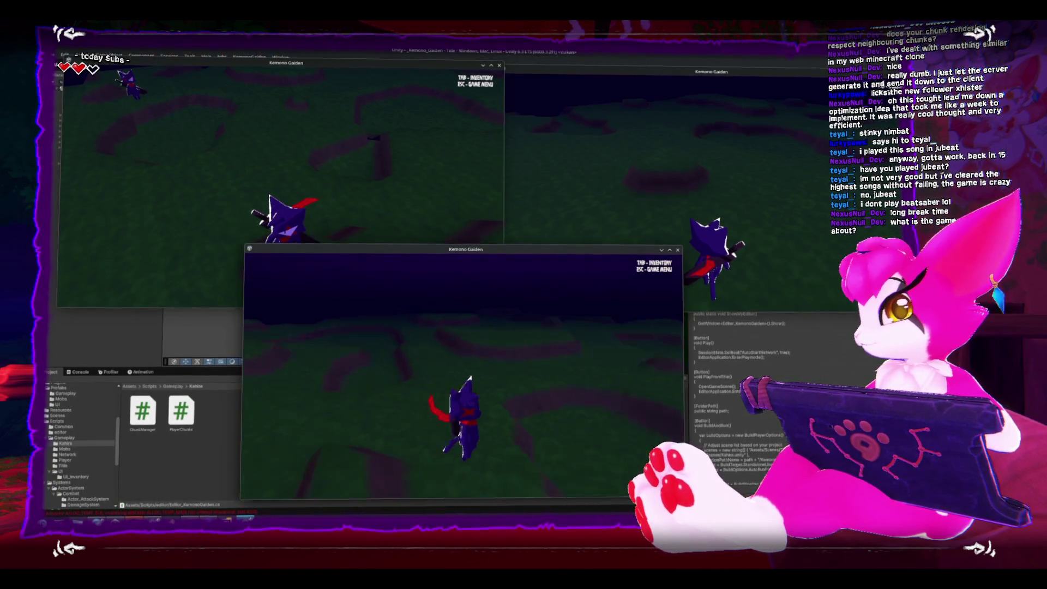
key("w")
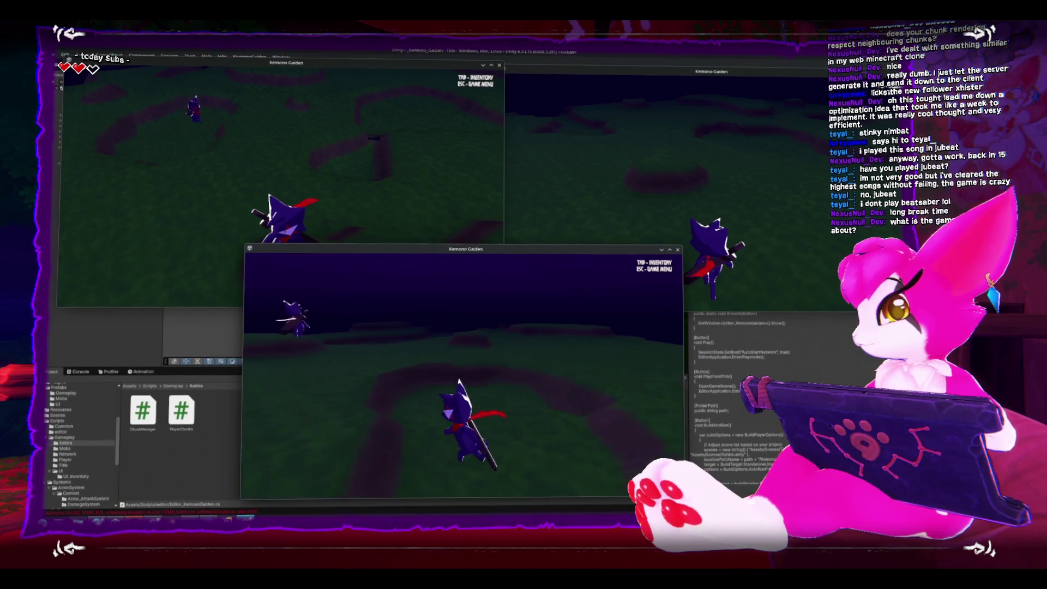
key("w")
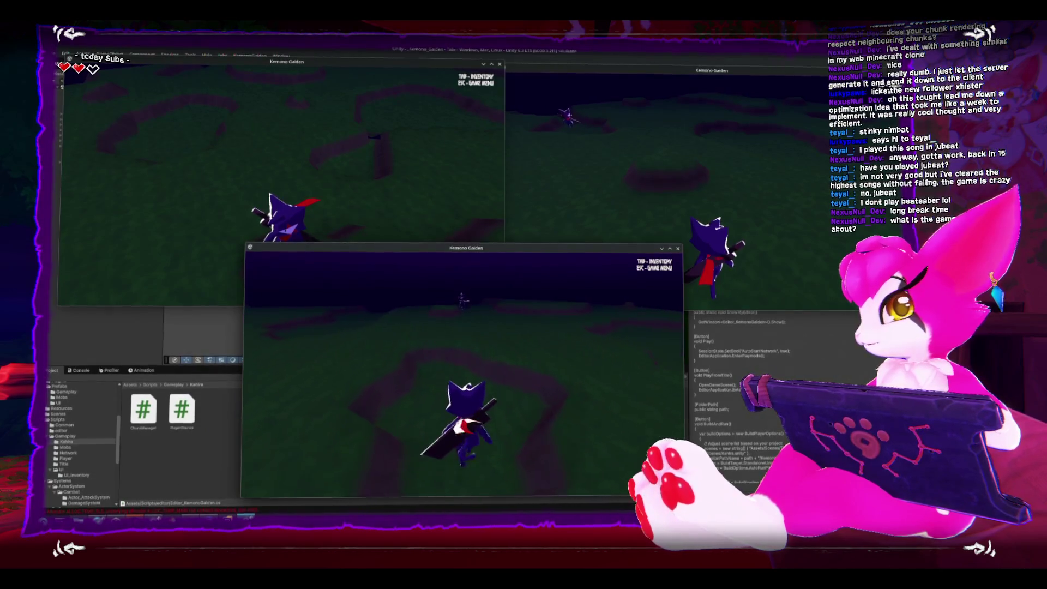
- Pause the front client at its game menu and raise the upper-left client
key("Escape")
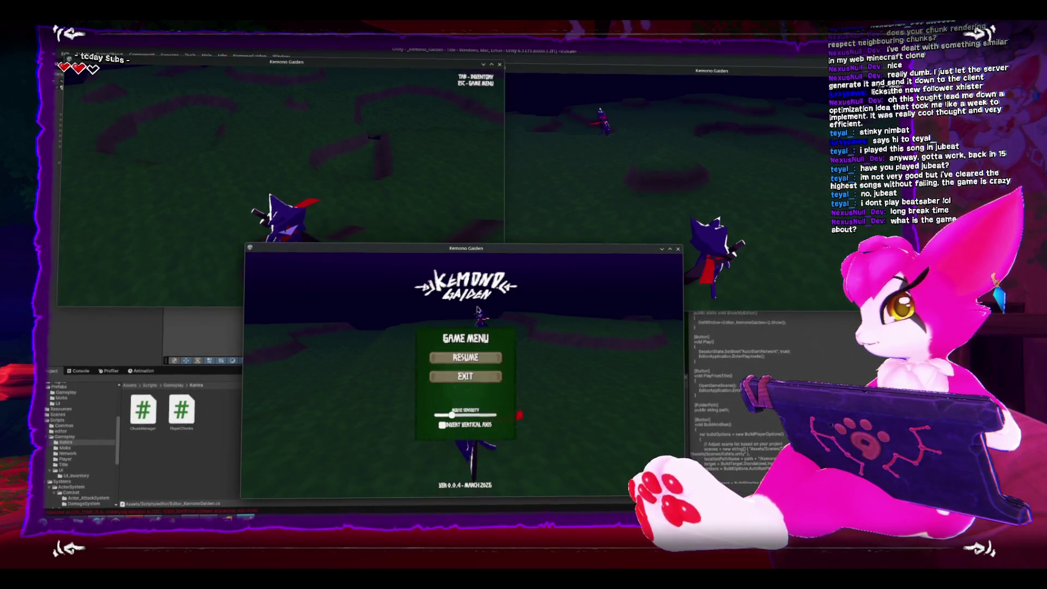
left_click(501, 285)
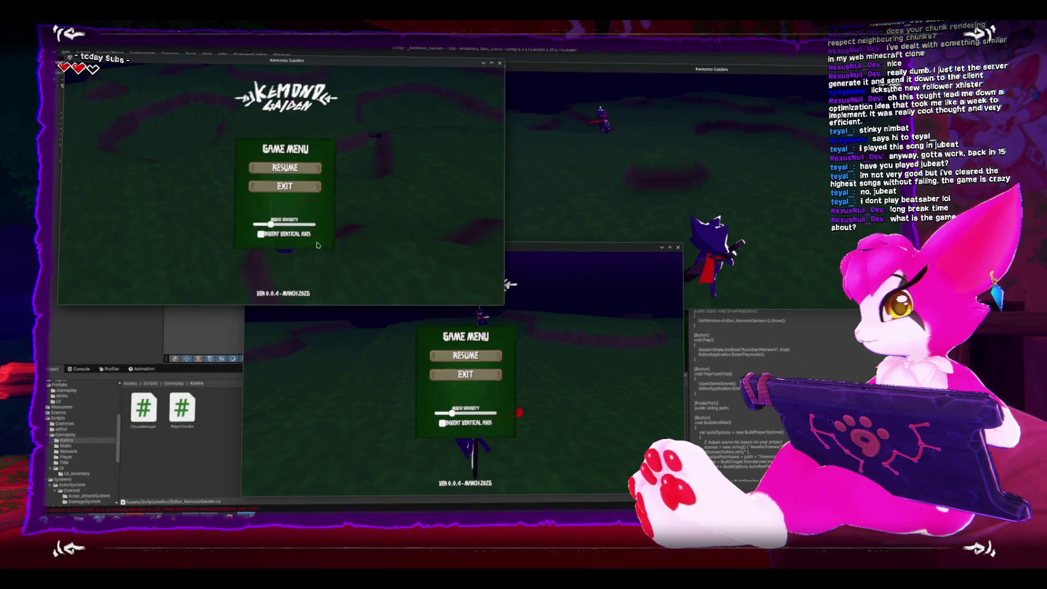
- In the right client, run the cat up to the other player and then away
left_click(510, 285)
key("Escape")
key("Escape")
key("Escape")
key("alt+Tab")
key("w")
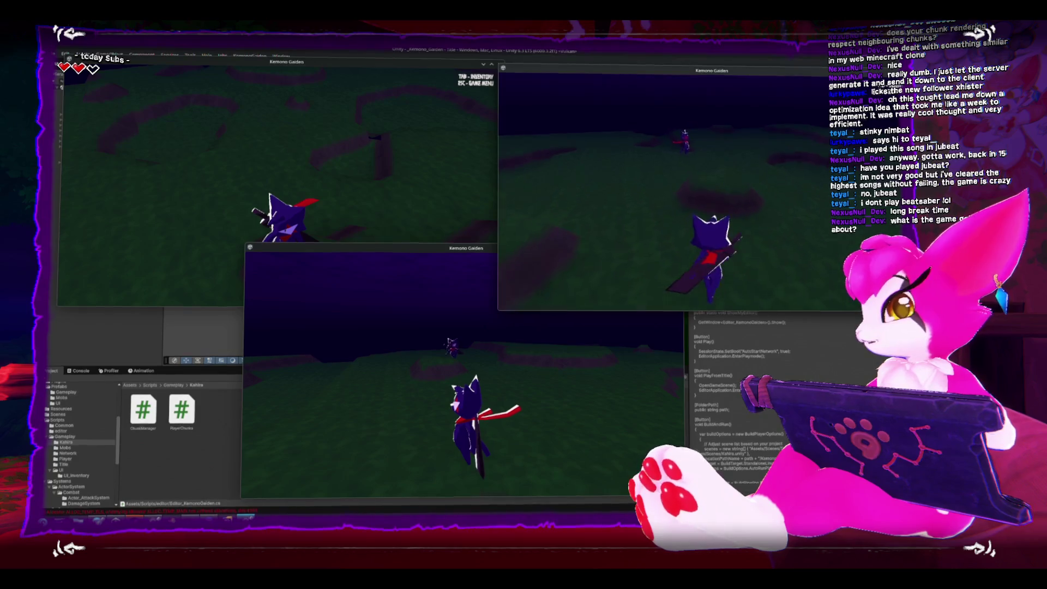
key("a")
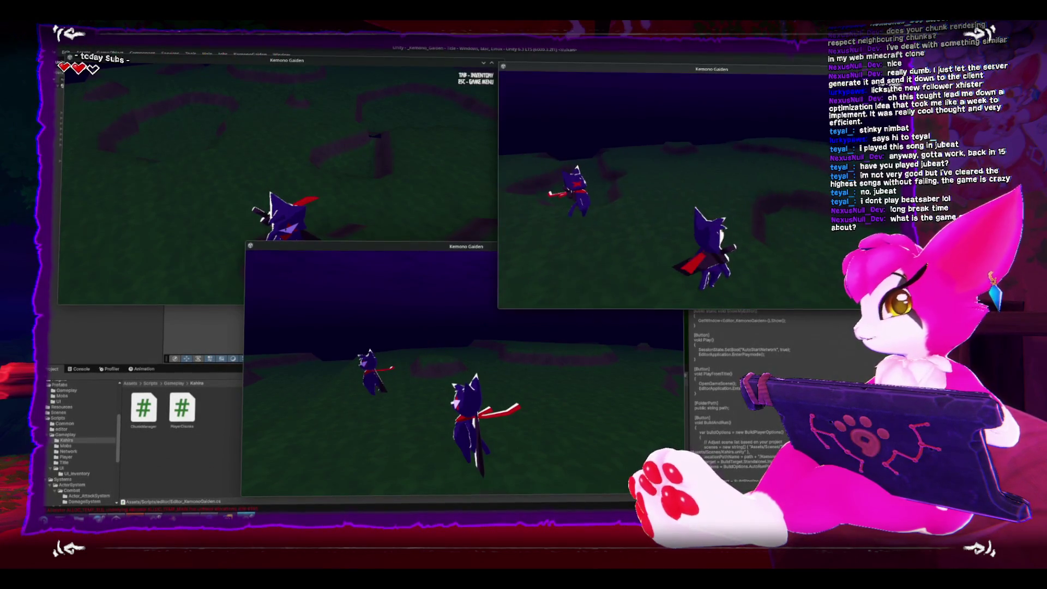
key("w")
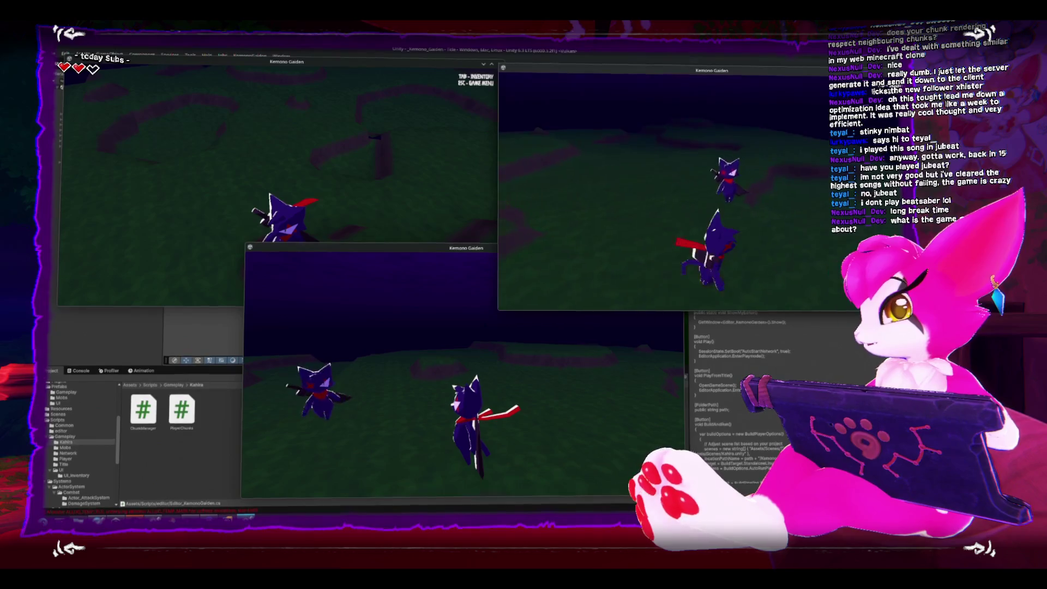
key("w")
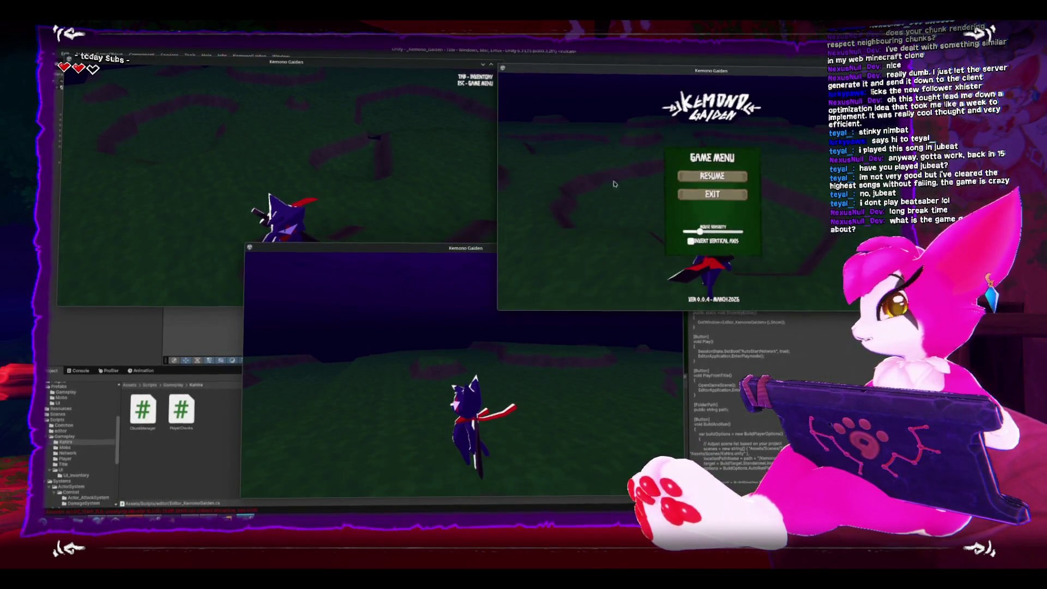
- Shift the right and left game windows slightly and close the game menu in every client
left_click_drag(667, 66, 654, 76)
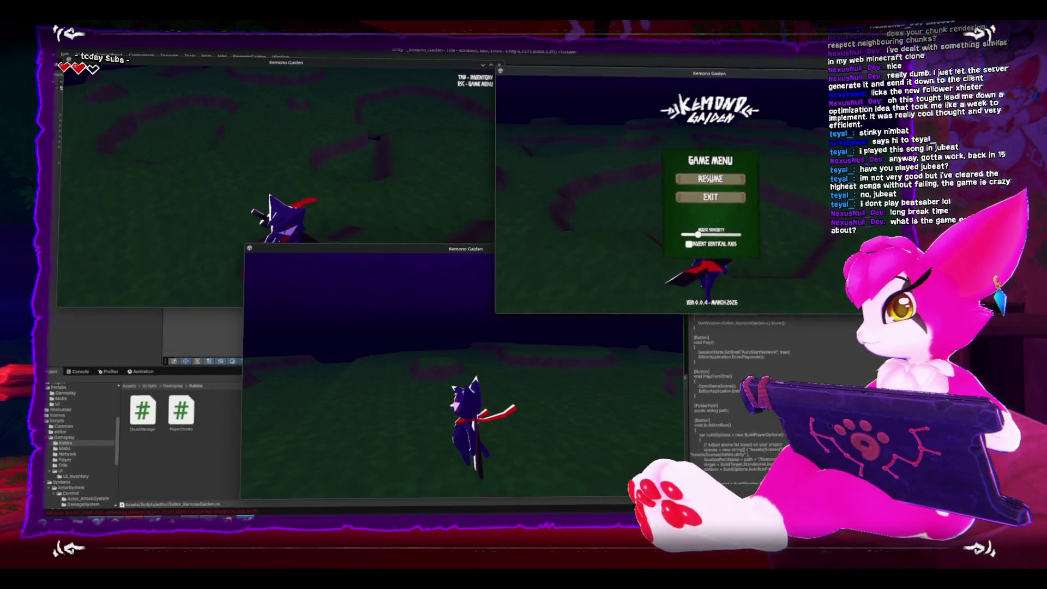
left_click_drag(232, 63, 225, 70)
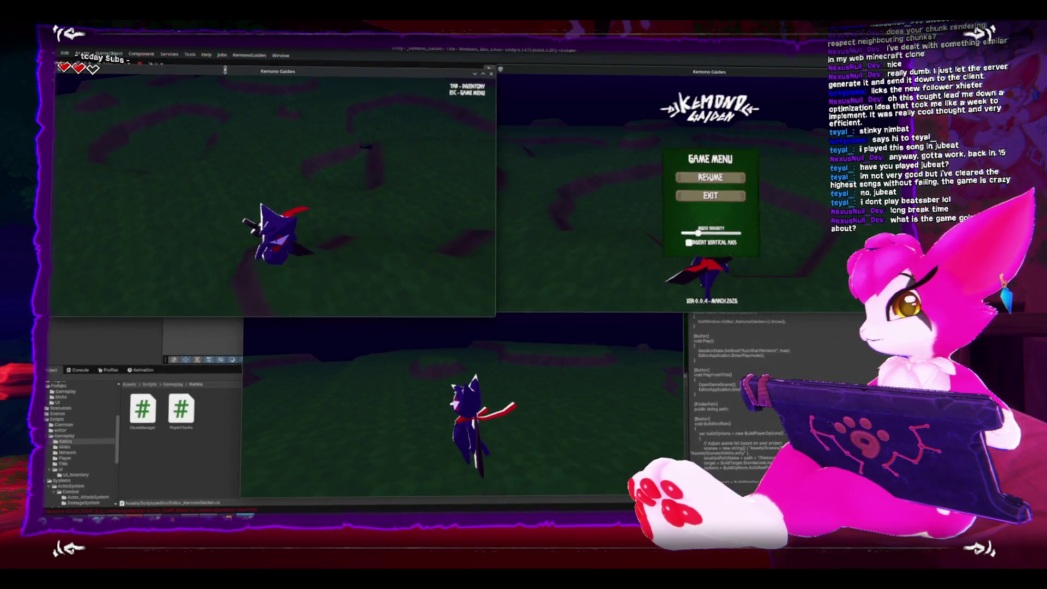
key("Escape")
key("Escape")
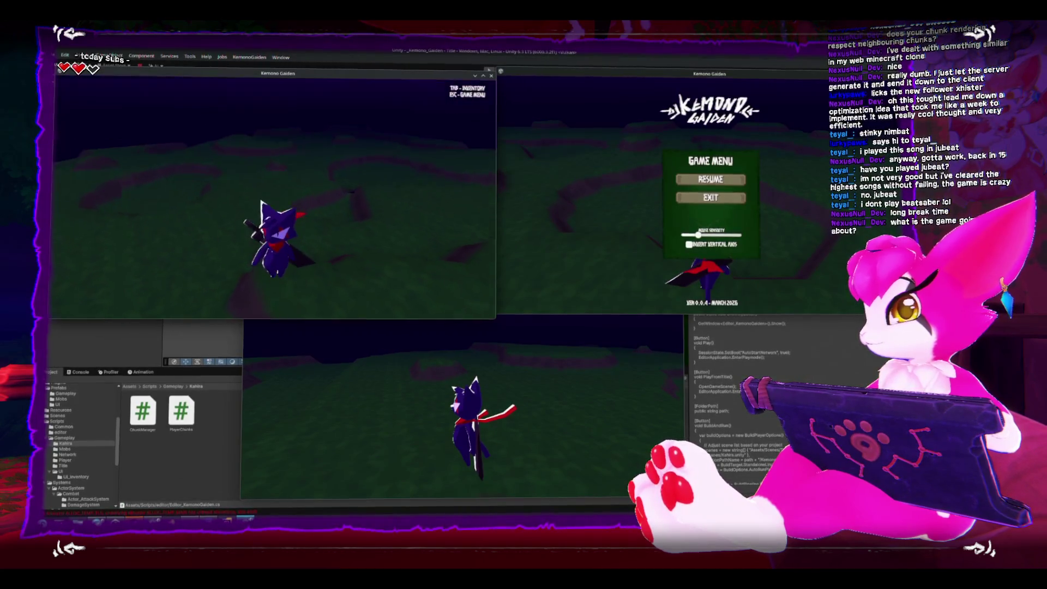
key("Escape")
key("Escape")
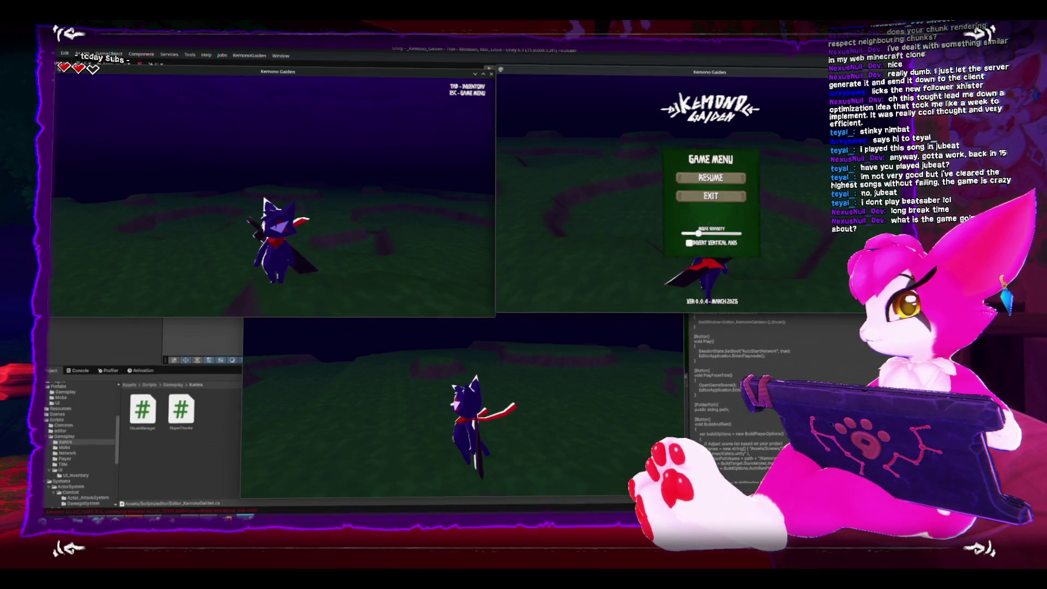
key("alt+Tab")
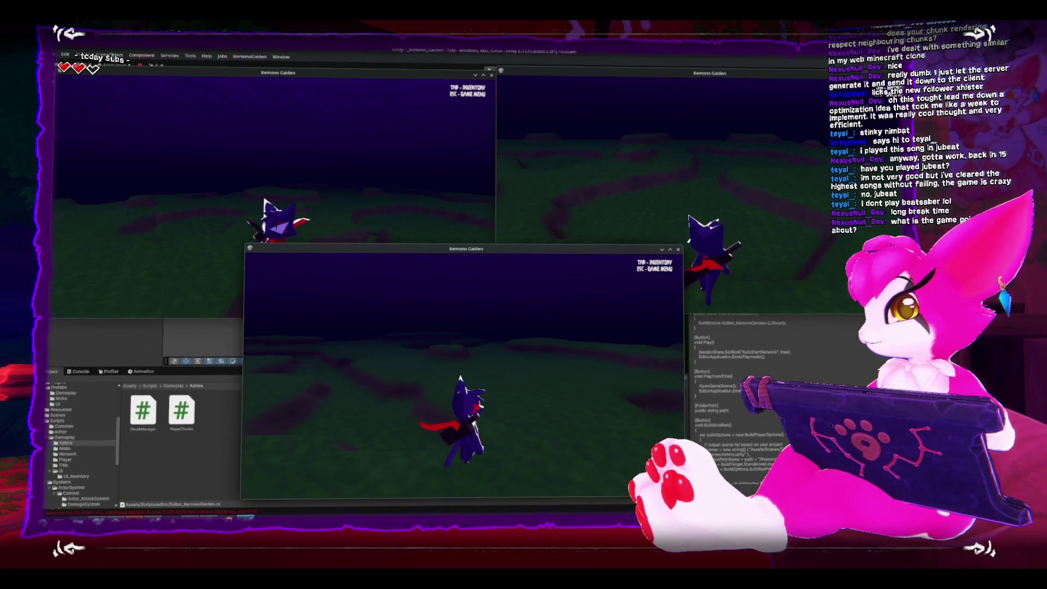
key("Escape")
key("Escape")
key("alt+Tab")
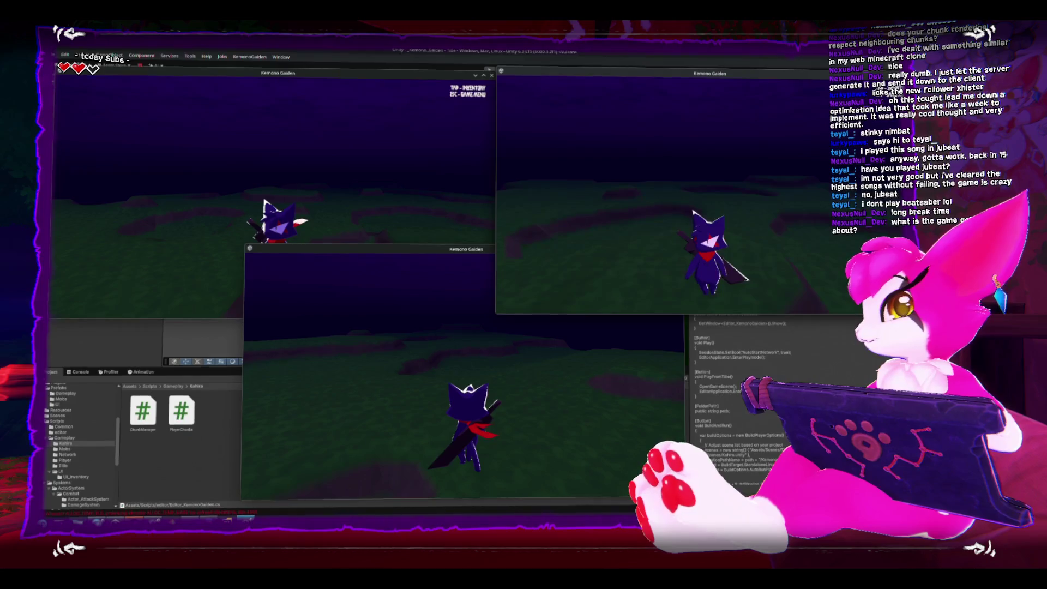
- Switch between the right and lower clients and resume play in the lower one
key("Escape")
left_click(466, 367)
key("Escape")
key("Escape")
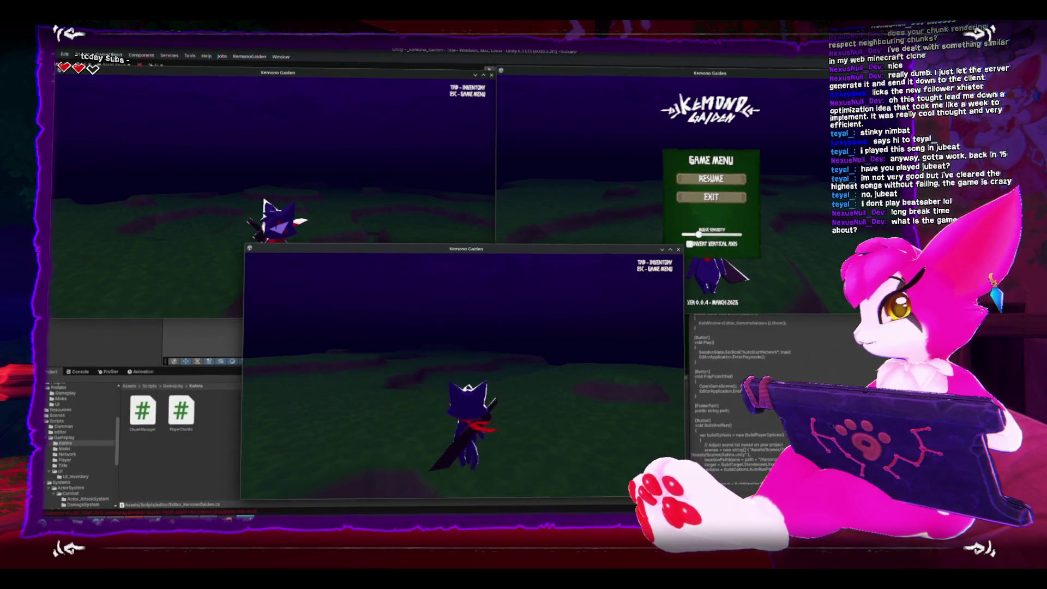
key("Escape")
left_click(711, 179)
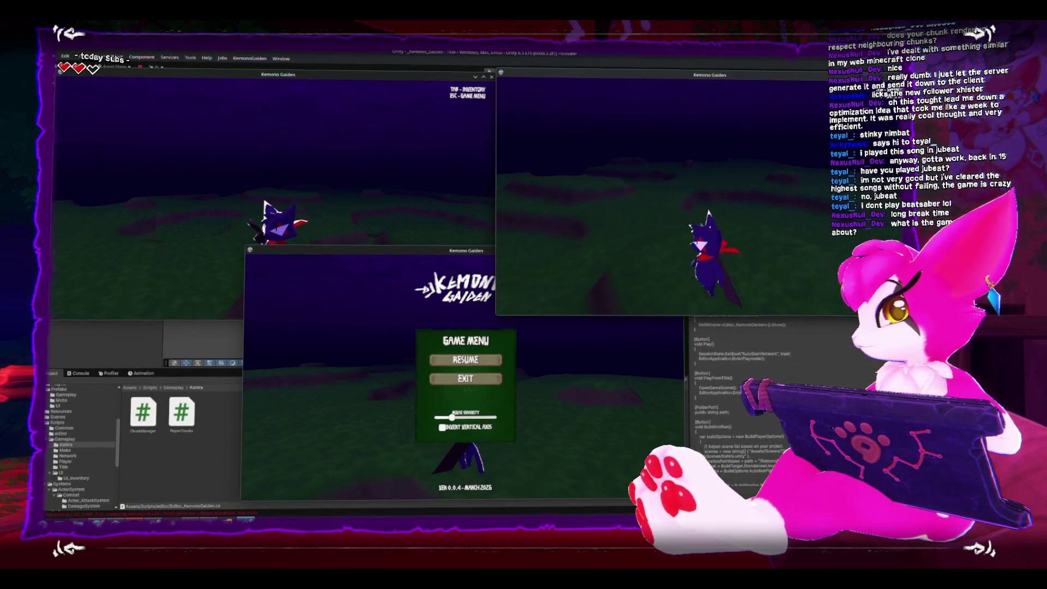
key("Escape")
left_click(297, 356)
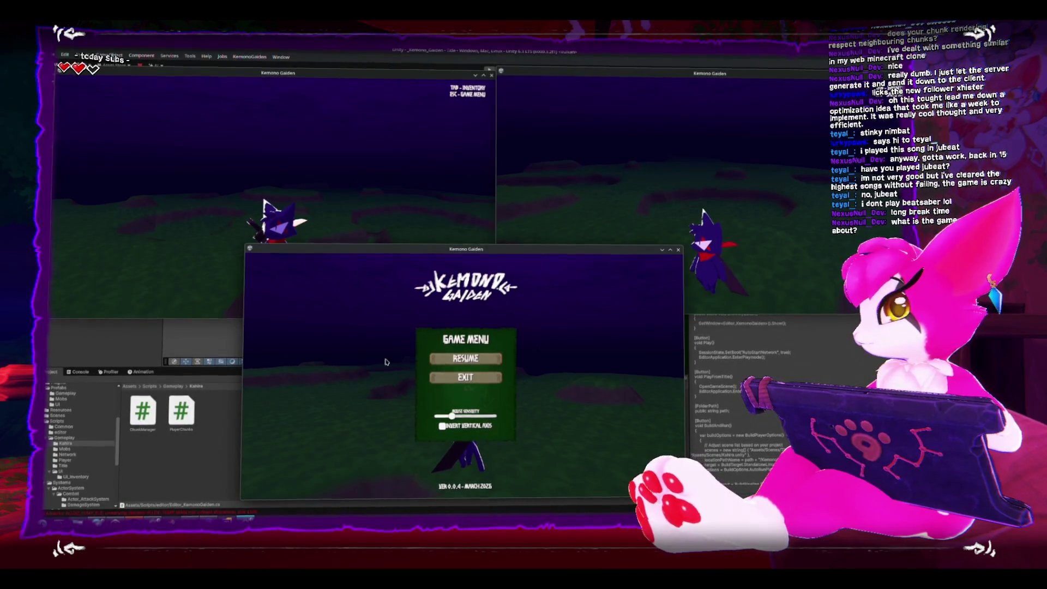
key("Escape")
- Walk the bottom client's character around the terrain, turning to track the other player
key("w")
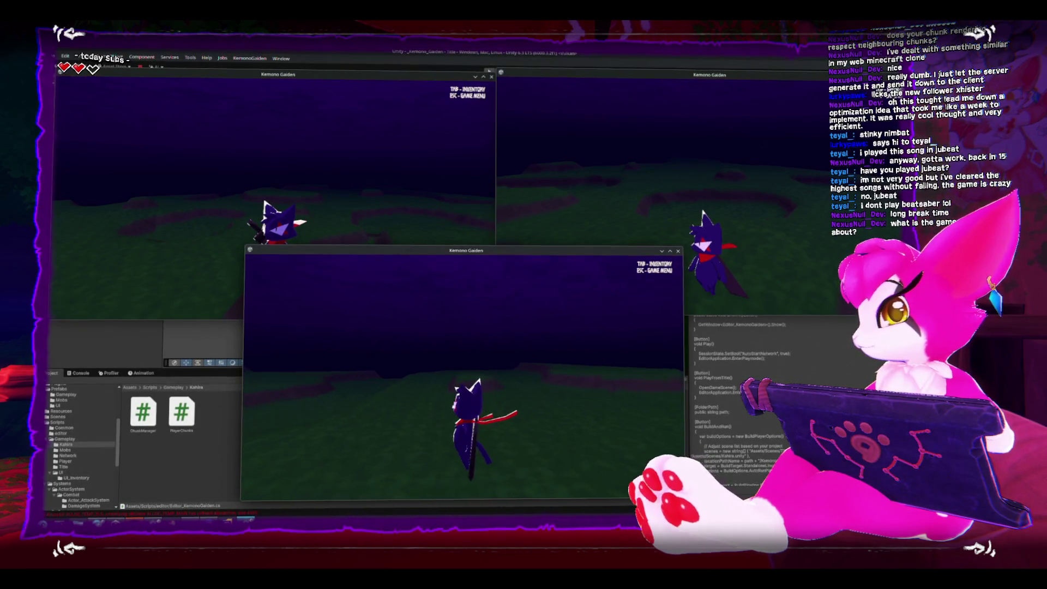
key("w")
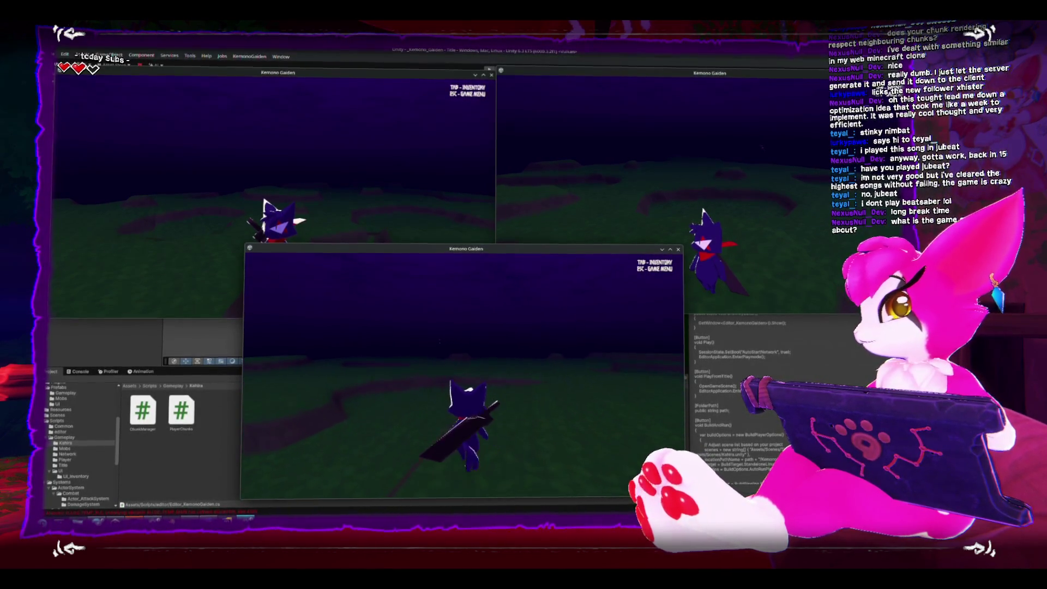
key("w")
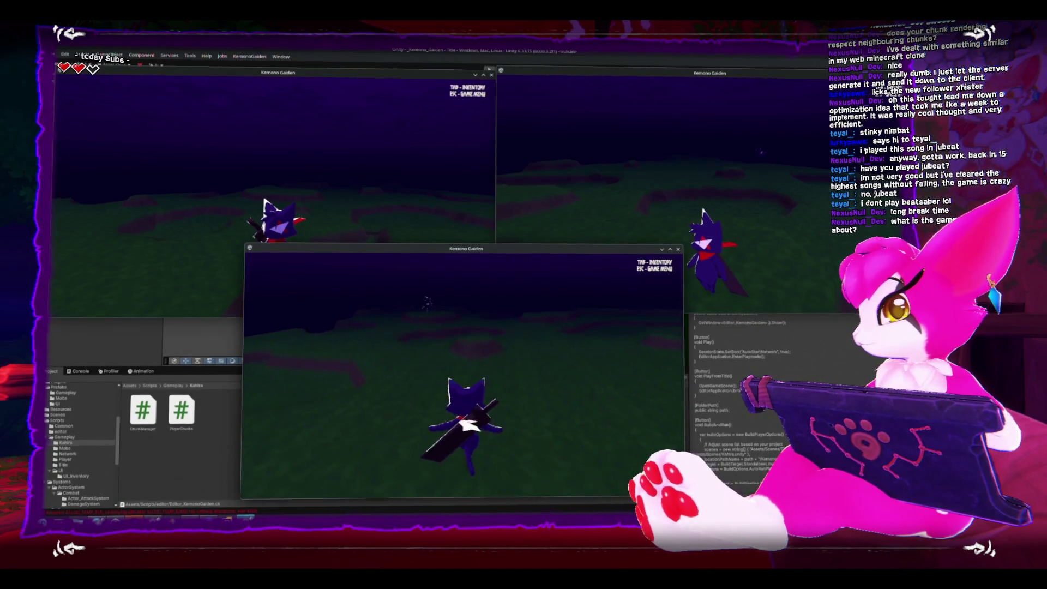
key("d")
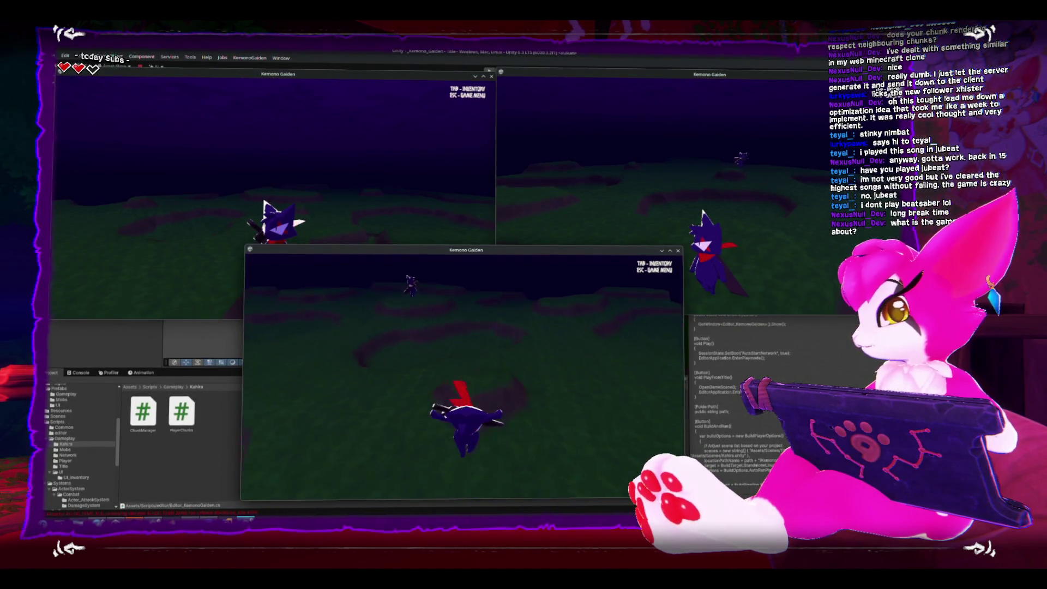
key("a")
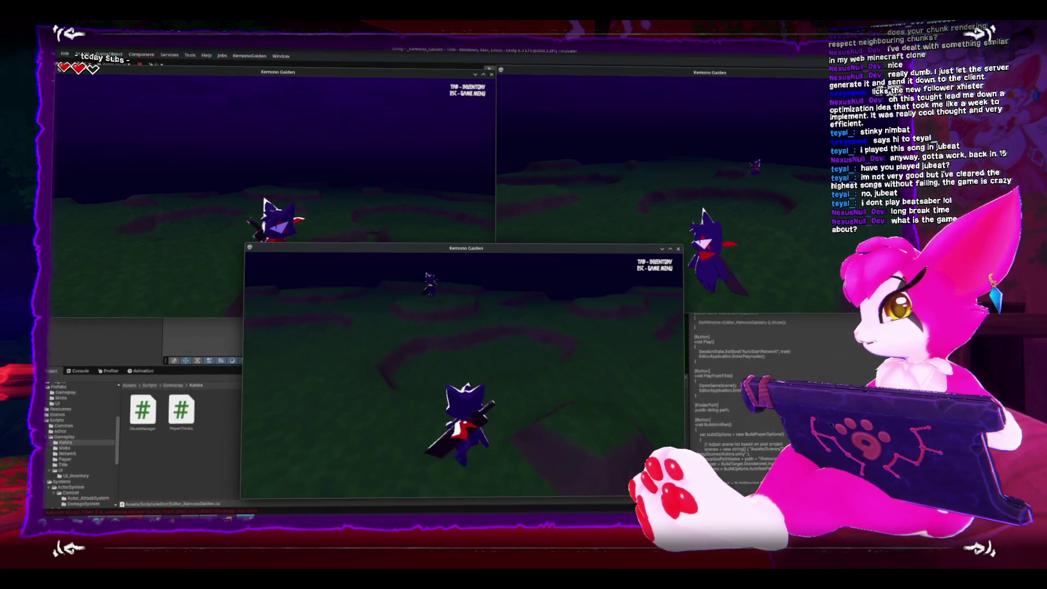
key("d")
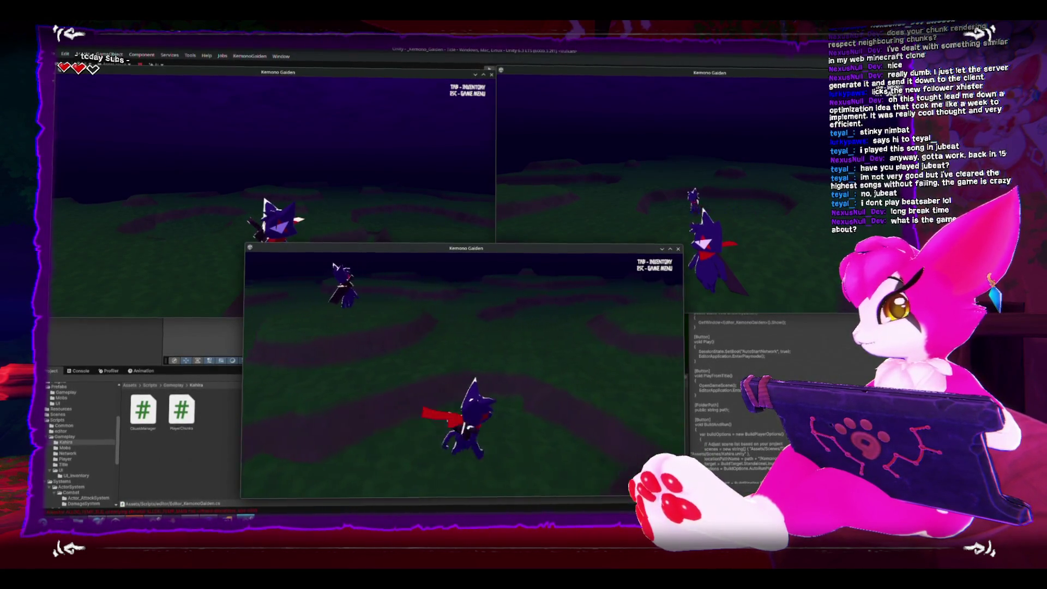
key("w")
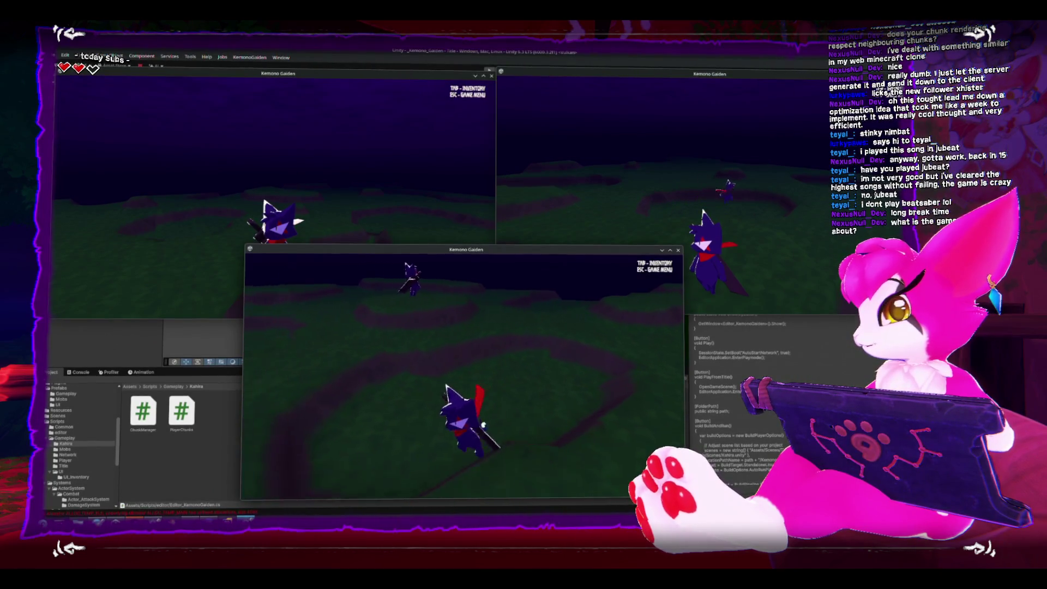
key("d")
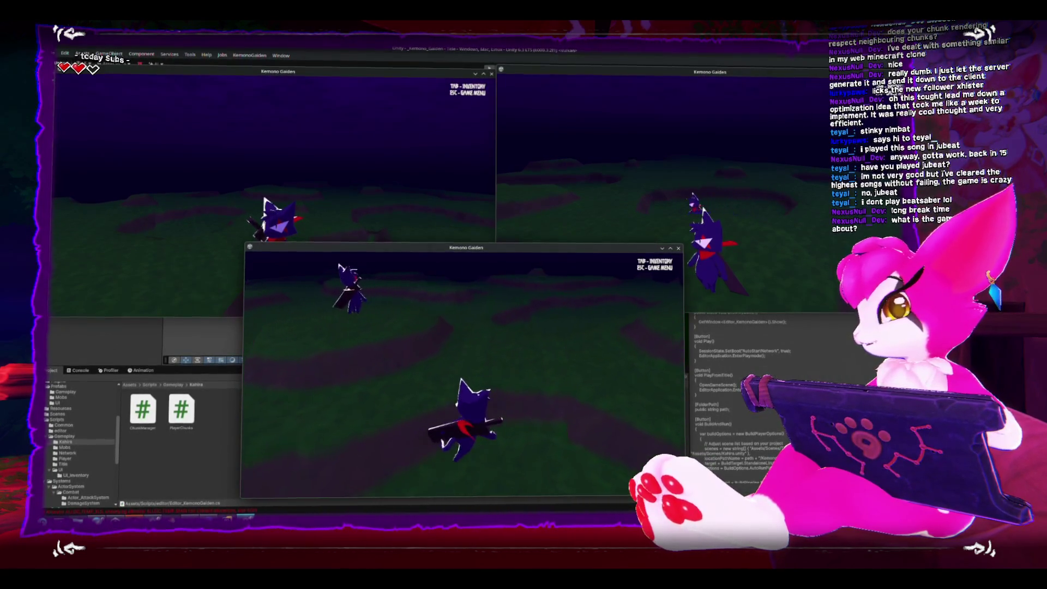
key("a")
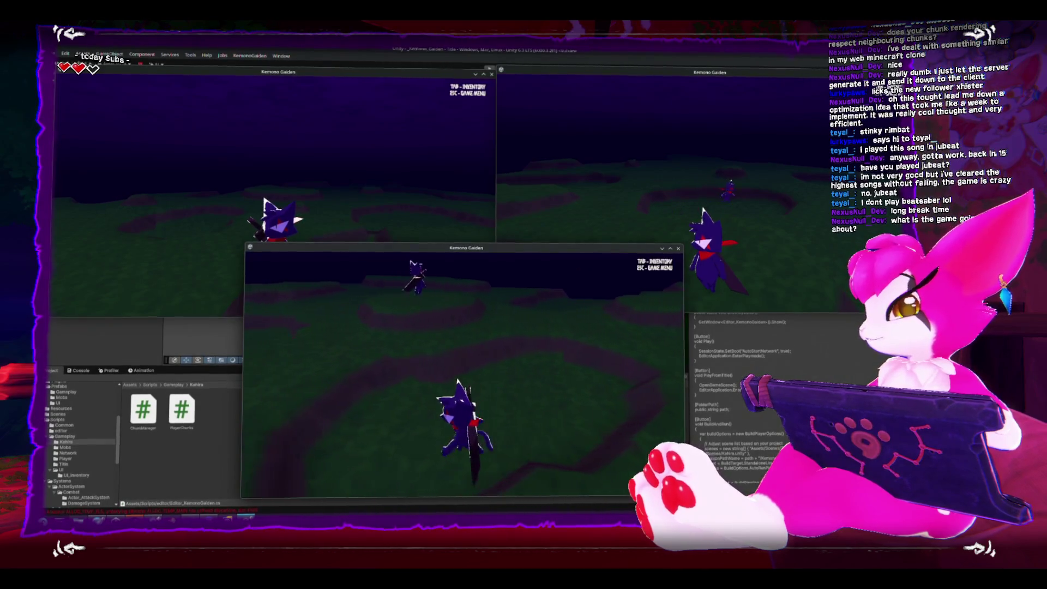
key("d")
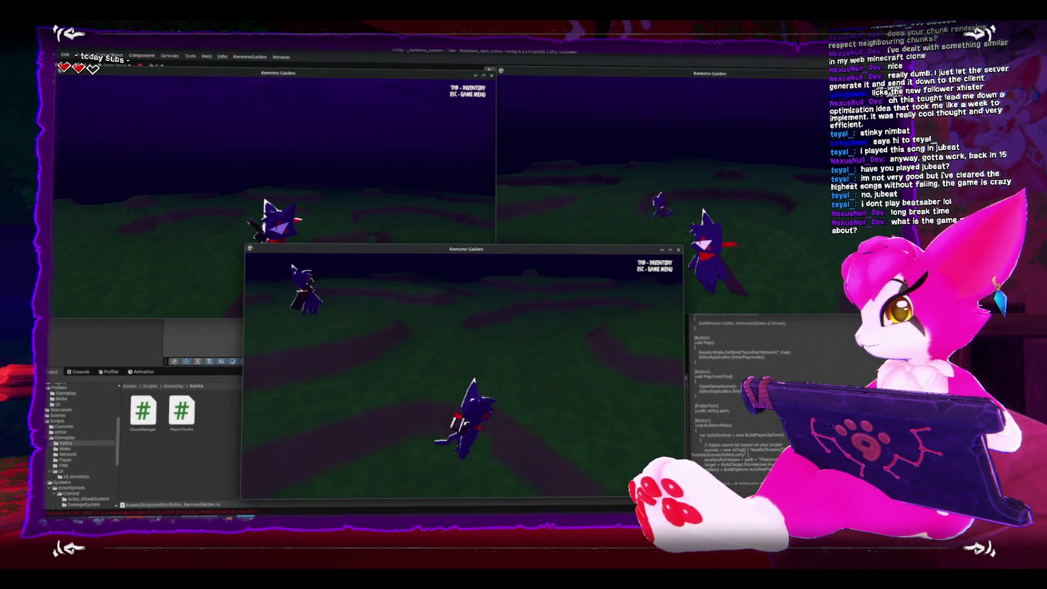
key("a")
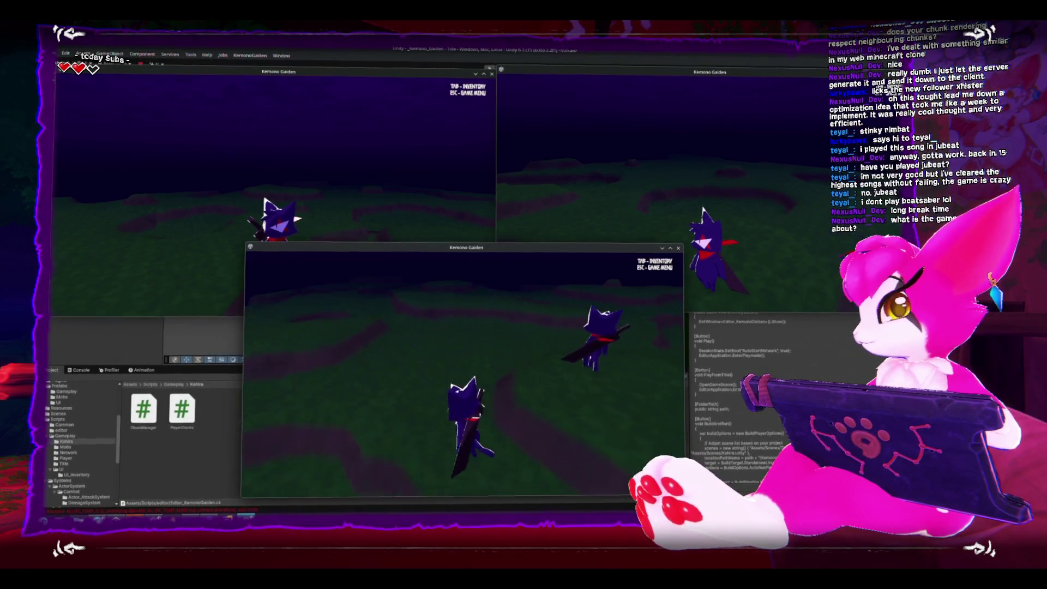
- Walk the top-right client's character left and forward, then pause it and switch to the top-left client
key("Escape")
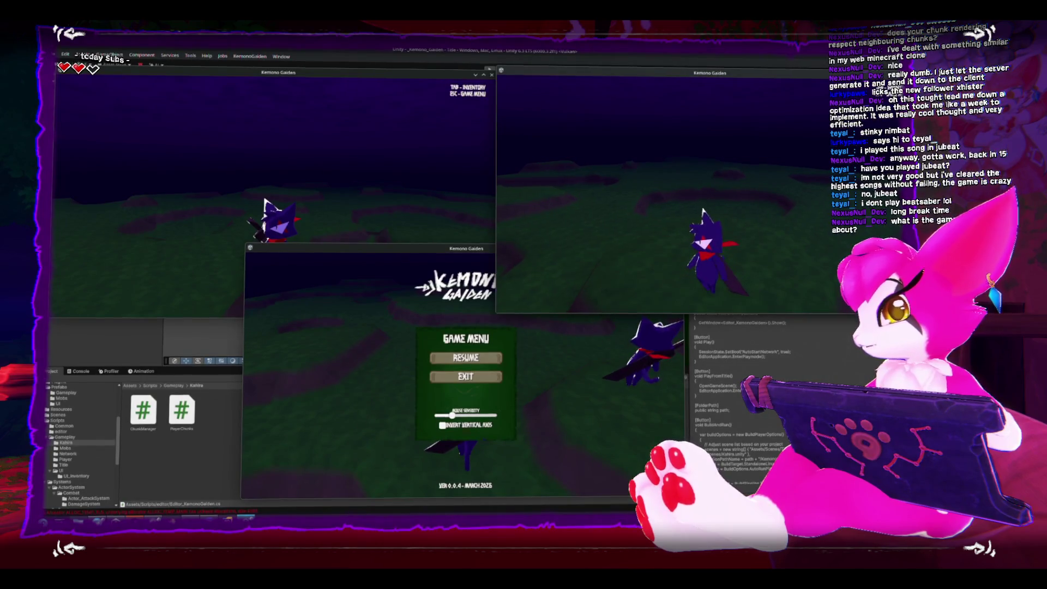
key("Escape")
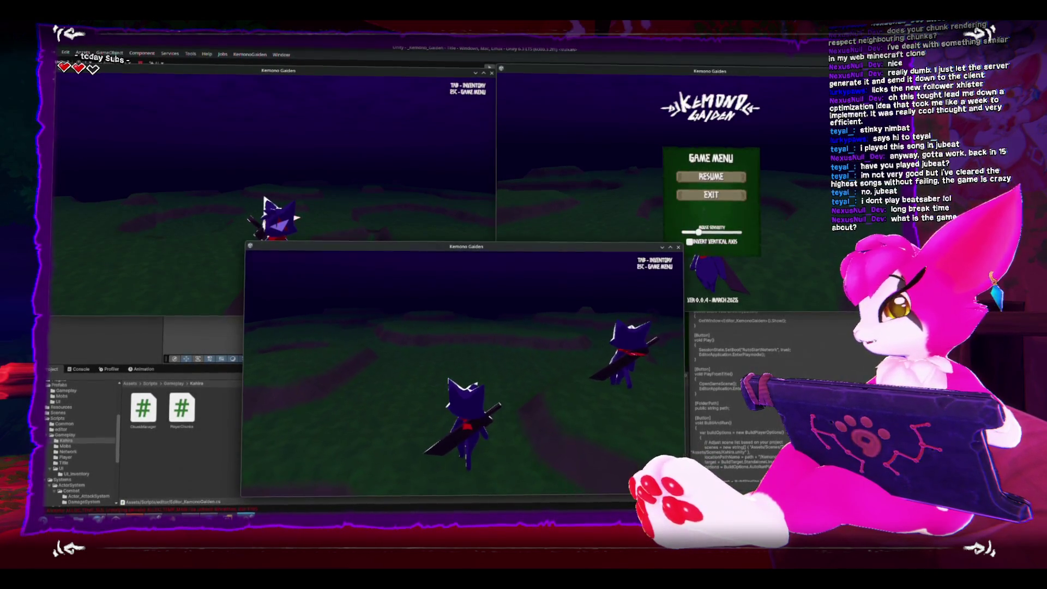
key("Escape")
key("Escape")
left_click(711, 176)
key("a")
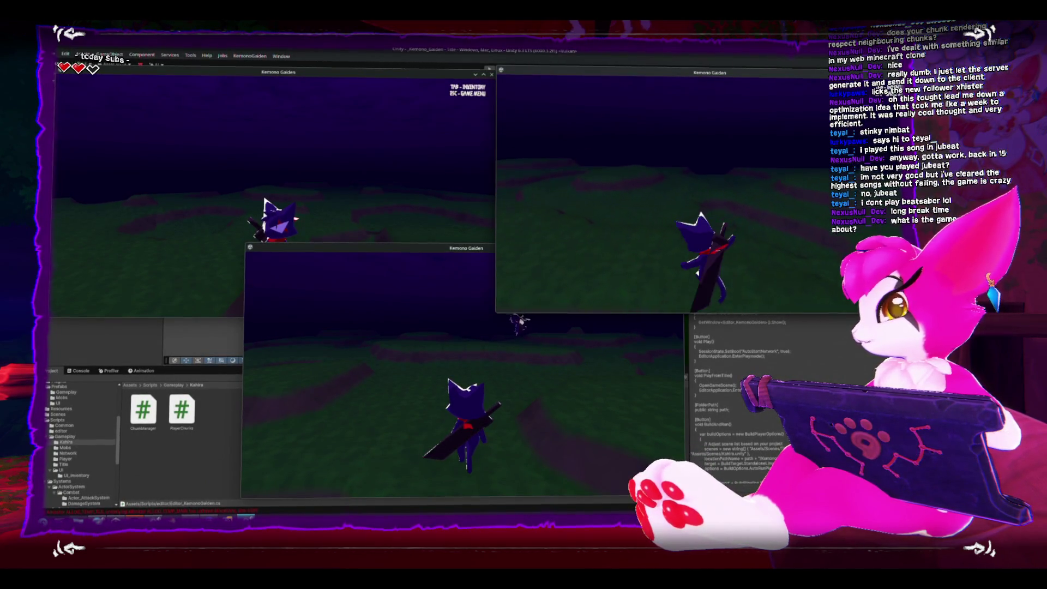
key("a")
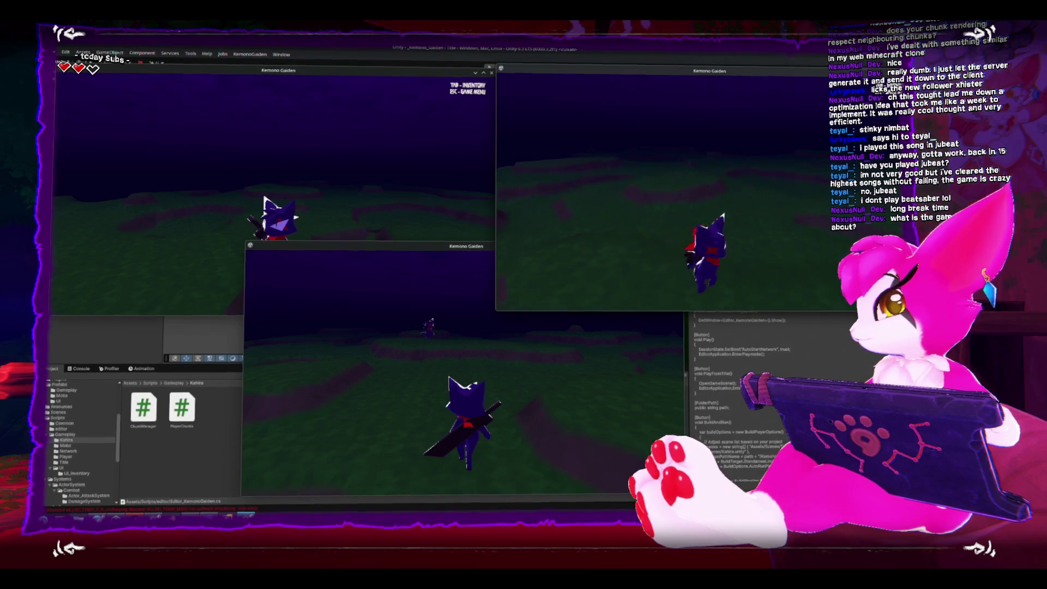
key("w")
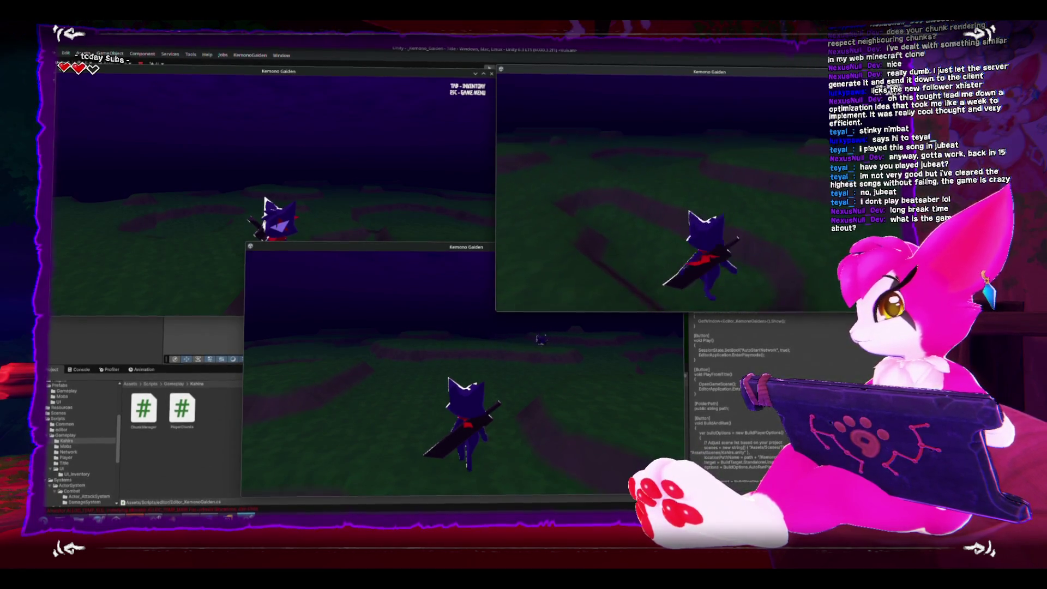
key("w")
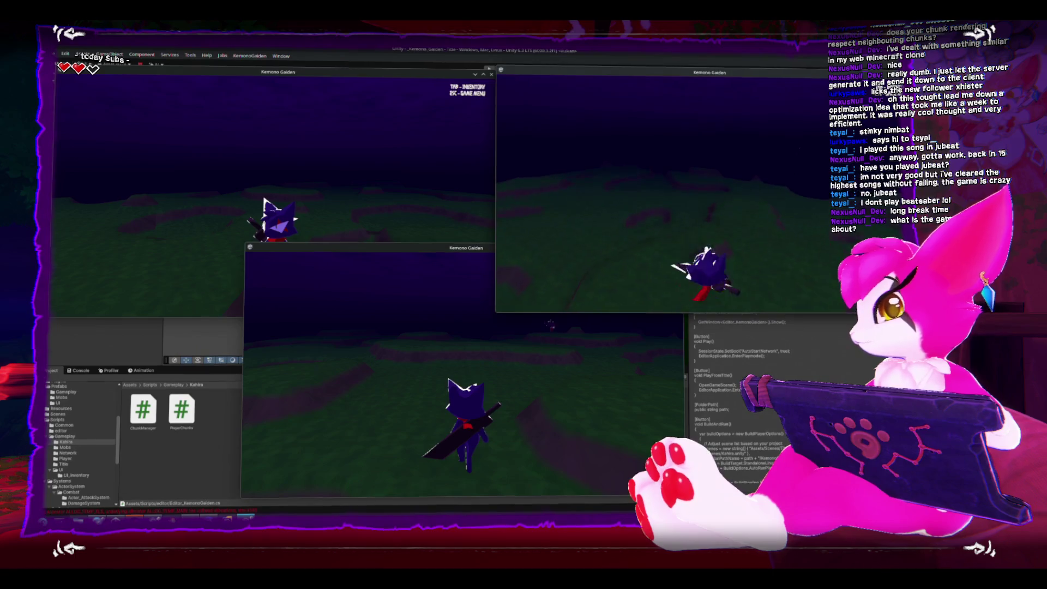
key("a")
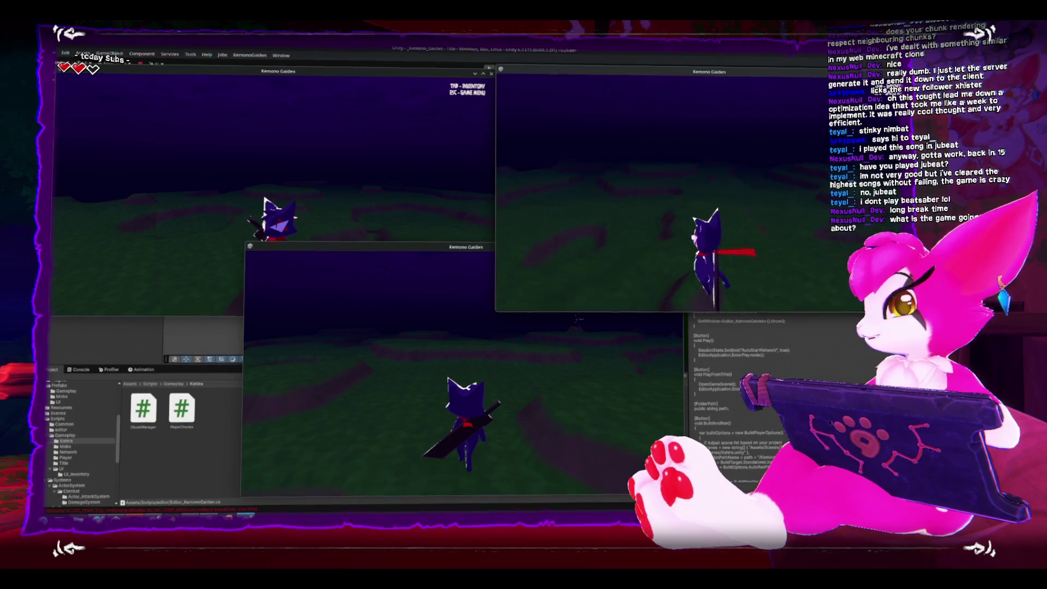
key("Escape")
left_click(263, 201)
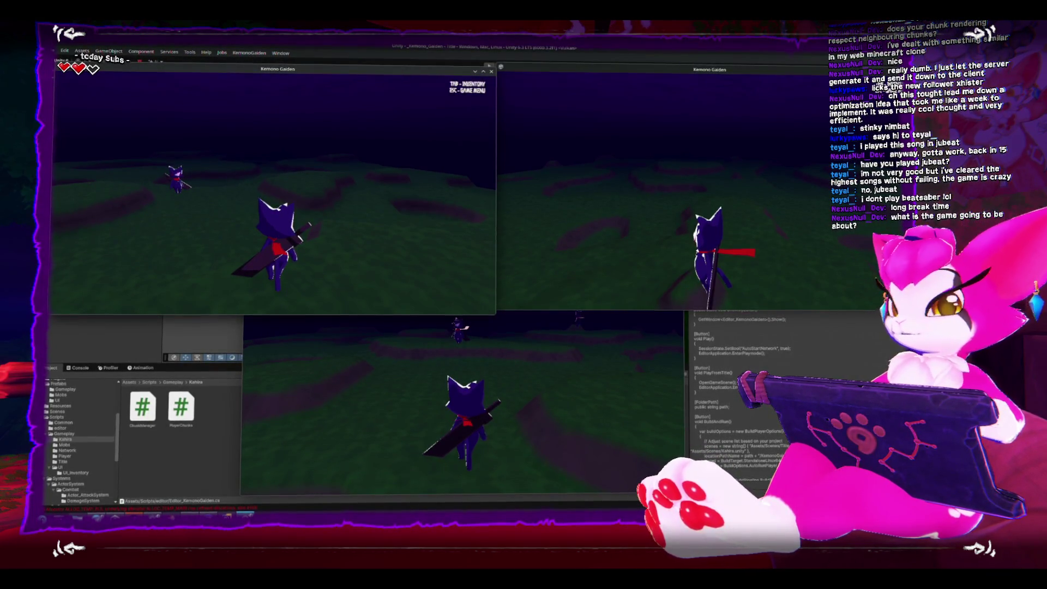
- Walk the top-left client's character across the terrain, turning to find the other player
key("w")
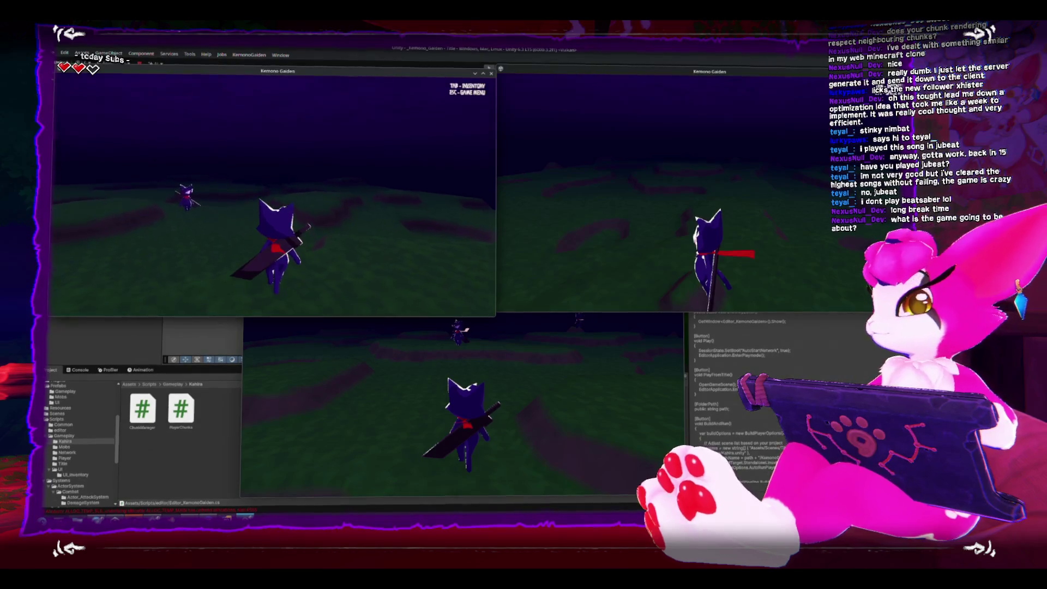
key("w")
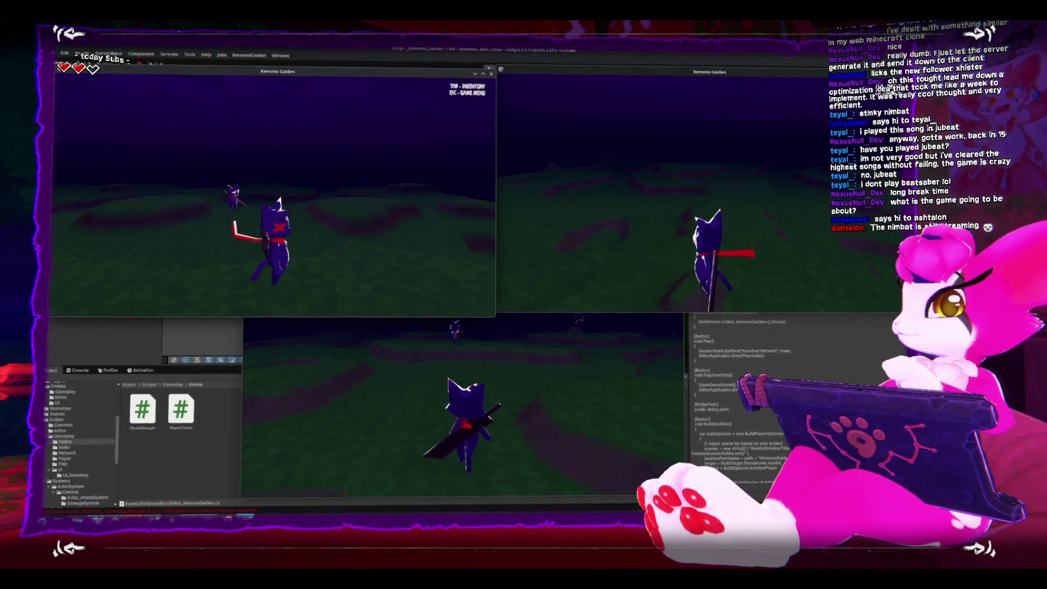
key("w")
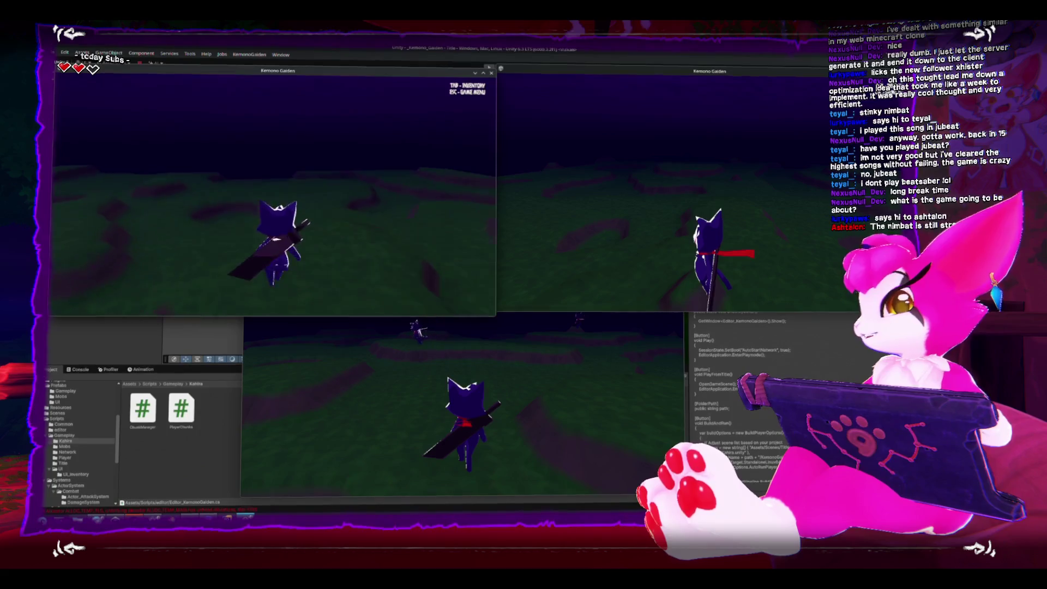
key("w")
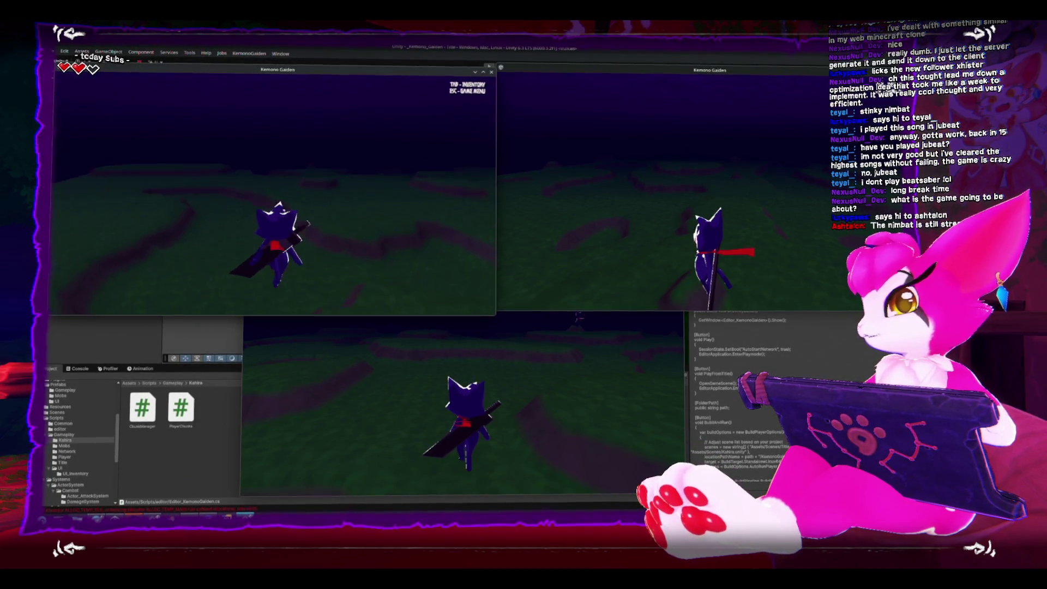
key("w")
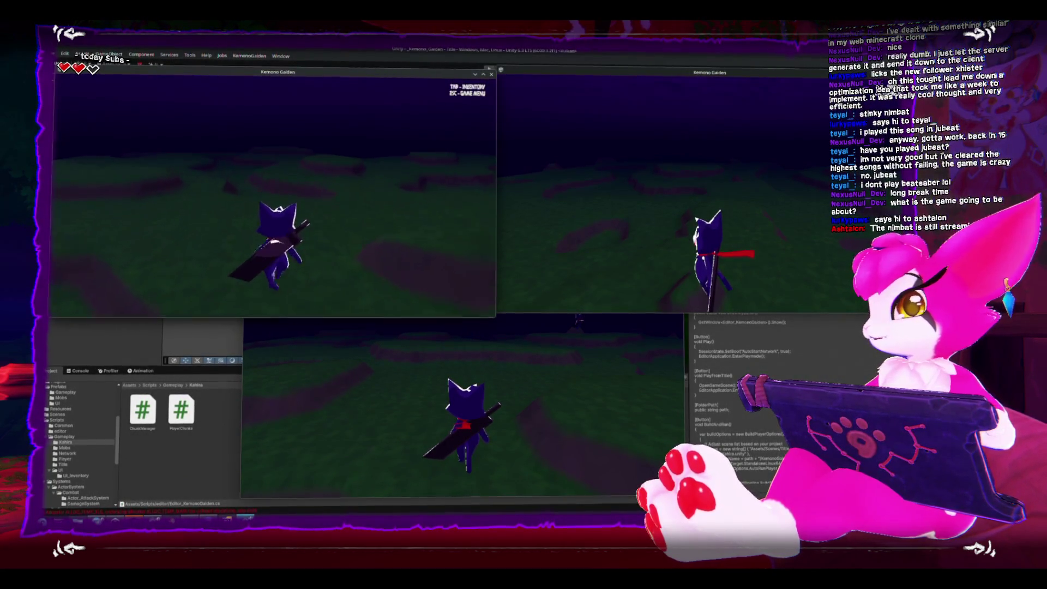
- Open and close the left and right clients' game menus to free the pointer
key("Escape")
key("Escape")
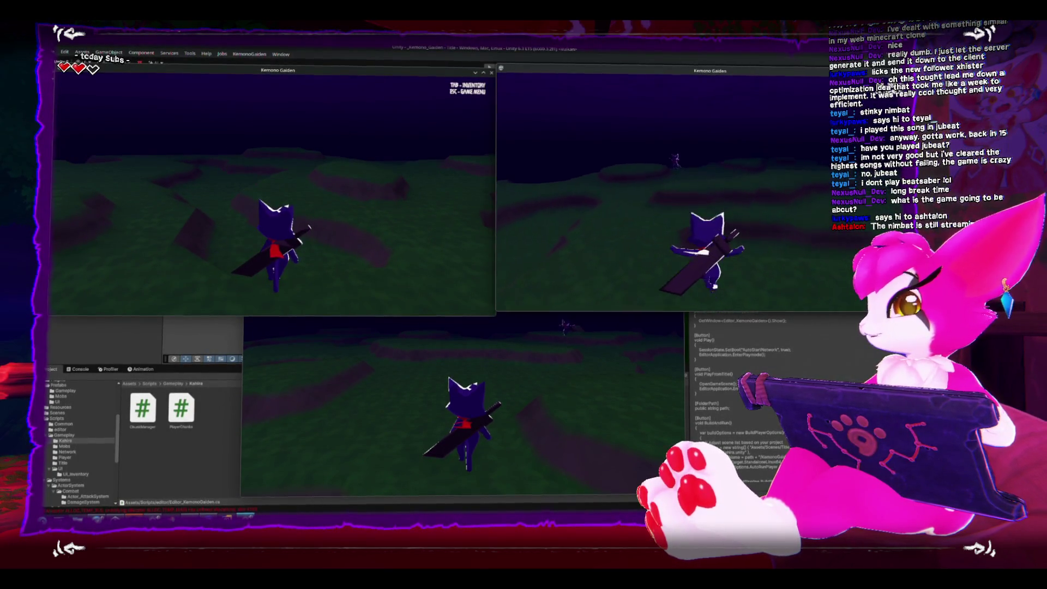
key("Escape")
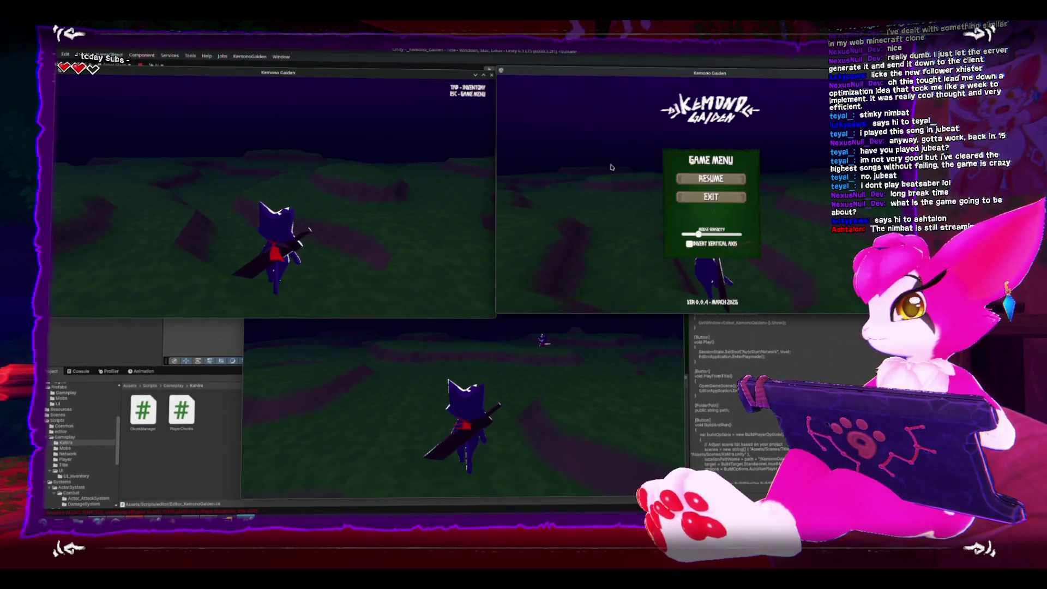
left_click(335, 74)
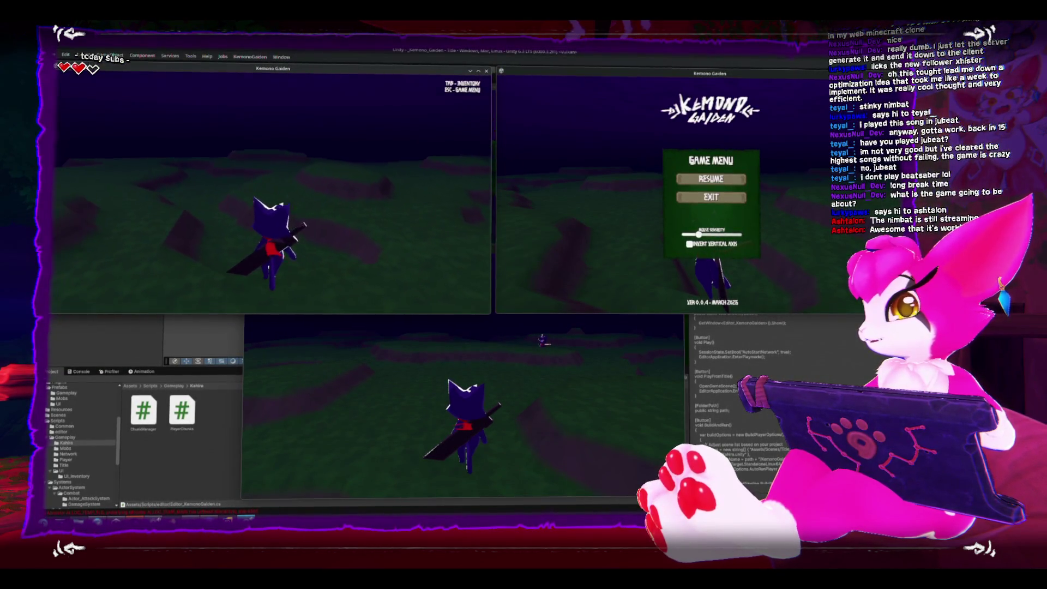
key("Escape")
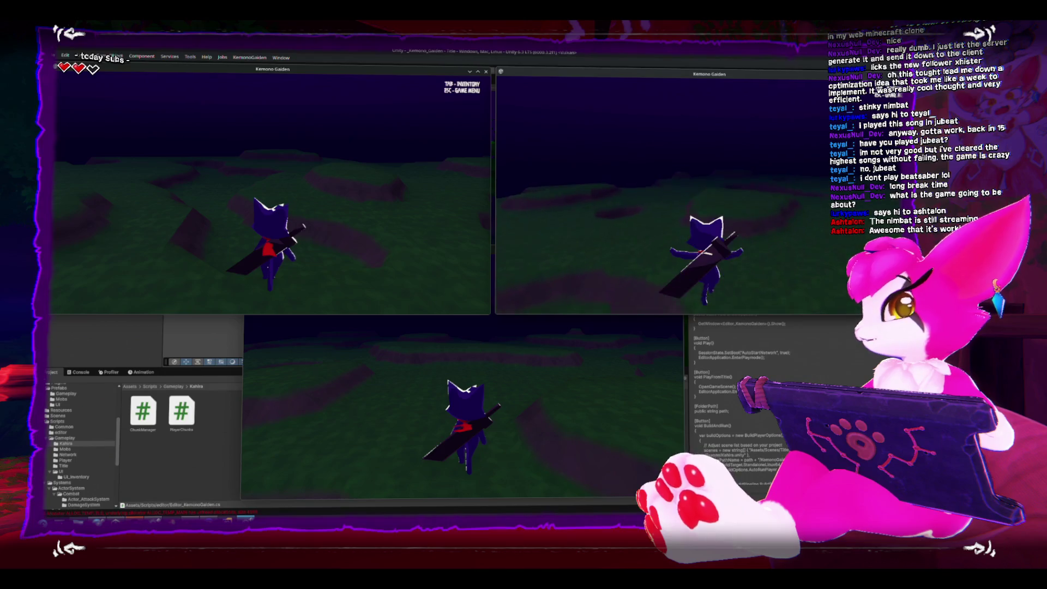
key("Escape")
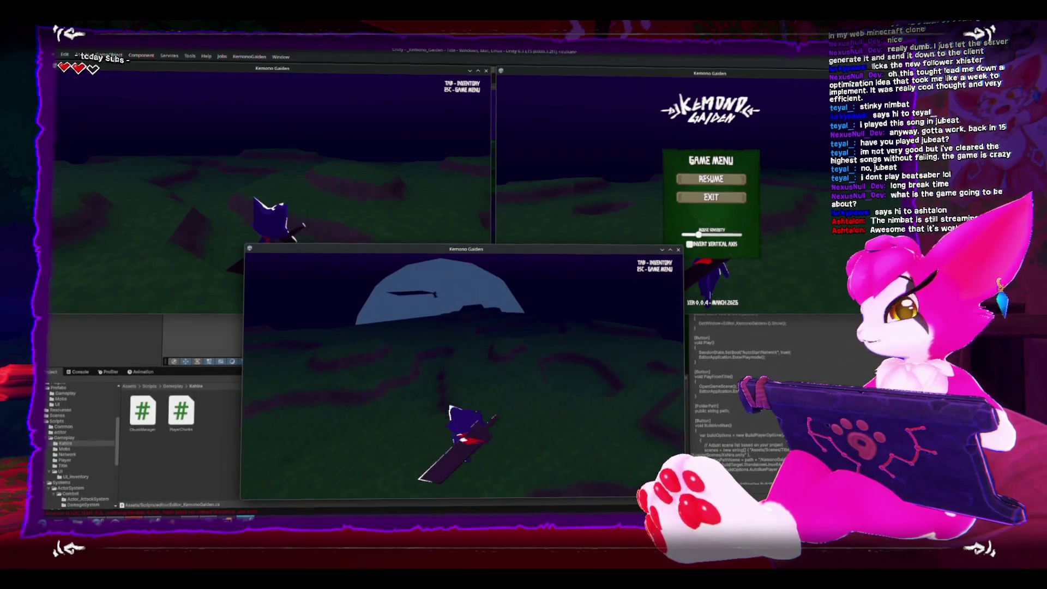
- Pause the top-left client at its game menu and drag its window slightly lower
key("Escape")
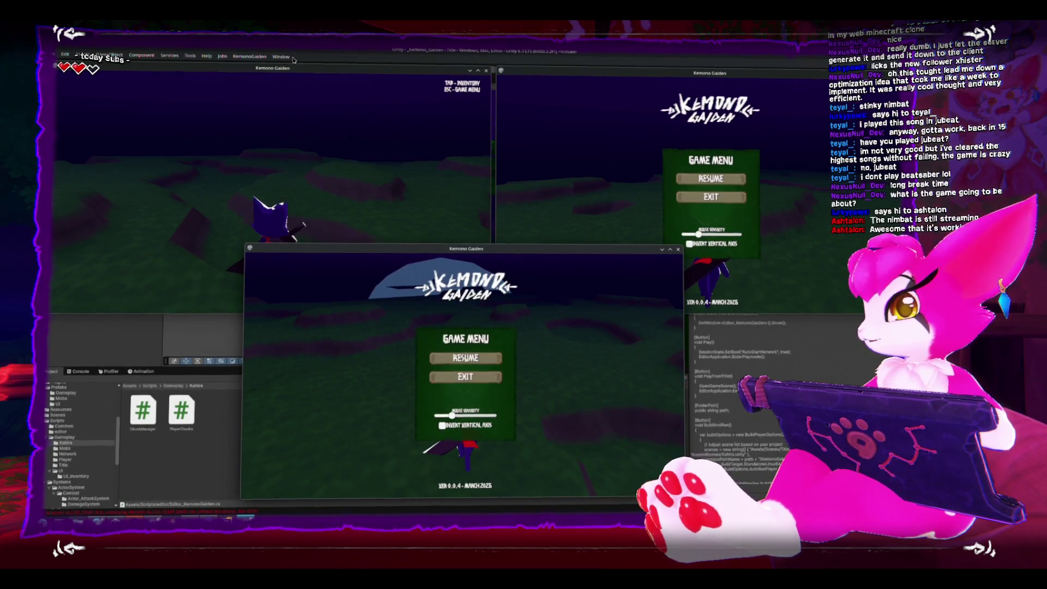
left_click(288, 71)
key("Escape")
mouse_move(307, 70)
left_mouse_down()
mouse_move(306, 103)
mouse_move(309, 76)
left_mouse_up()
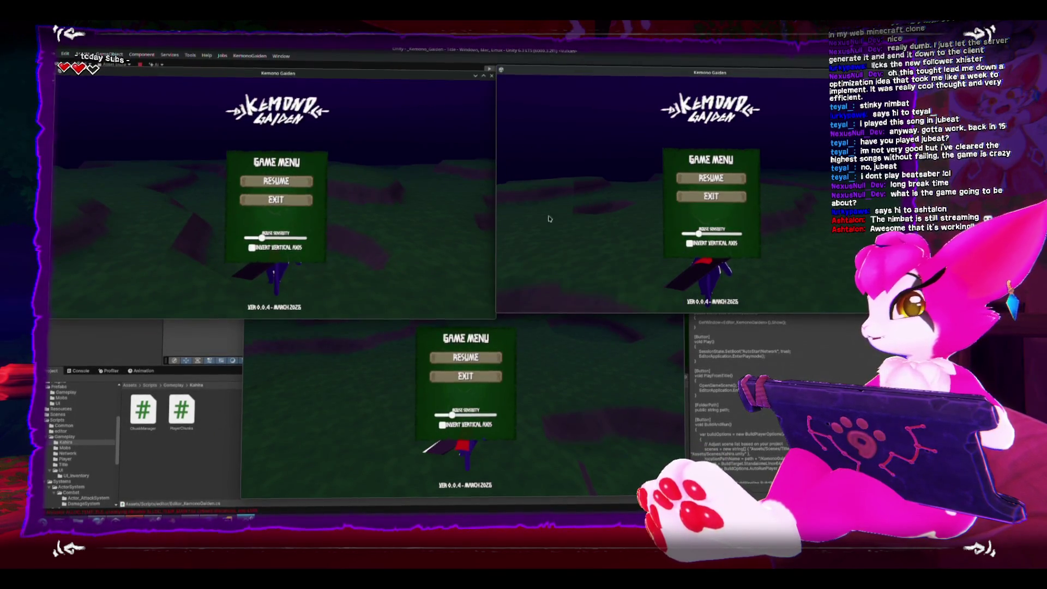
left_click(601, 386)
- Run the bottom client's character across the terrain, turning toward the moon, then switch clients
key("d")
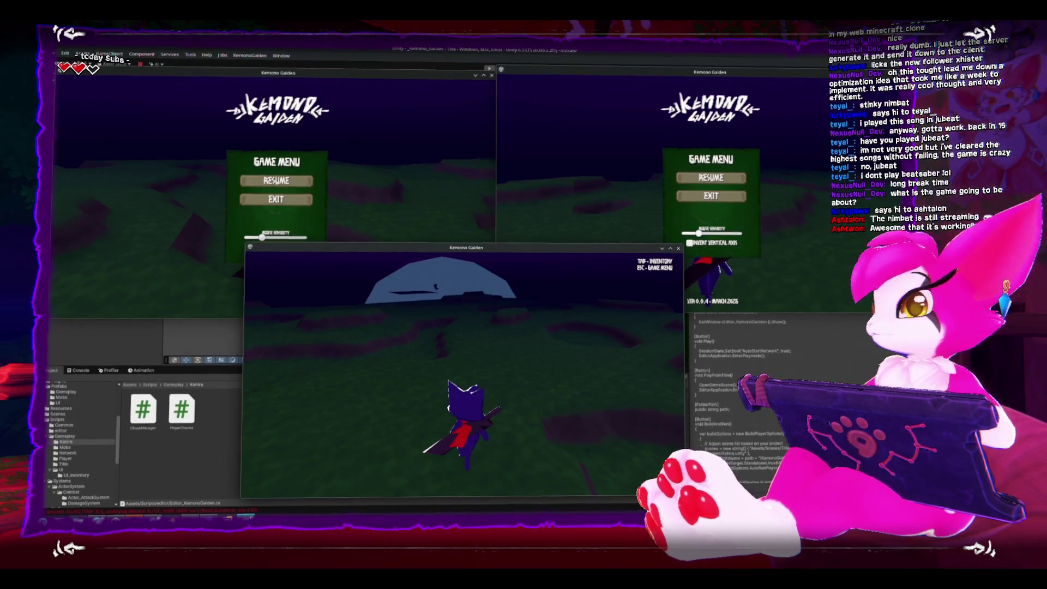
key("a")
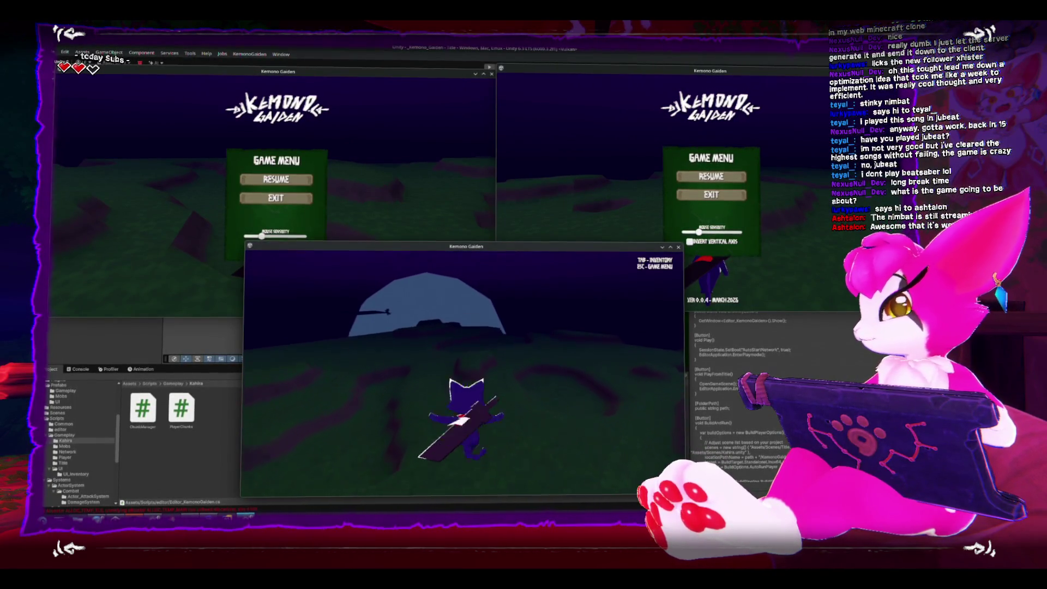
key("a")
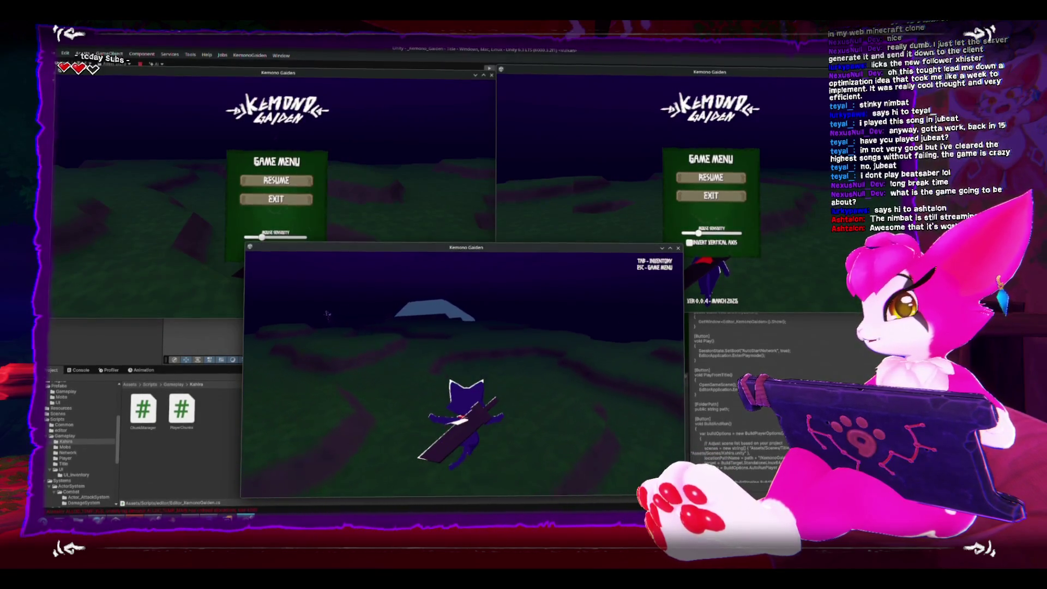
key("w")
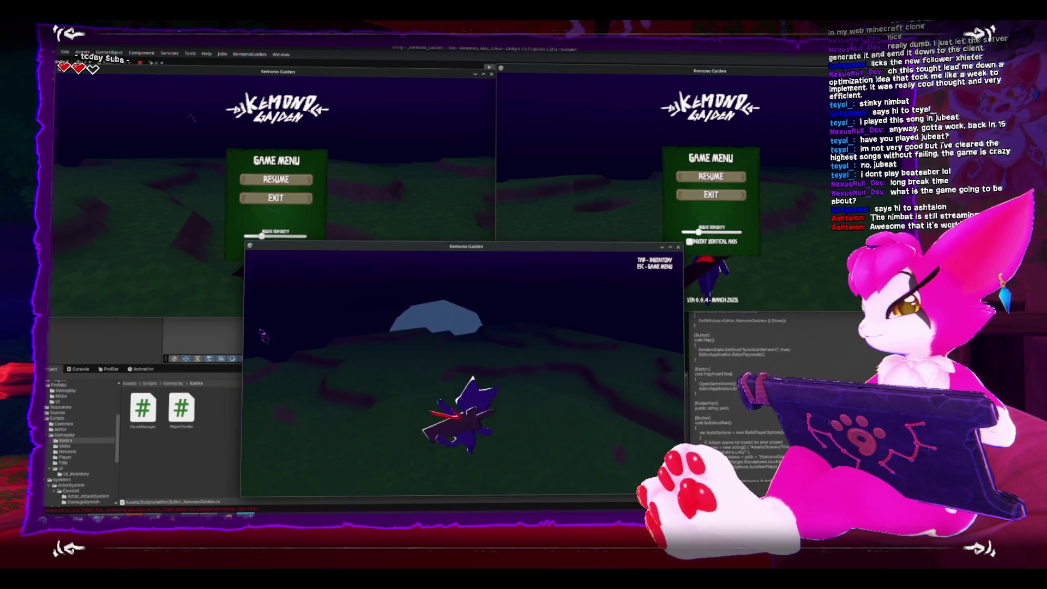
key("w")
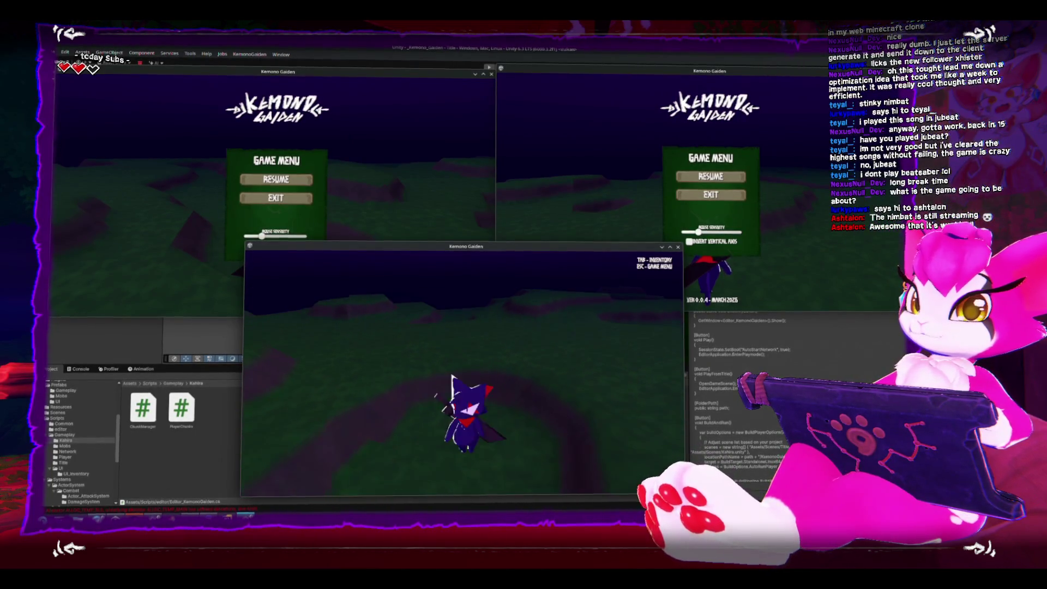
key("w")
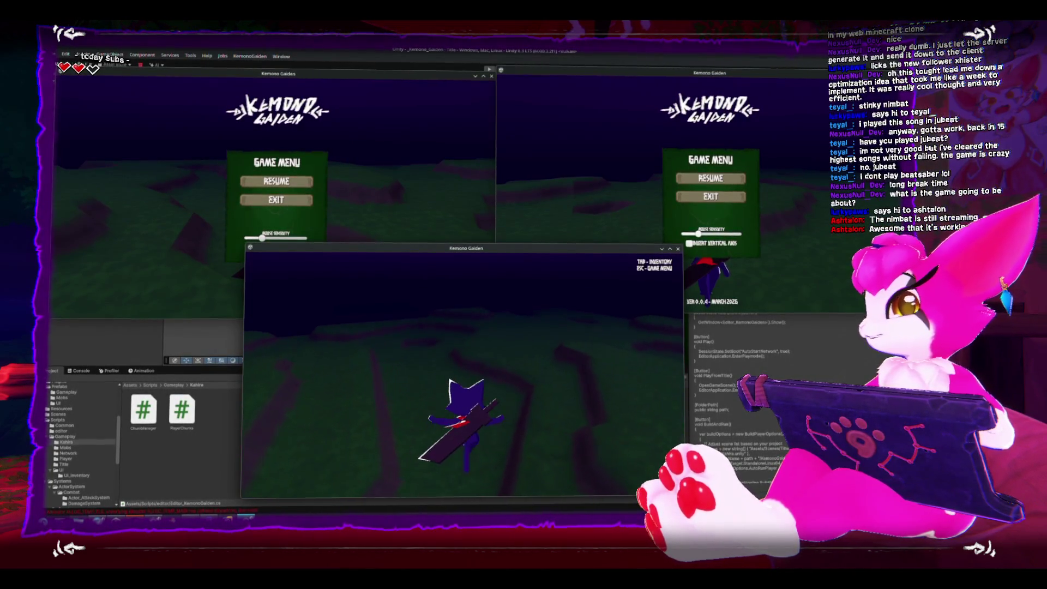
key("w")
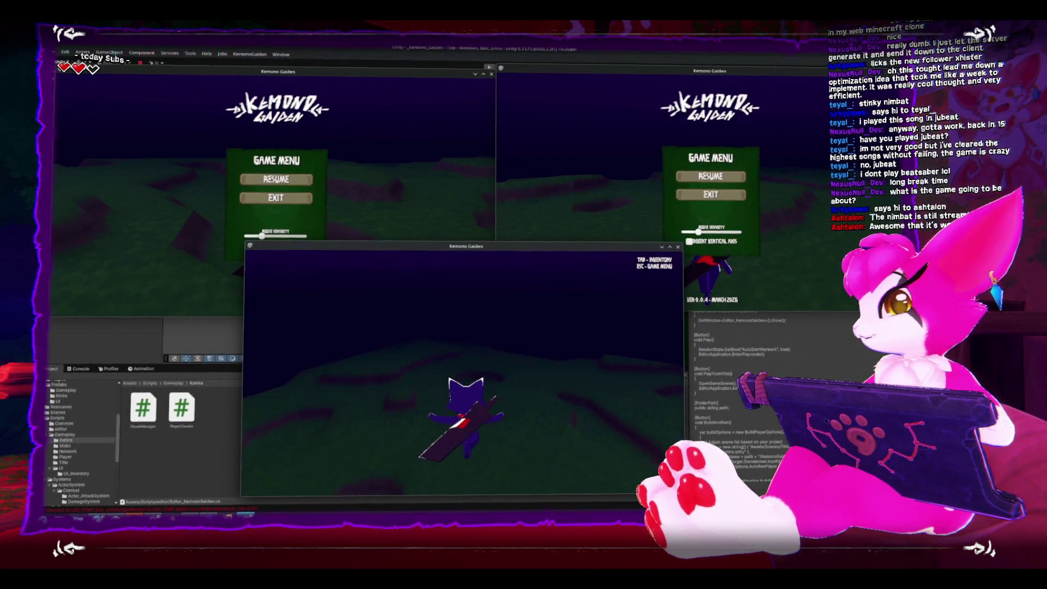
key("w")
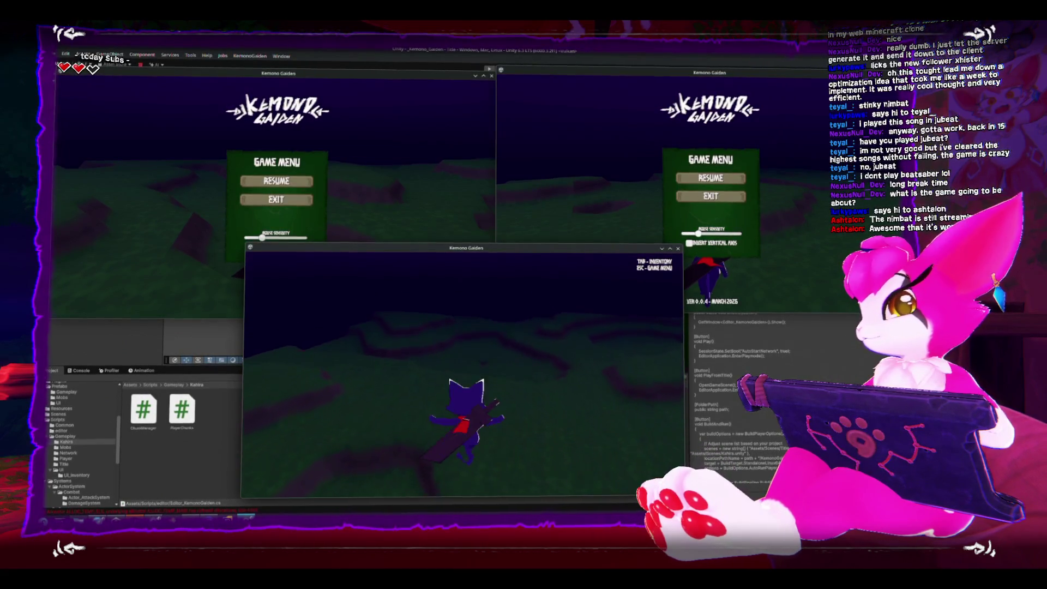
key("w")
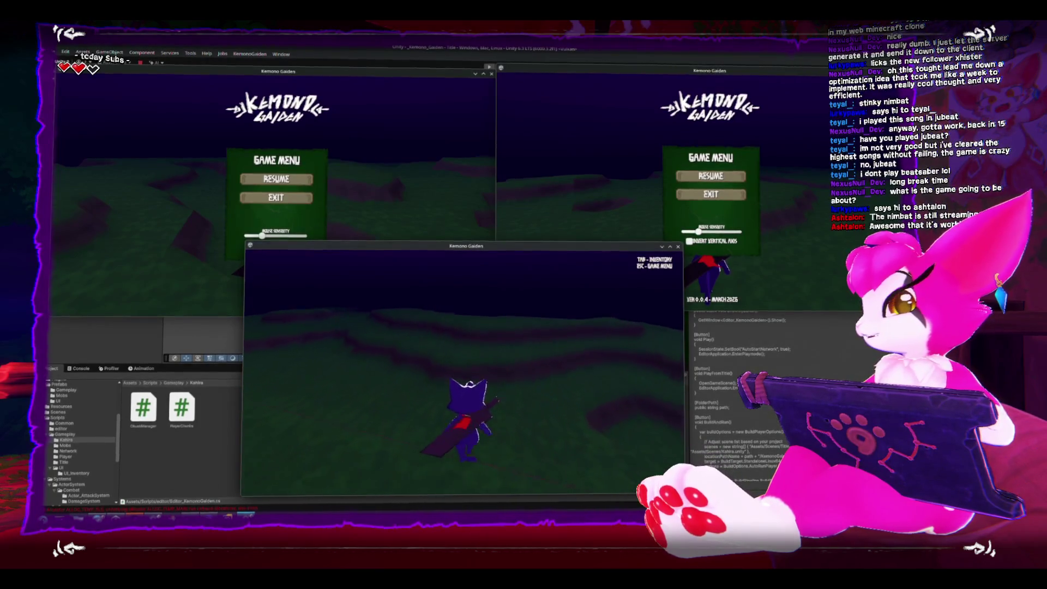
key("w")
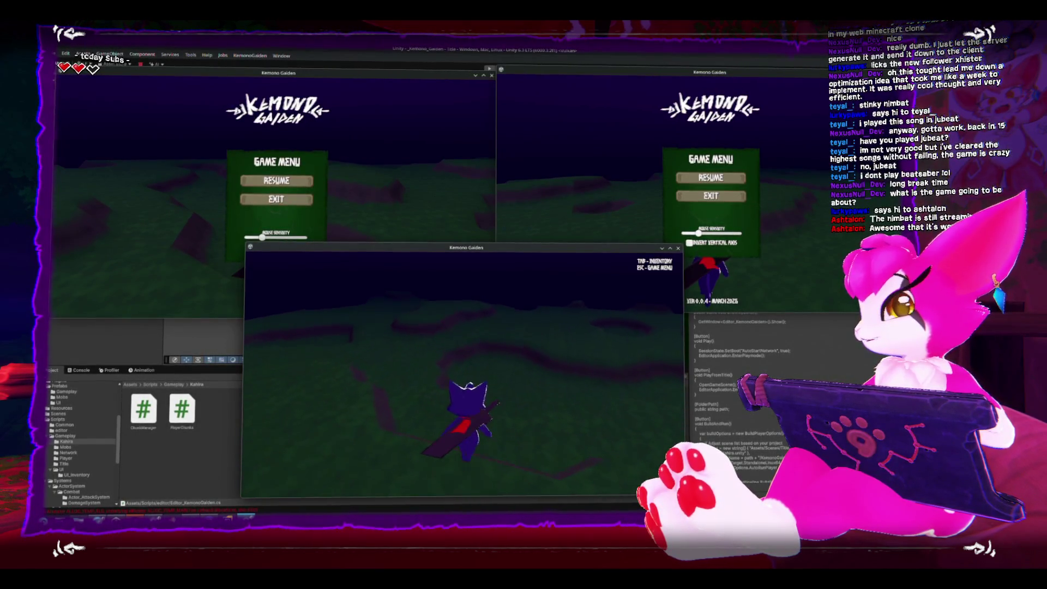
key("w")
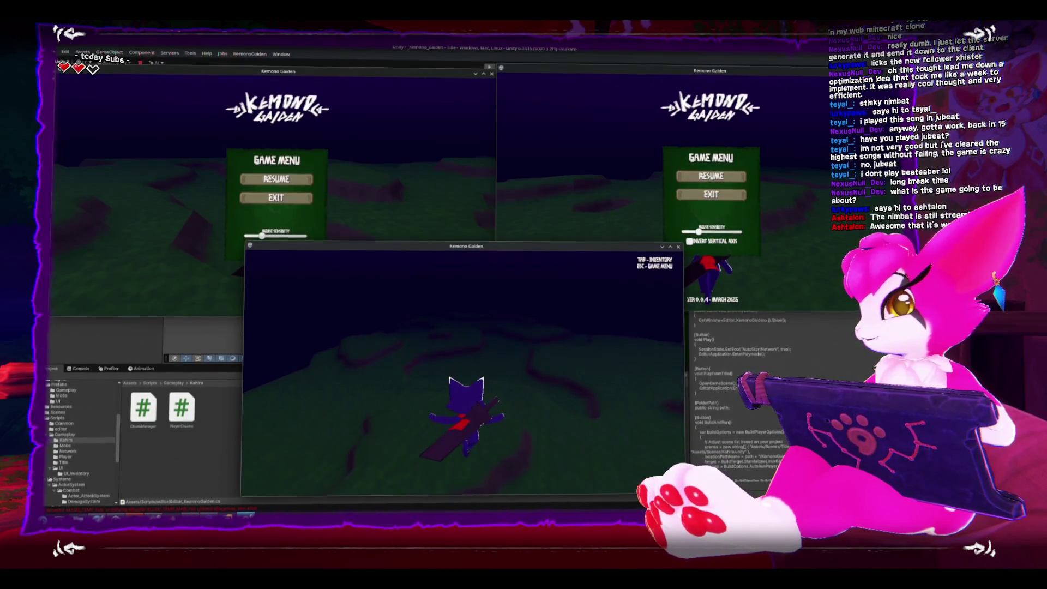
key("w")
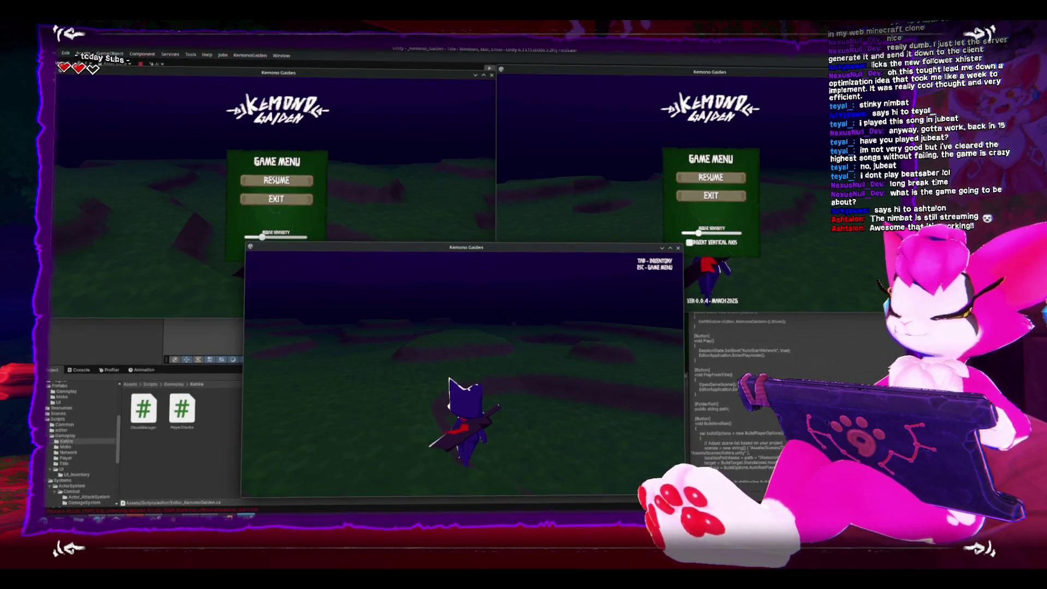
key("Escape")
key("Escape")
key("alt+Tab")
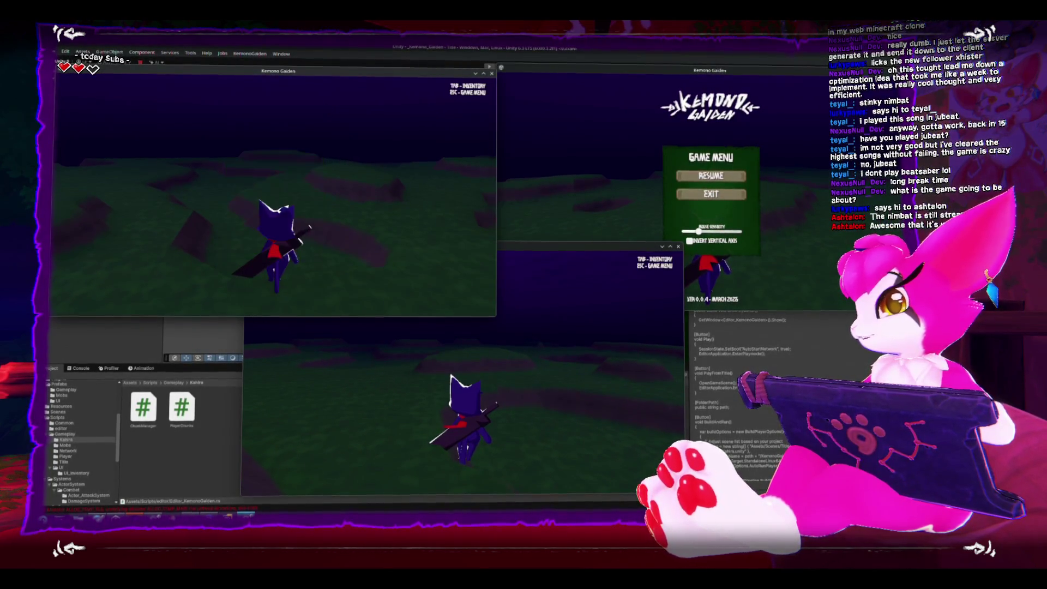
- Walk the top-left client's cat beside the other player under the moon, then return to the bottom client
key("a")
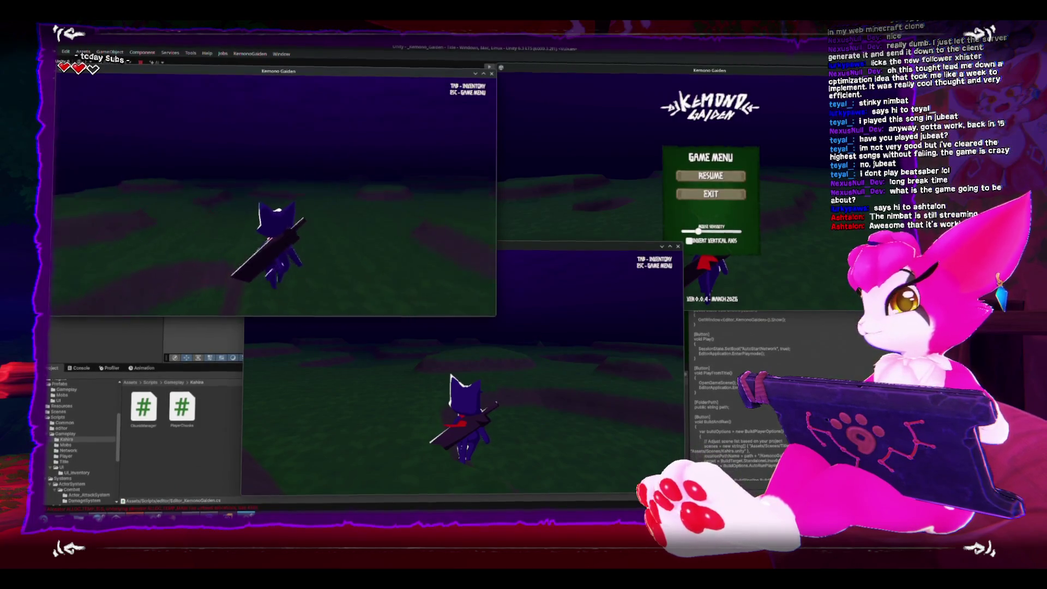
key("w")
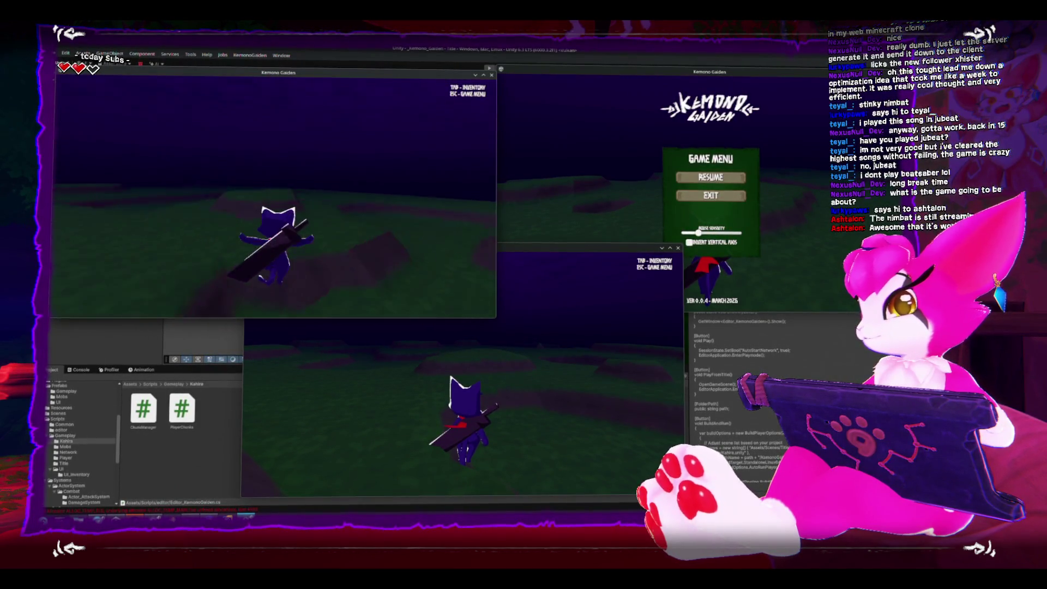
key("w")
key("w")
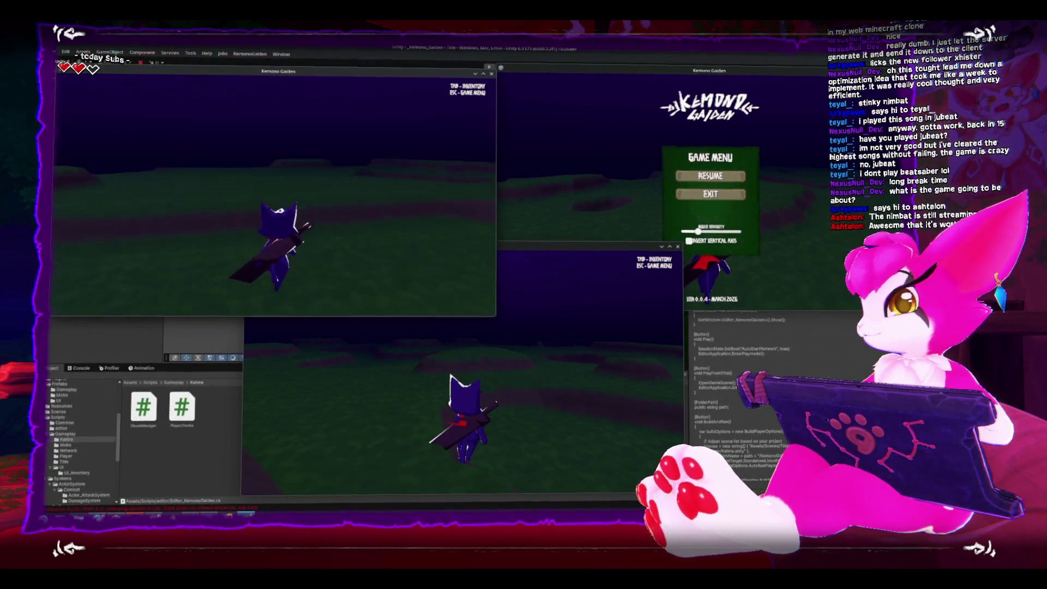
key("w")
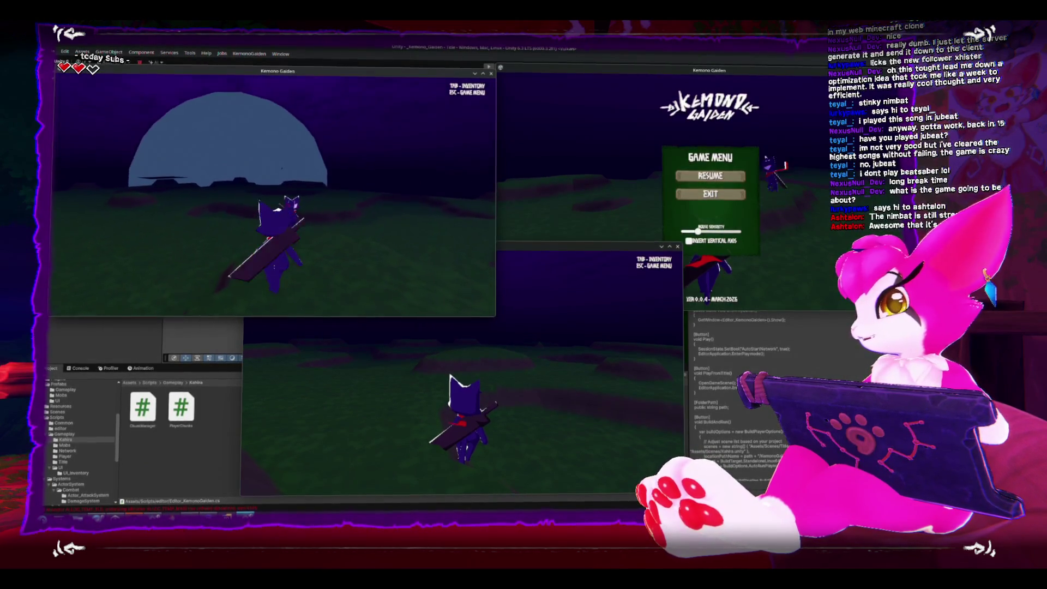
key("Escape")
key("Escape")
key("Escape")
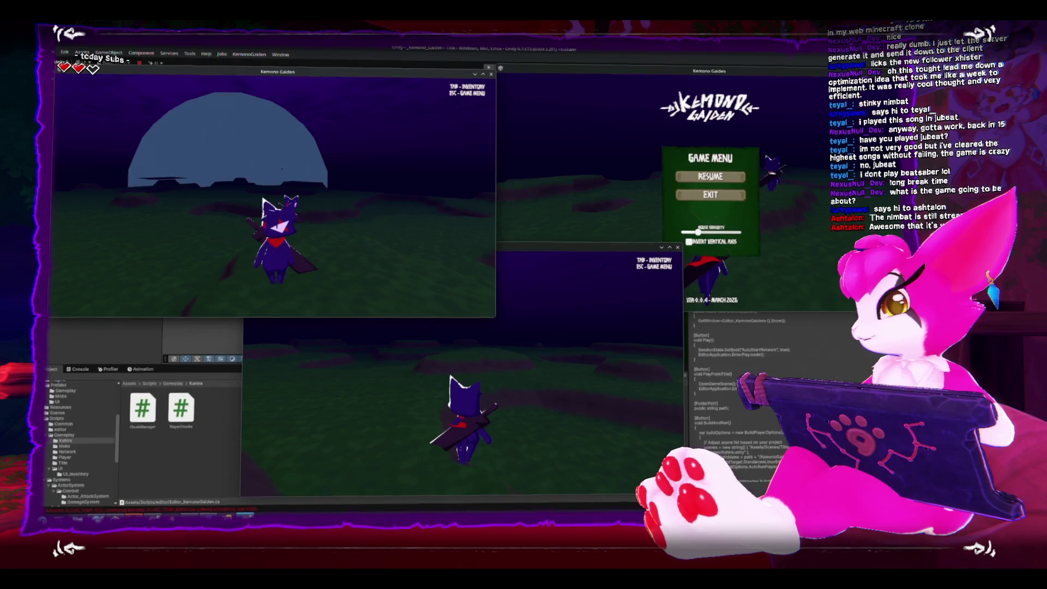
key("Escape")
left_click(382, 327)
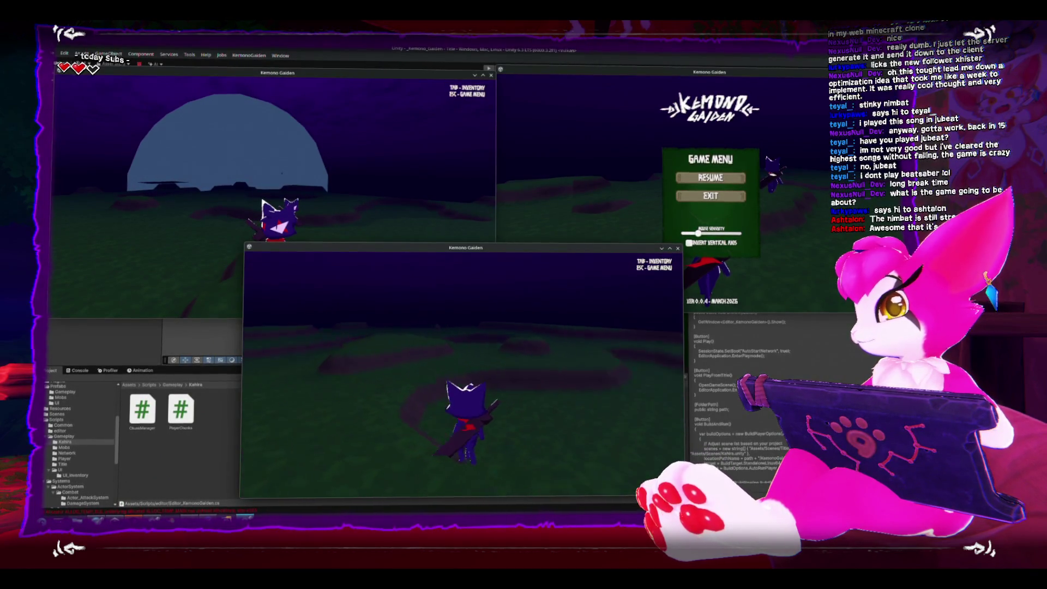
- Swing the bottom client's character's weapon with all three players gathered together
left_click(464, 371)
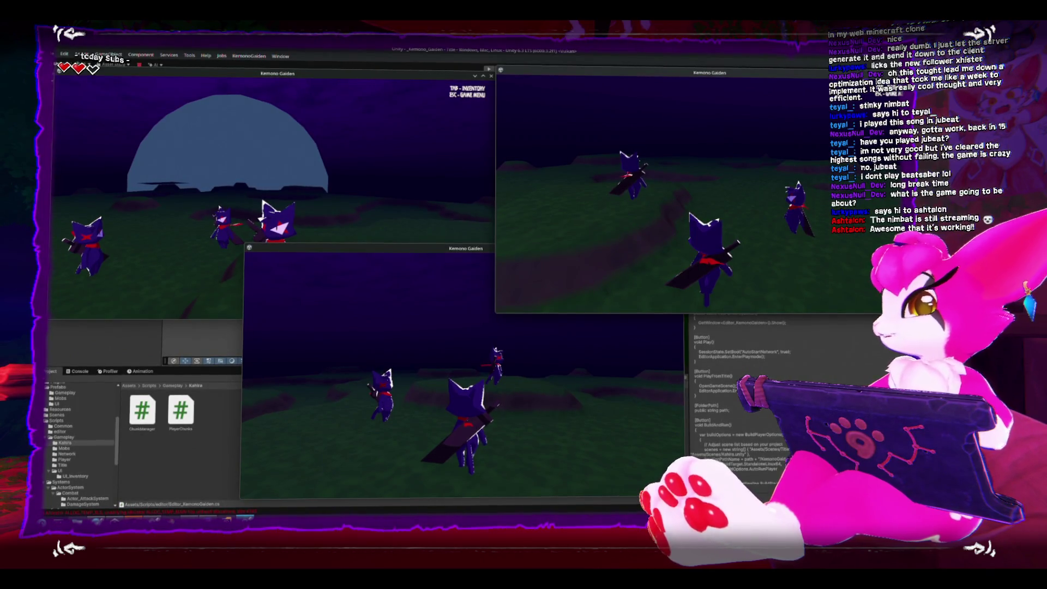
- Open and close the inventory grid, then bring up the game menu
key("Tab")
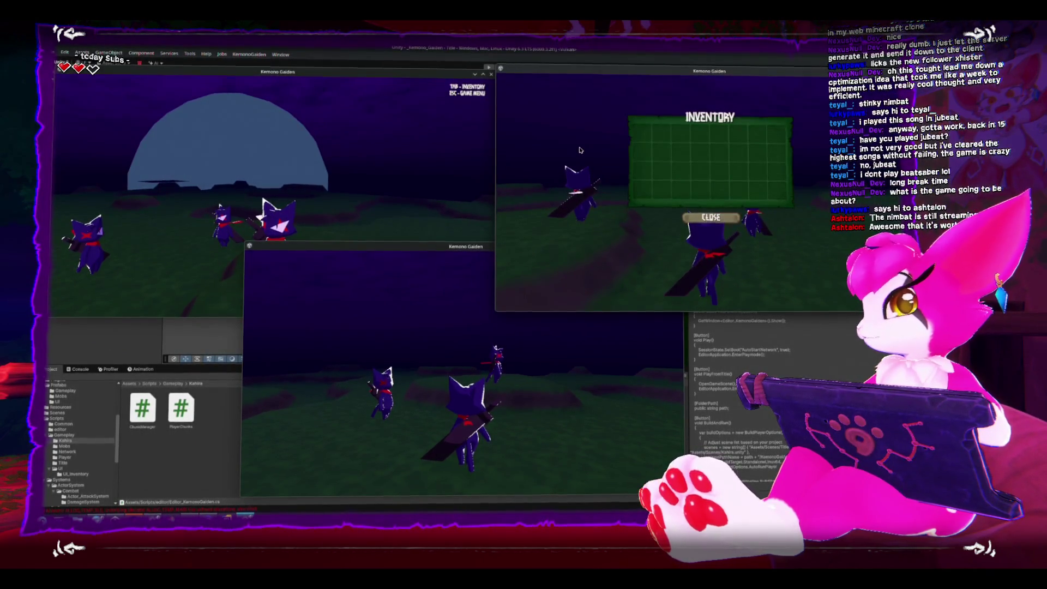
key("Tab")
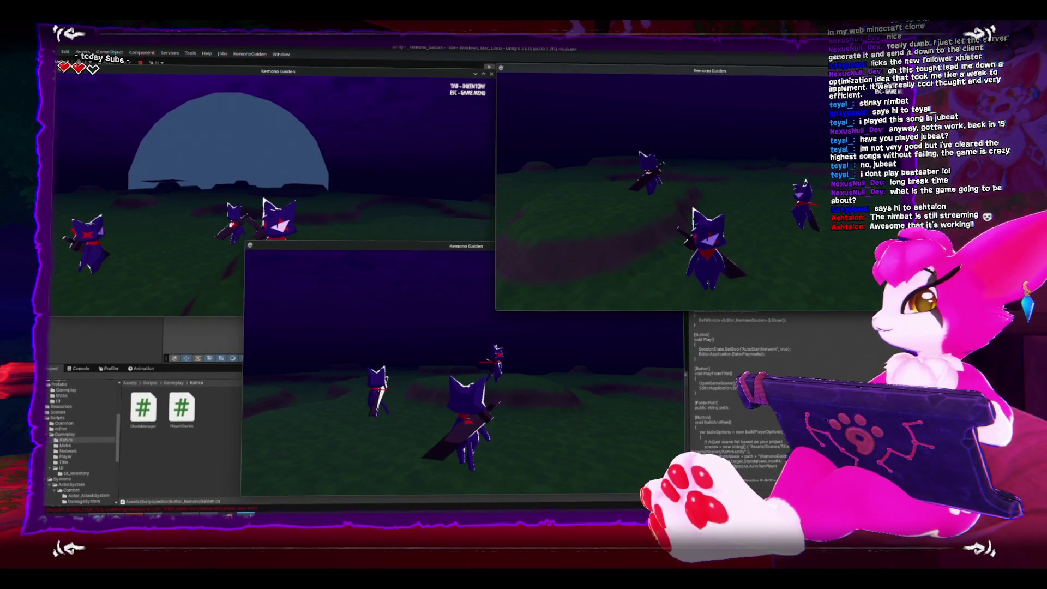
key("Escape")
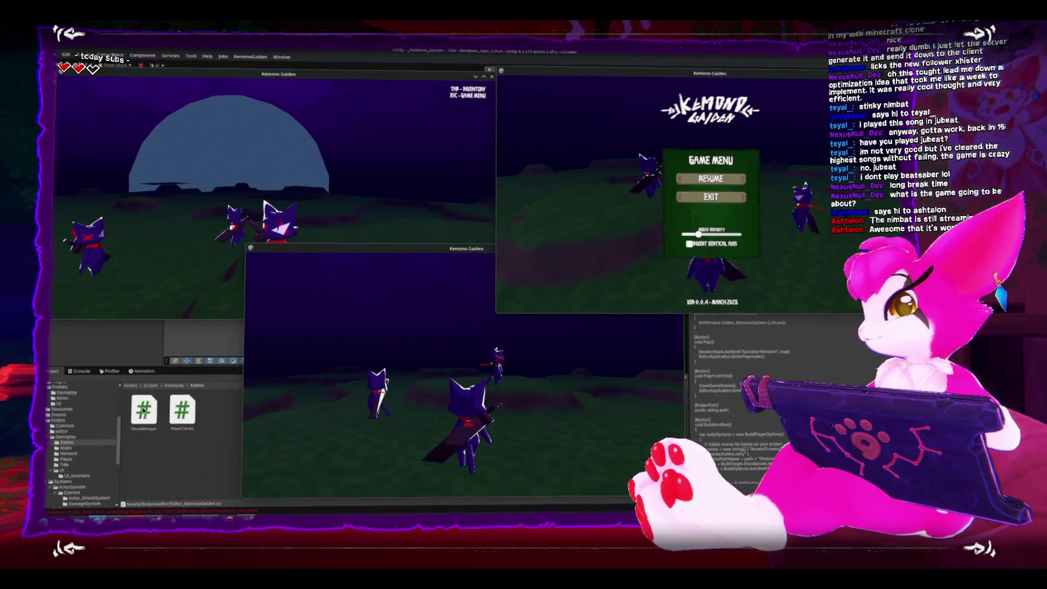
- Close the lower and left game clients with Alt+F4 and the close button
key("Escape")
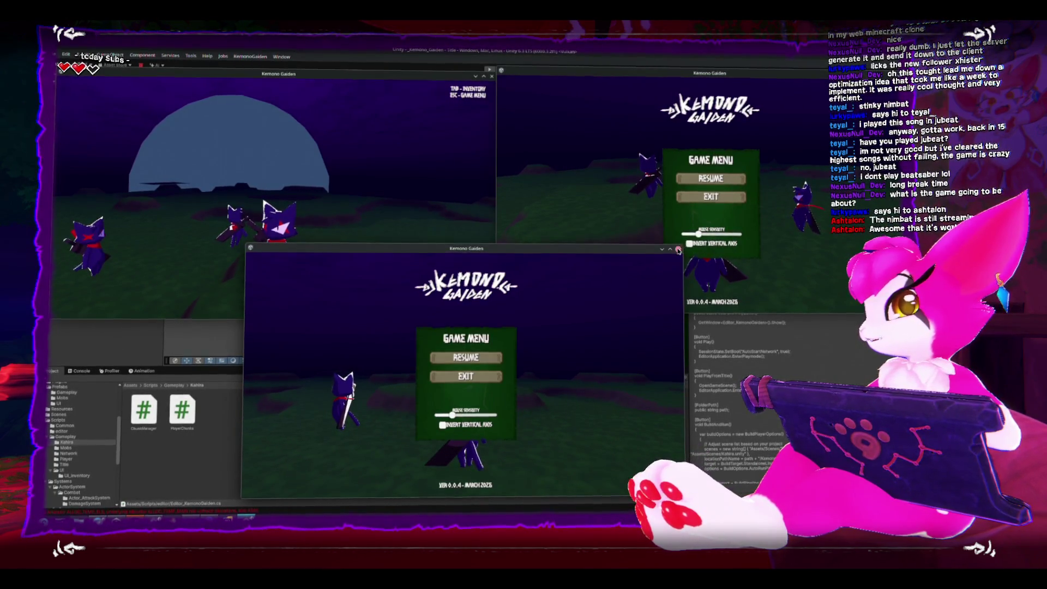
key("alt+F4")
left_click(490, 75)
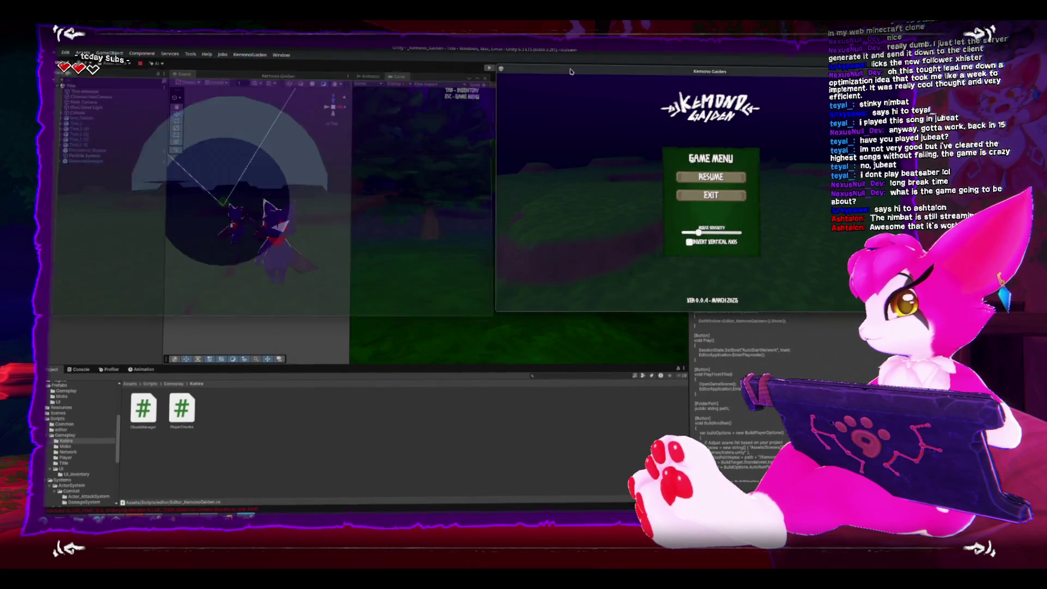
- Close the last game client and launch SmartGit by searching 'smar' in the app launcher
left_click(637, 127)
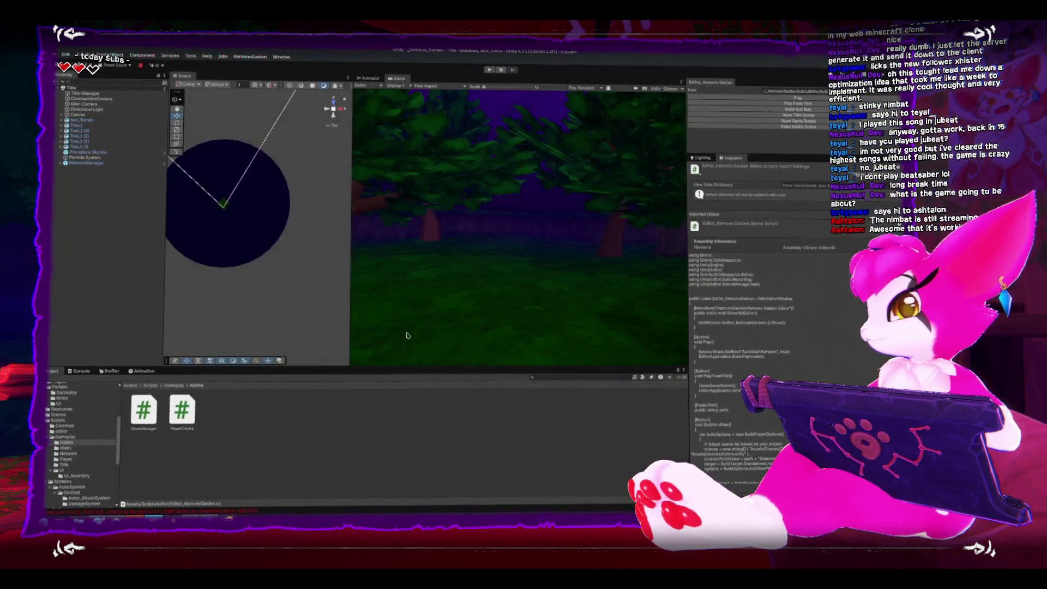
left_click(168, 515)
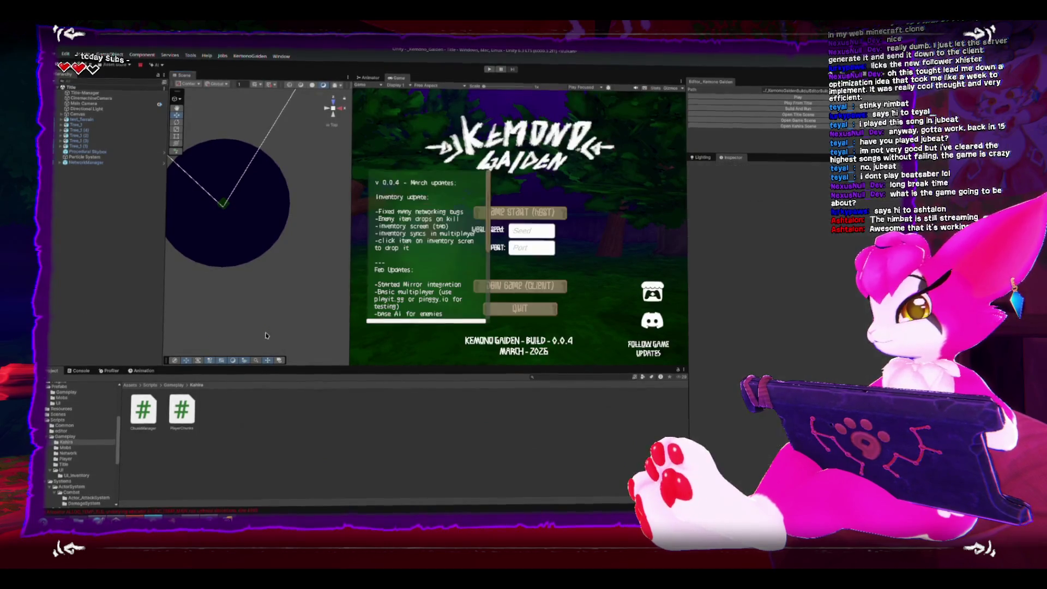
key("super")
type("smar")
key("Escape")
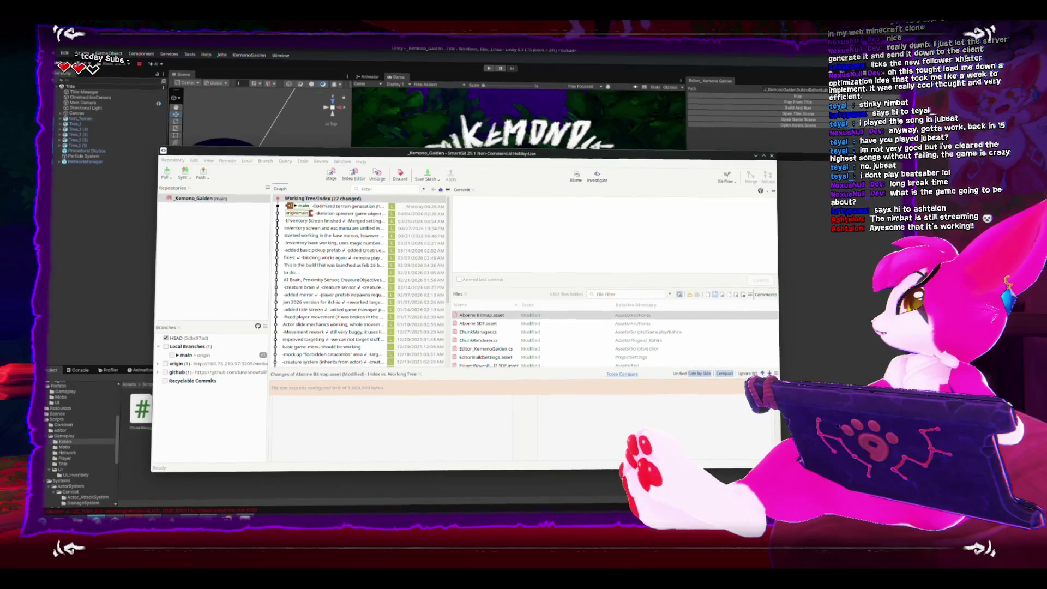
- Type a commit message saying network terrain gen is working, unoptimized but working
left_click(512, 237)
type("-network")
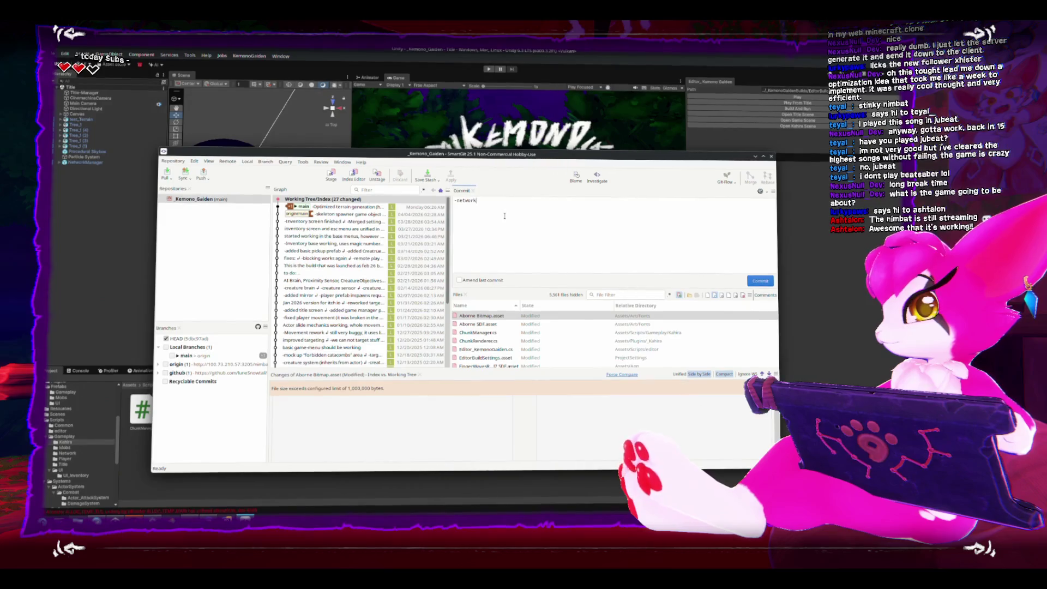
type(" terrain generation")
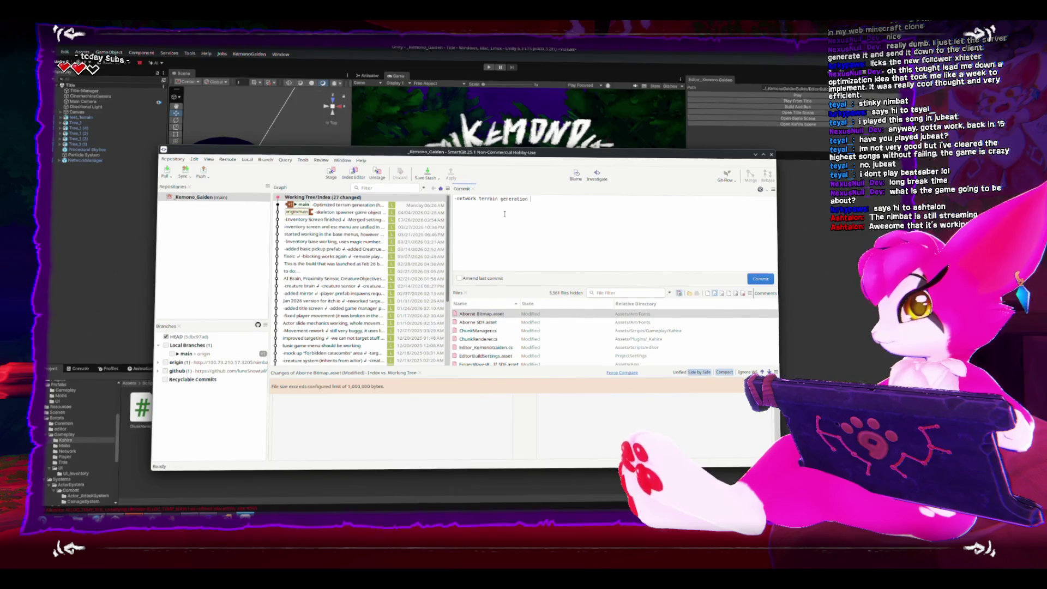
type(" working (very ")
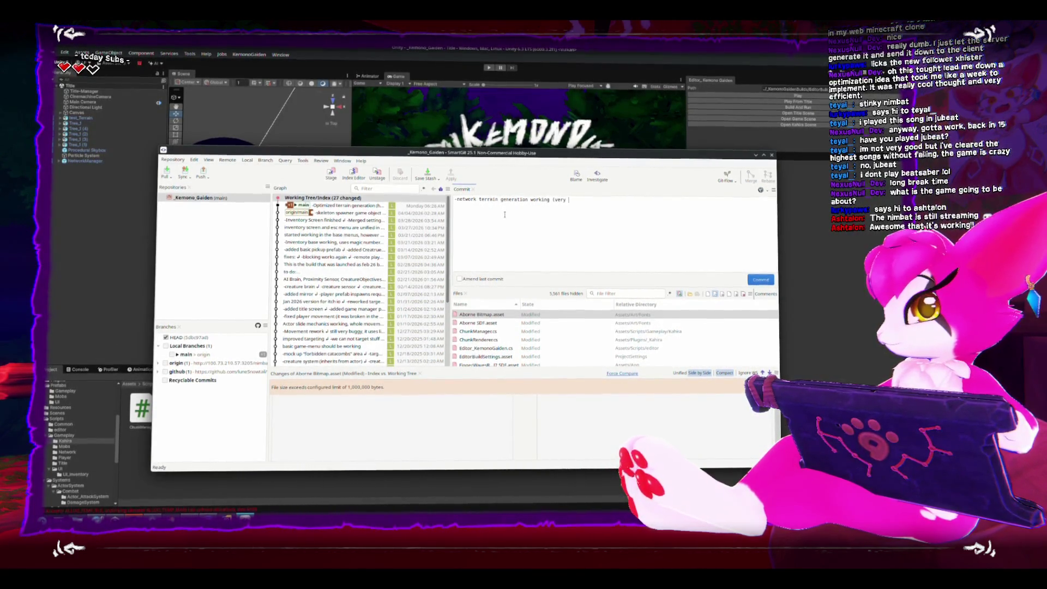
type("badly and unoptimized")
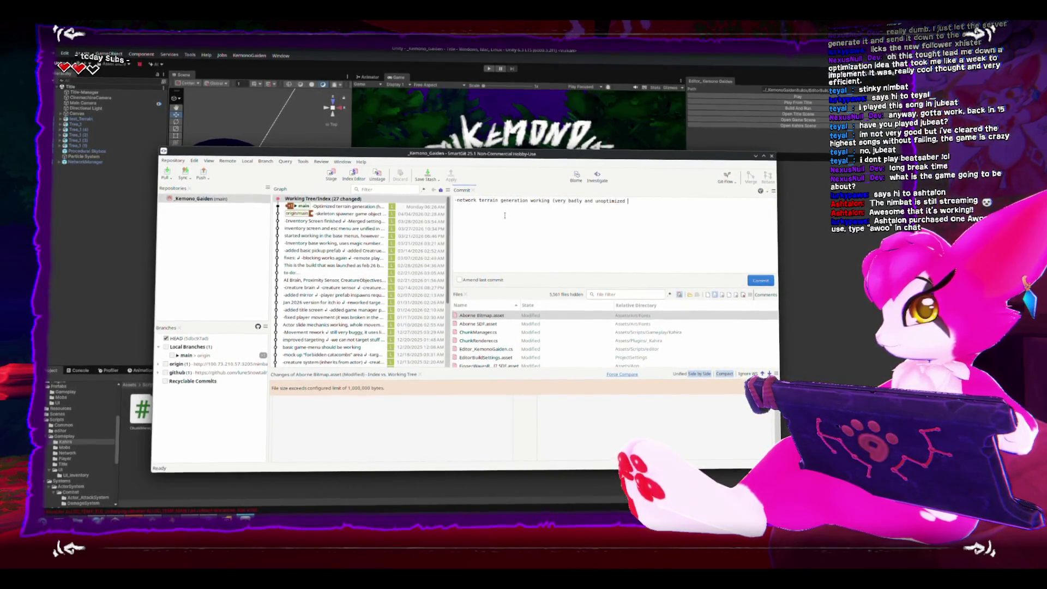
type("but working()")
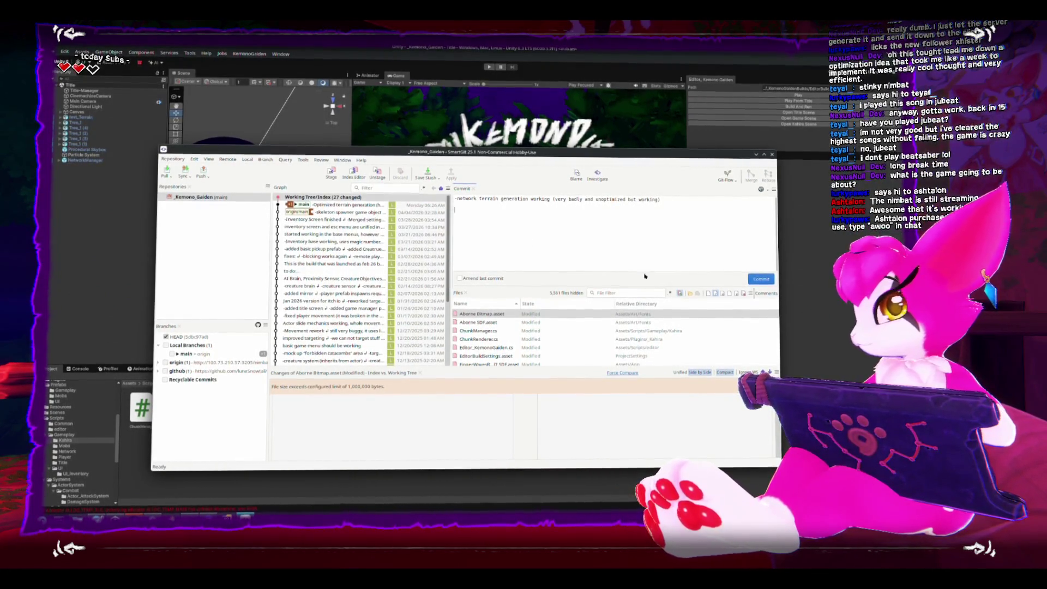
- Stage all changed files, commit them to main with Ctrl+Enter, and confirm the push
left_click(332, 172)
scroll(510, 325, "down", 3)
scroll(510, 325, "up", 5)
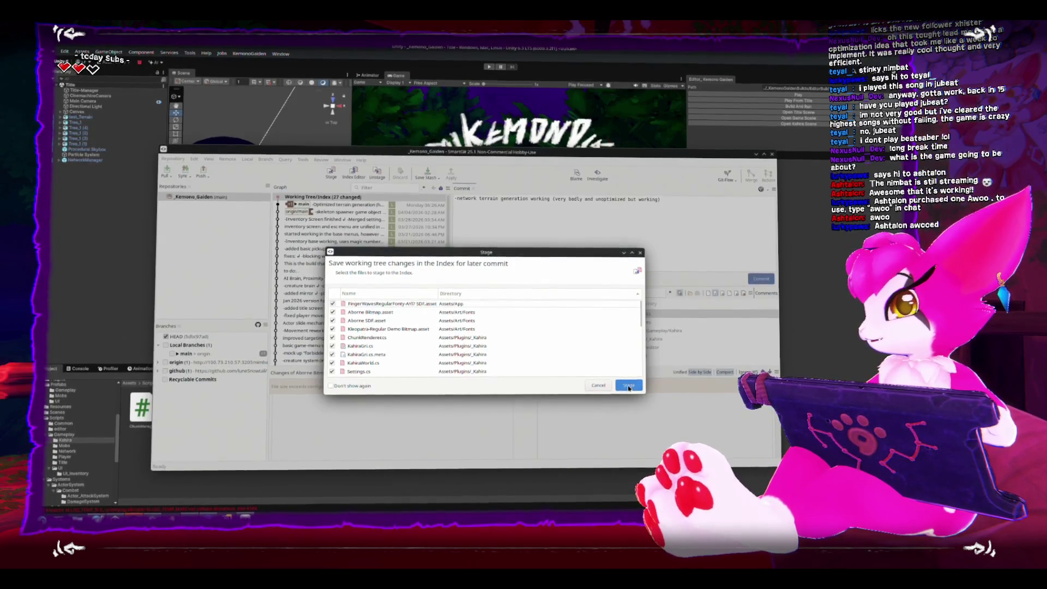
left_click(629, 385)
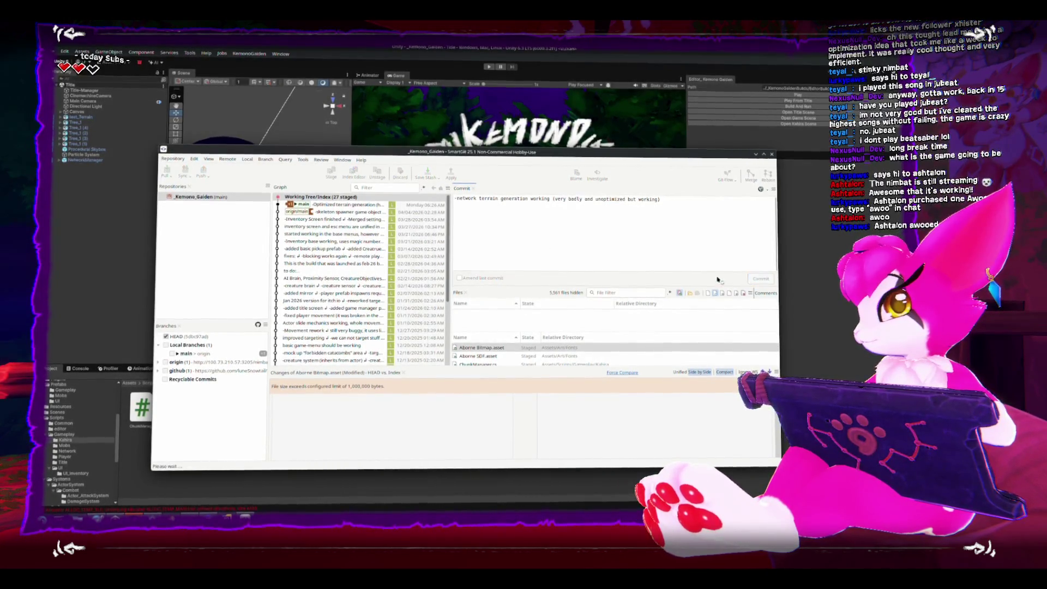
key("ctrl+Return")
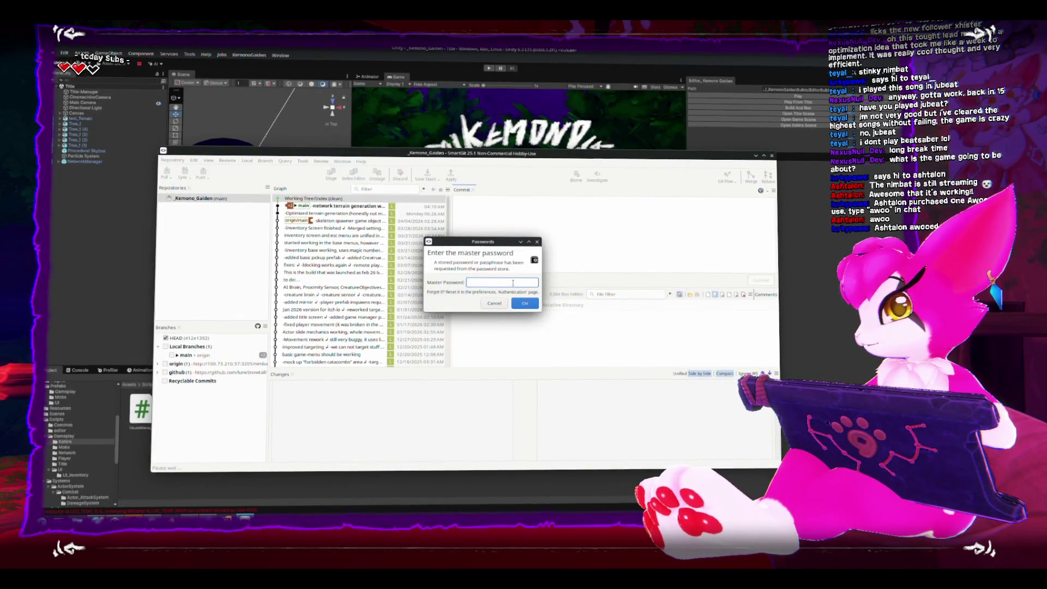
left_click(526, 304)
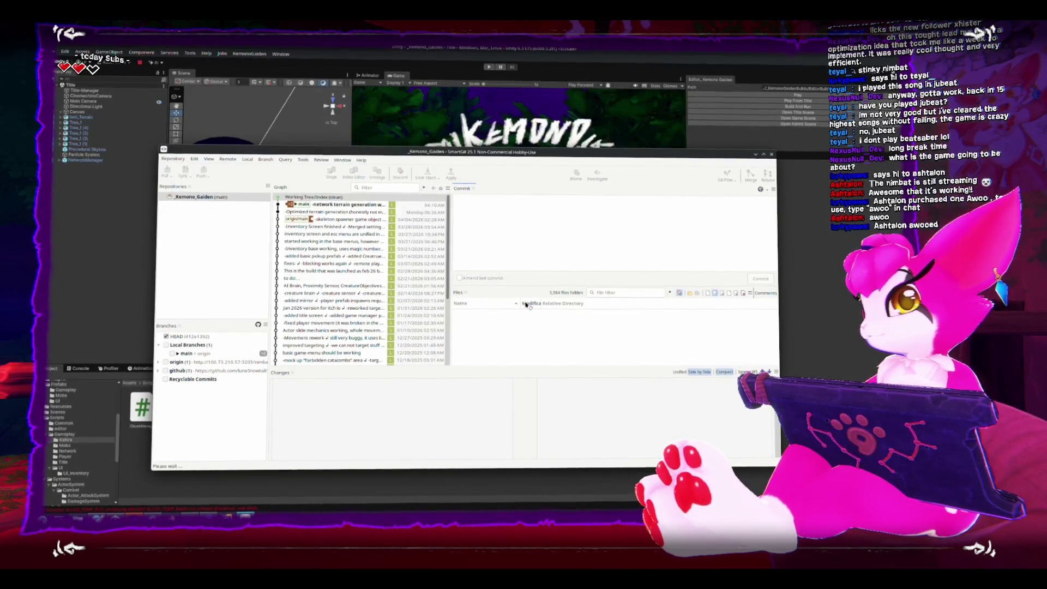